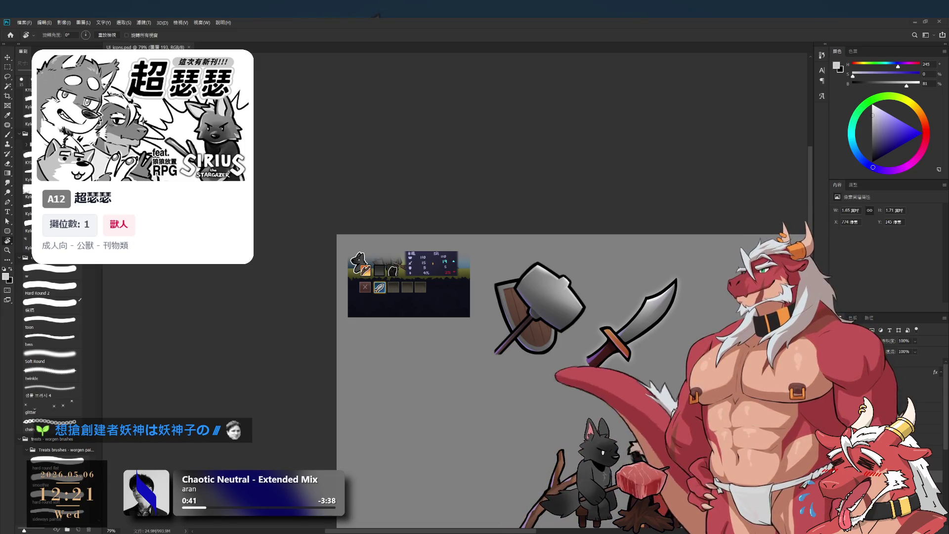
Make another icon layer active and pan the view up and left over the icons.
{"action": "scroll", "coordinate": [599, 269], "scroll_direction": "up", "scroll_amount": 2}
{"action": "scroll", "coordinate": [599, 271], "scroll_direction": "down", "scroll_amount": 1}
{"action": "scroll", "coordinate": [593, 269], "scroll_direction": "up", "scroll_amount": 2}
{"action": "scroll", "coordinate": [607, 291], "scroll_direction": "up", "scroll_amount": 2}
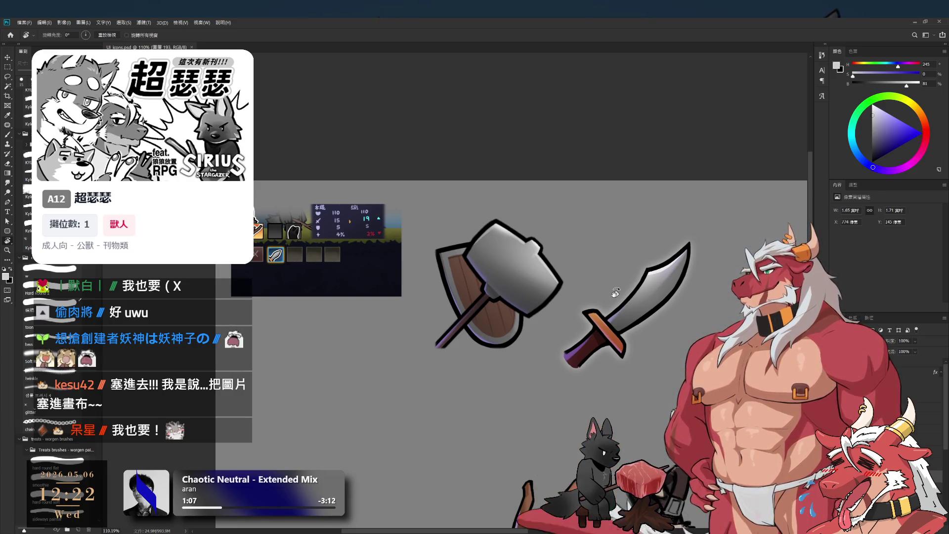
{"action": "scroll", "coordinate": [646, 395], "scroll_direction": "up", "scroll_amount": 3}
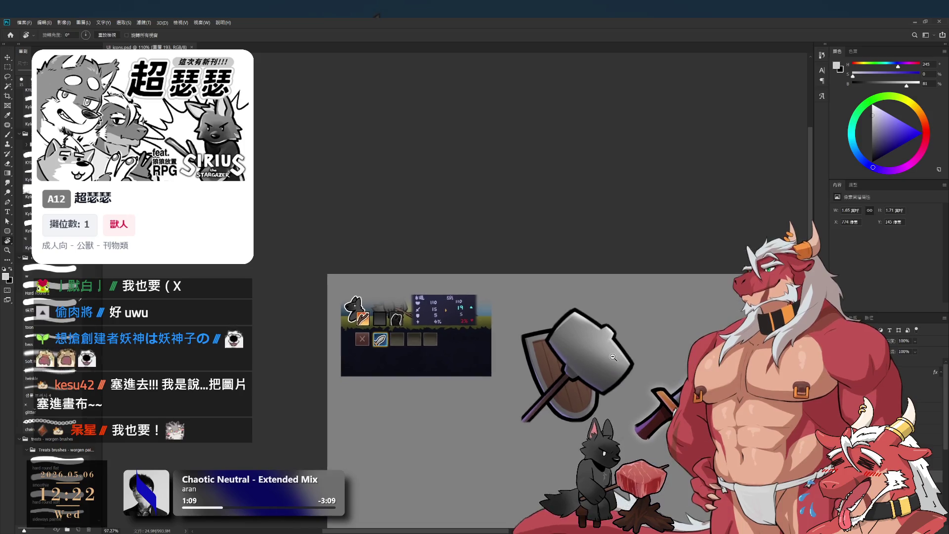
{"action": "left_click", "coordinate": [597, 358]}
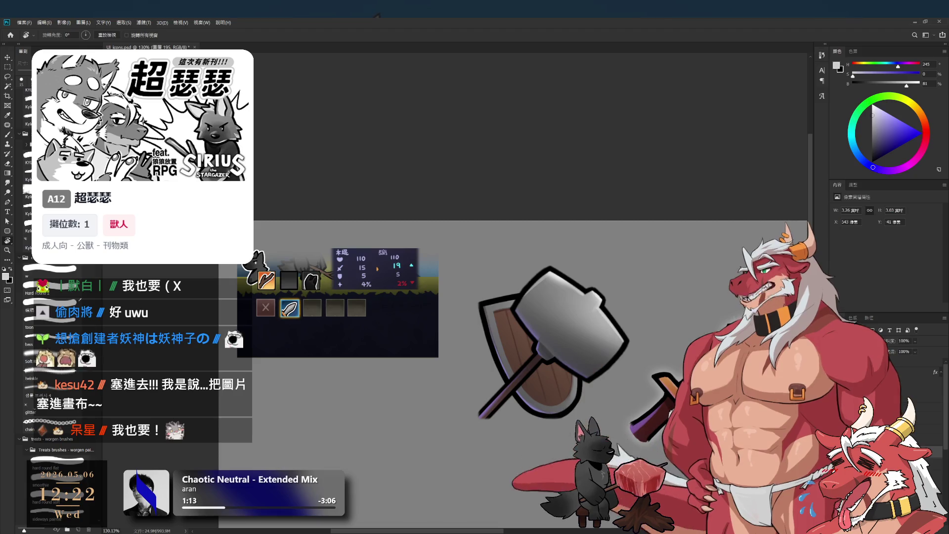
{"action": "left_click_drag", "start_coordinate": [597, 358], "coordinate": [568, 338]}
{"action": "scroll", "coordinate": [565, 412], "scroll_direction": "up", "scroll_amount": 3}
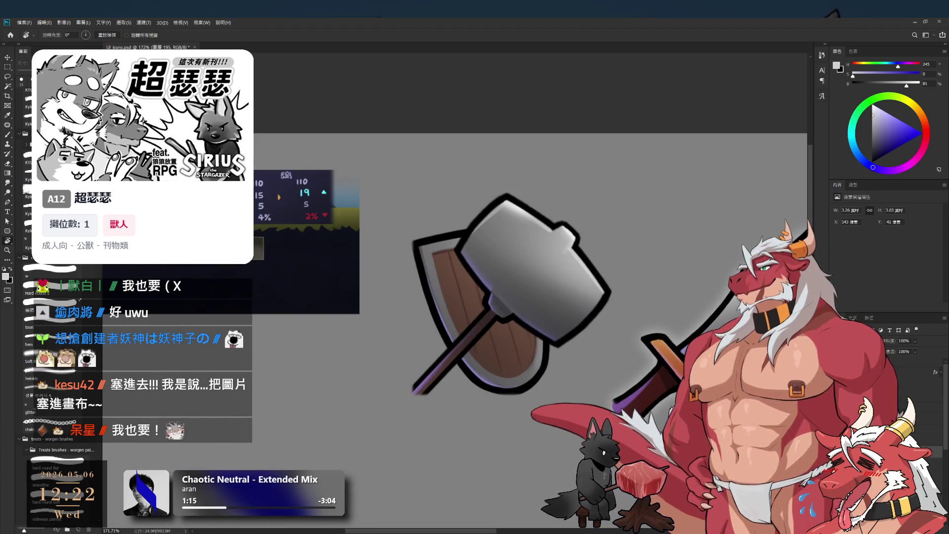
Switch to the Eraser, enlarge it to size 50 and make a different icon layer active.
{"action": "key", "text": "e"}
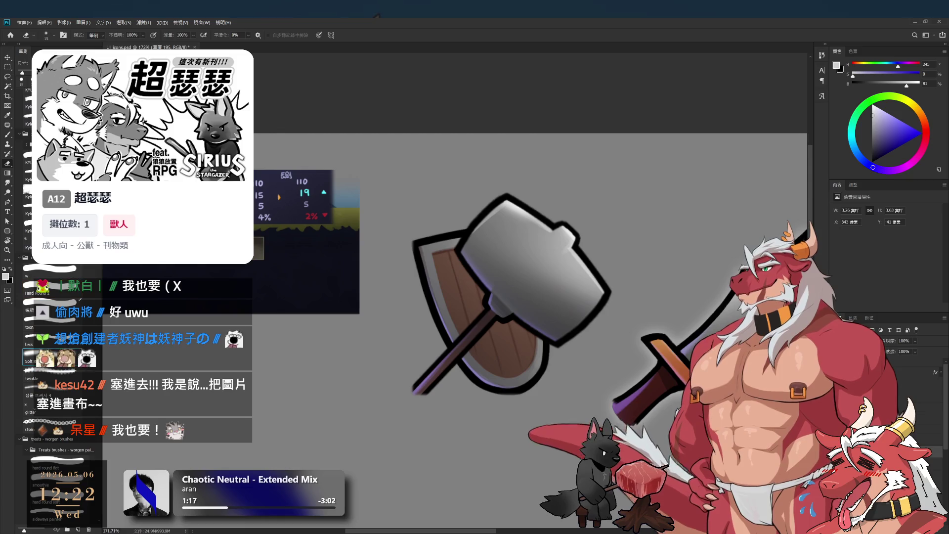
{"action": "key", "text": "bracketright"}
{"action": "key", "text": "bracketright"}
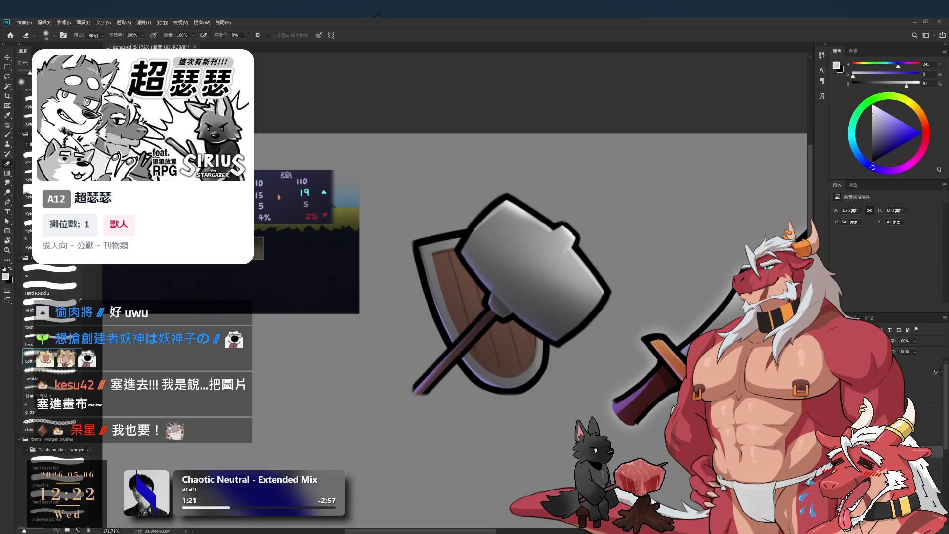
{"action": "key", "text": "alt+bracketright"}
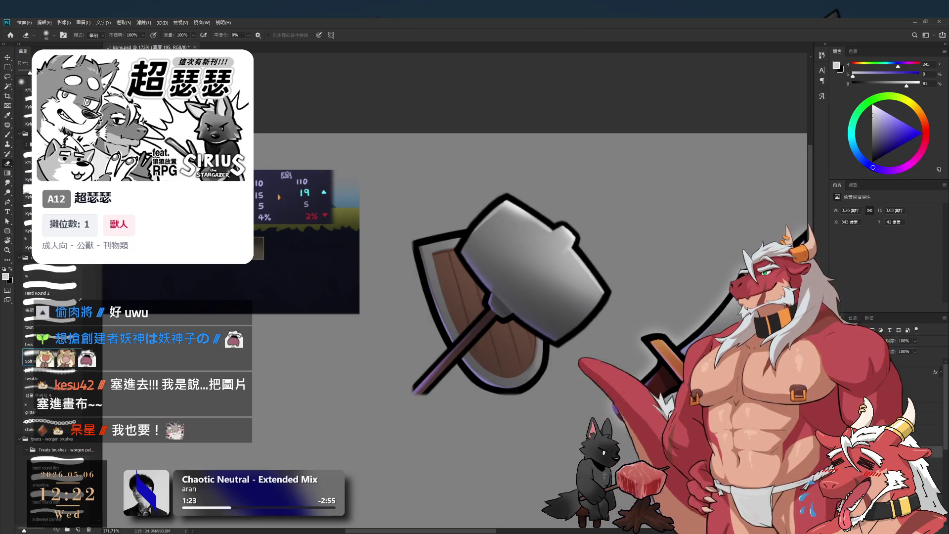
{"action": "key", "text": "bracketright"}
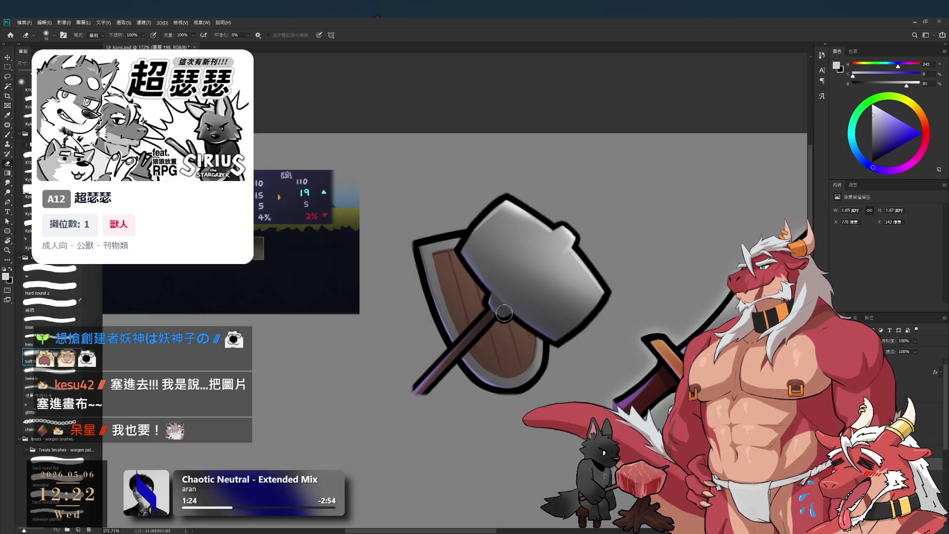
{"action": "scroll", "coordinate": [514, 320], "scroll_direction": "down", "scroll_amount": 5}
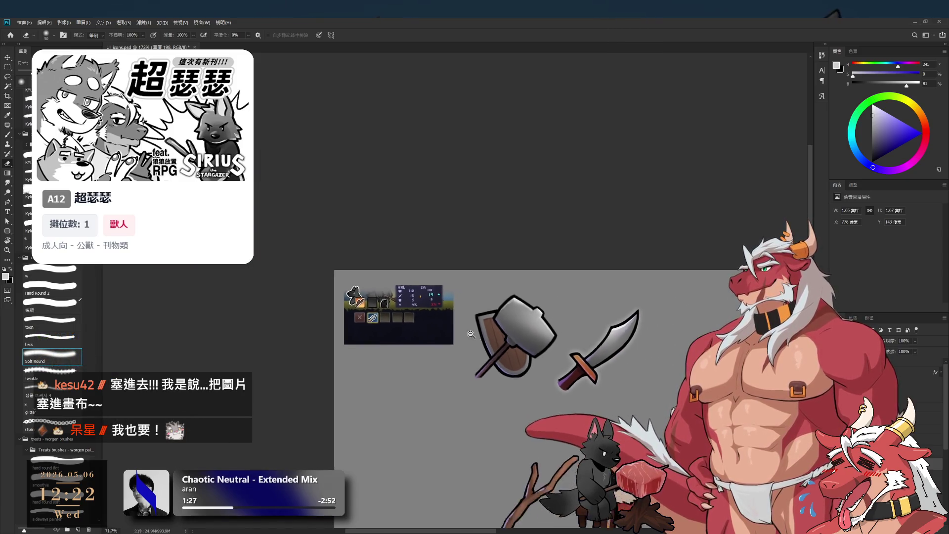
{"action": "scroll", "coordinate": [524, 326], "scroll_direction": "up", "scroll_amount": 5}
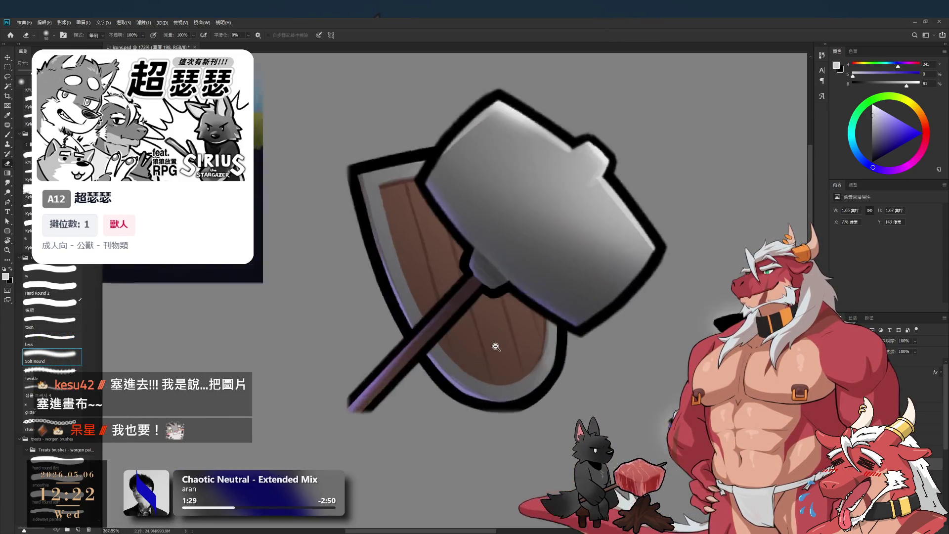
With the 'w' brush at size 19 in light purple, view tilted 23°, paint the hammer head's left-edge rim light.
{"action": "key", "text": "b"}
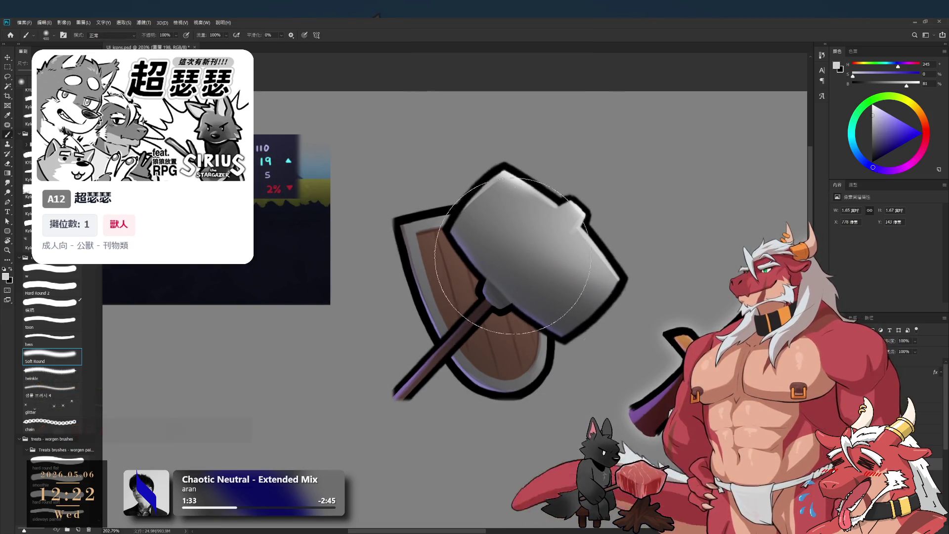
{"action": "left_click", "coordinate": [37, 273]}
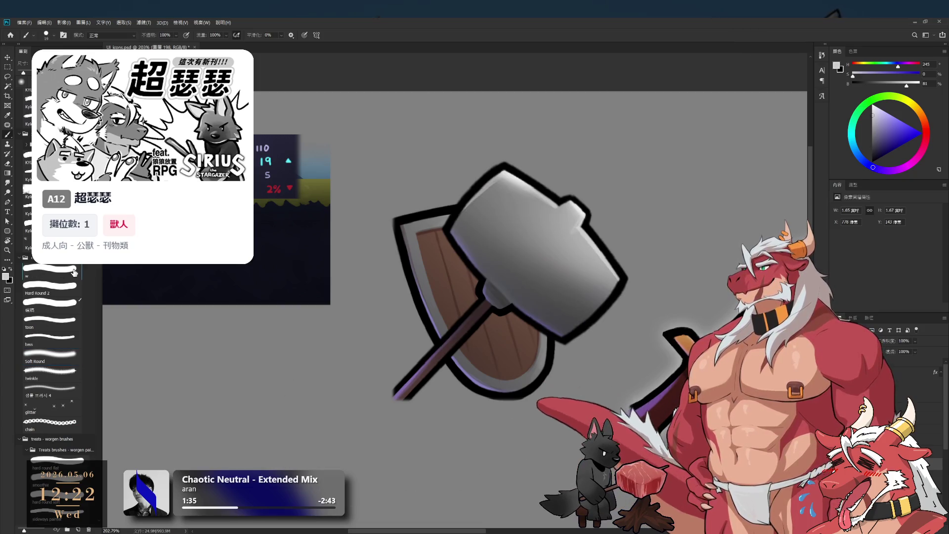
{"action": "left_click", "coordinate": [884, 120]}
{"action": "key", "text": "r"}
{"action": "left_click_drag", "start_coordinate": [657, 206], "coordinate": [612, 194]}
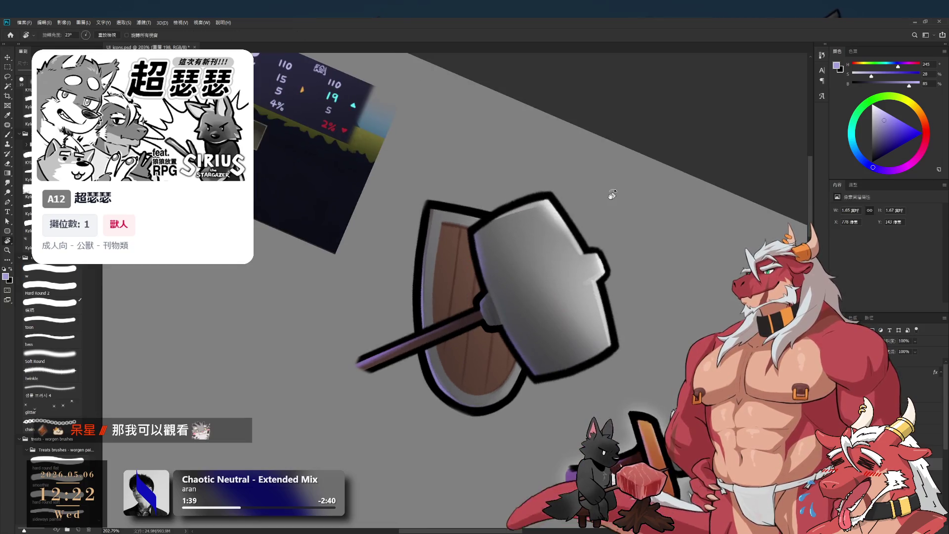
{"action": "scroll", "coordinate": [612, 195], "scroll_direction": "up", "scroll_amount": 3}
{"action": "key", "text": "b"}
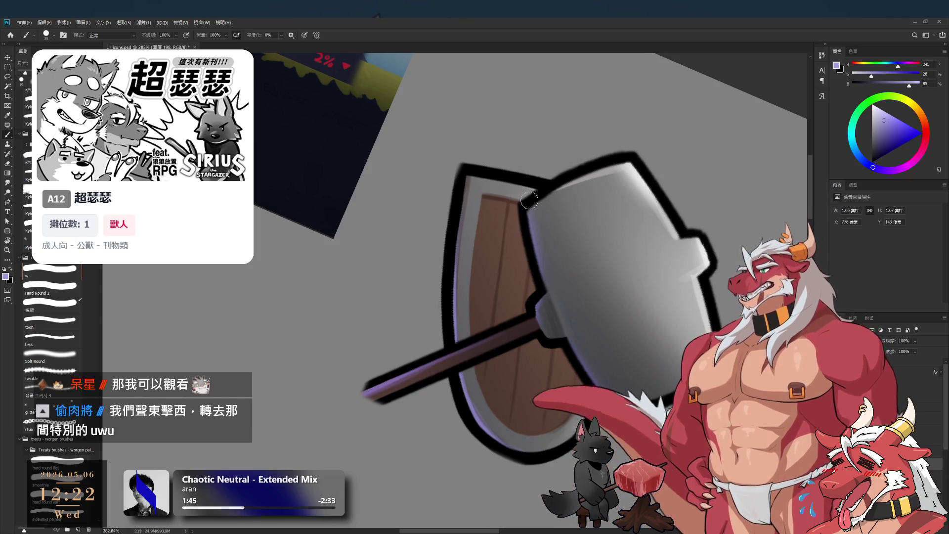
{"action": "left_click_drag", "start_coordinate": [539, 252], "coordinate": [550, 286]}
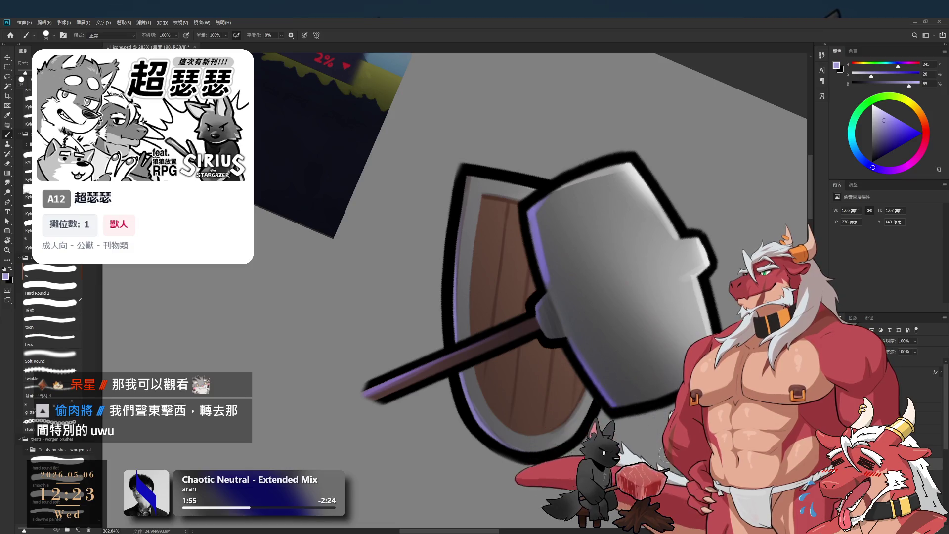
{"action": "scroll", "coordinate": [653, 332], "scroll_direction": "down", "scroll_amount": 7}
{"action": "key", "text": "r"}
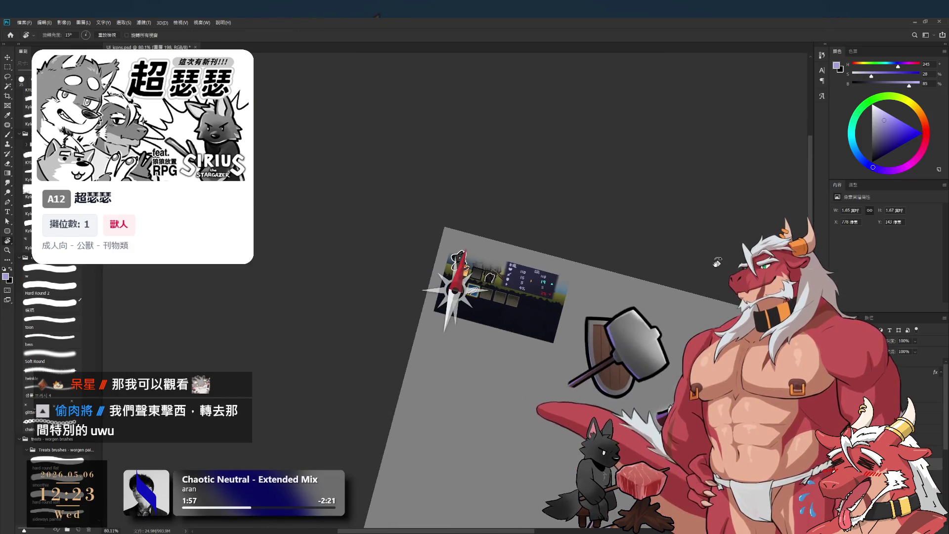
{"action": "scroll", "coordinate": [653, 332], "scroll_direction": "up", "scroll_amount": 5}
{"action": "key", "text": "e"}
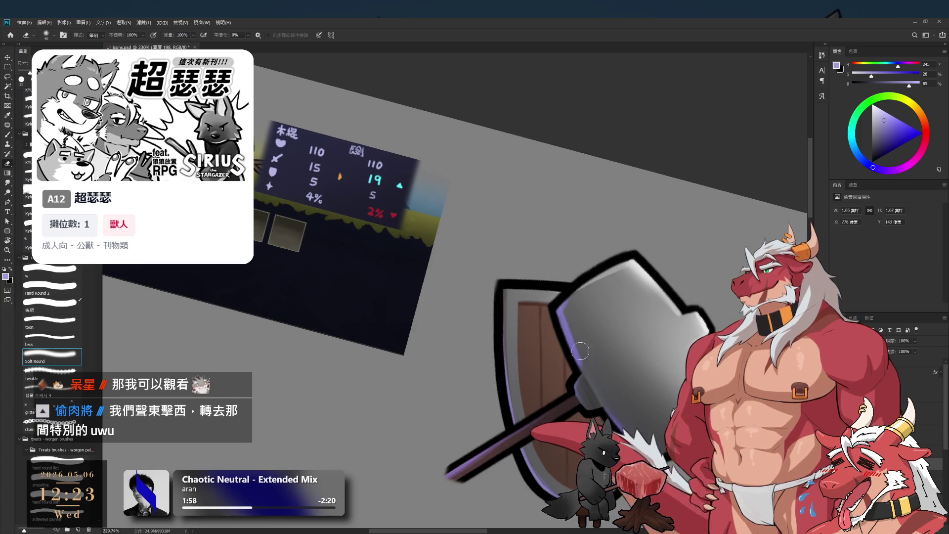
{"action": "key", "text": "bracketleft"}
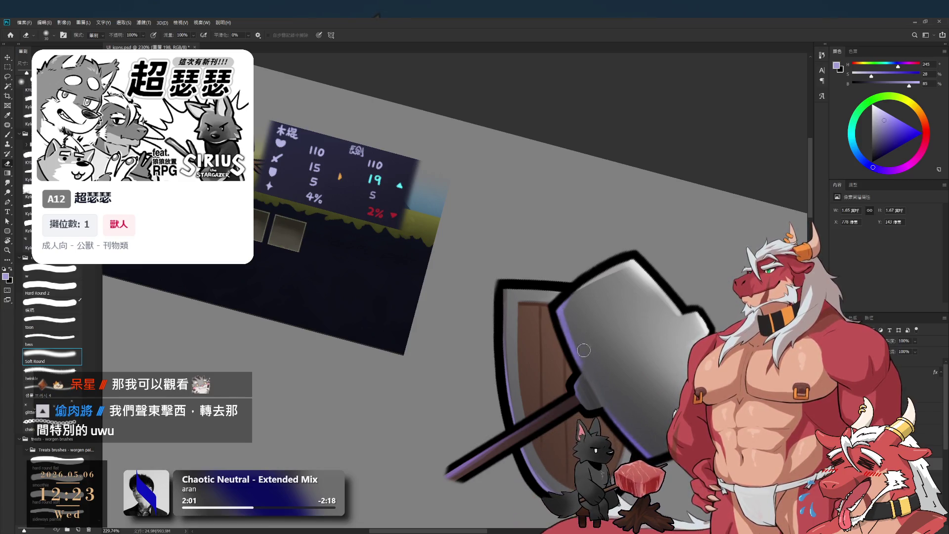
{"action": "scroll", "coordinate": [580, 347], "scroll_direction": "up", "scroll_amount": 2}
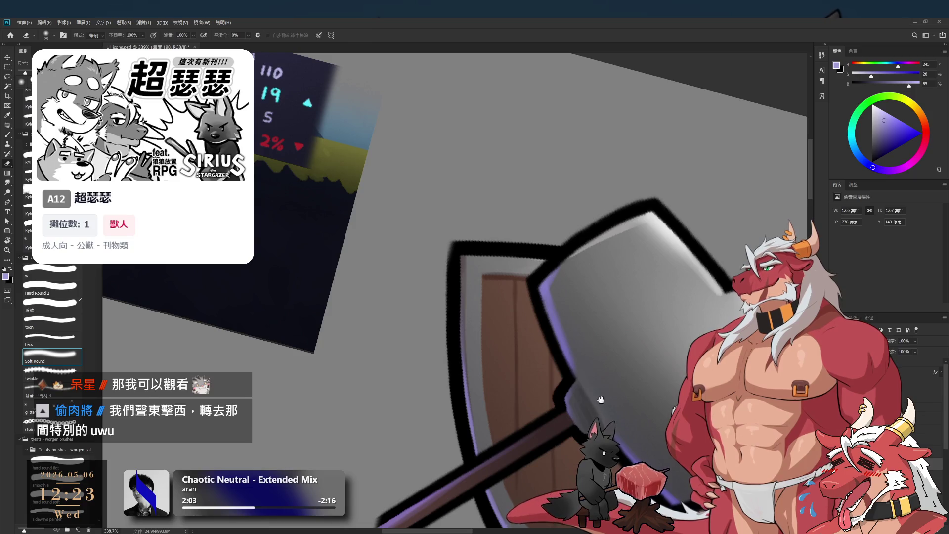
{"action": "scroll", "coordinate": [600, 399], "scroll_direction": "down", "scroll_amount": 4}
{"action": "key", "text": "r"}
{"action": "left_click_drag", "start_coordinate": [601, 398], "coordinate": [639, 214]}
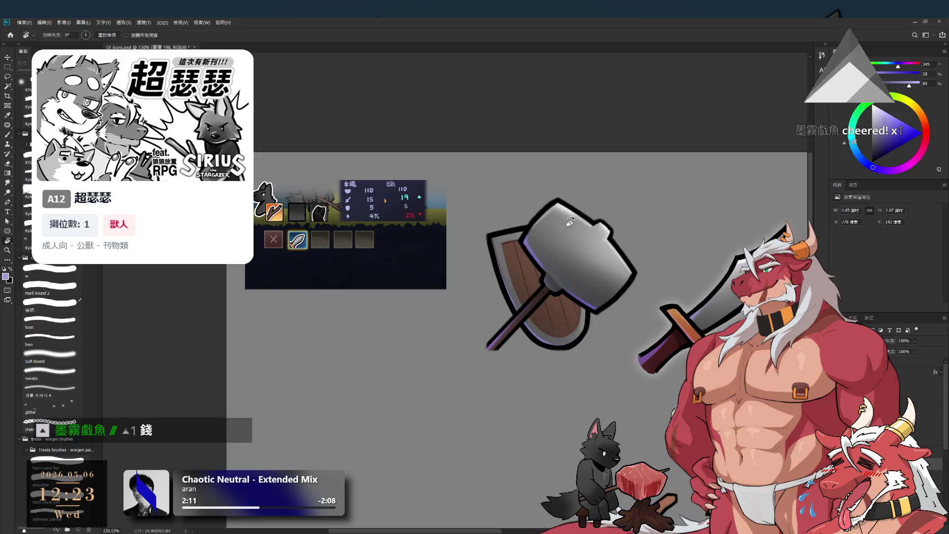
{"action": "key", "text": "b"}
{"action": "scroll", "coordinate": [596, 309], "scroll_direction": "up", "scroll_amount": 6}
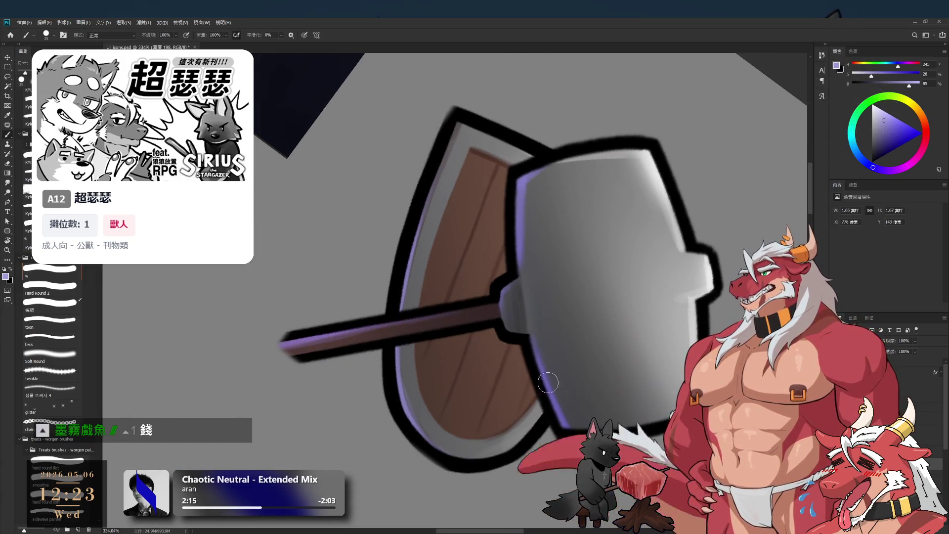
{"action": "key", "text": "bracketleft"}
{"action": "key", "text": "e"}
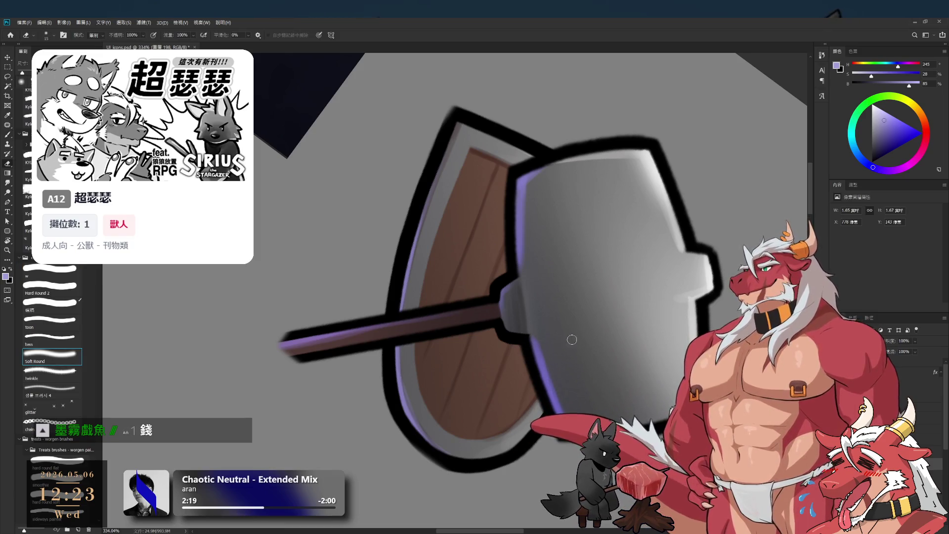
{"action": "key", "text": "b"}
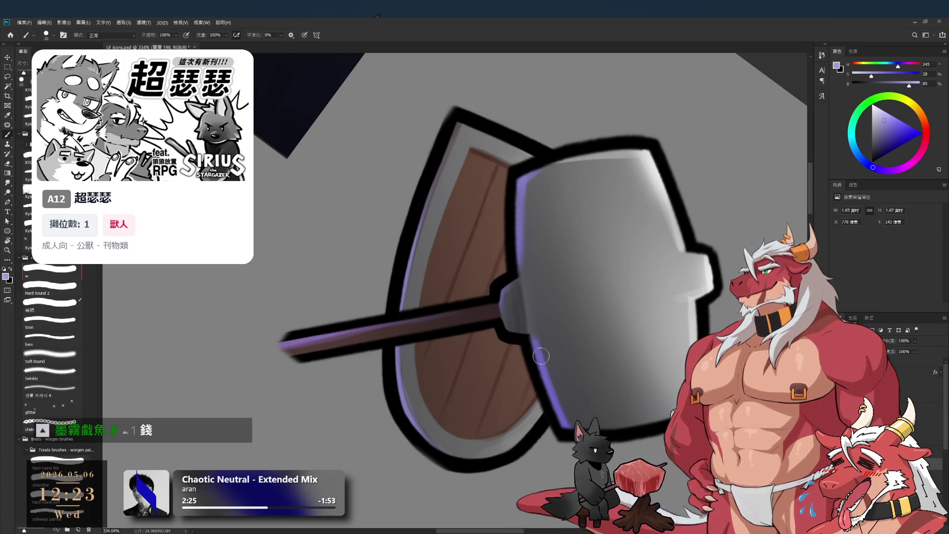
{"action": "key", "text": "e"}
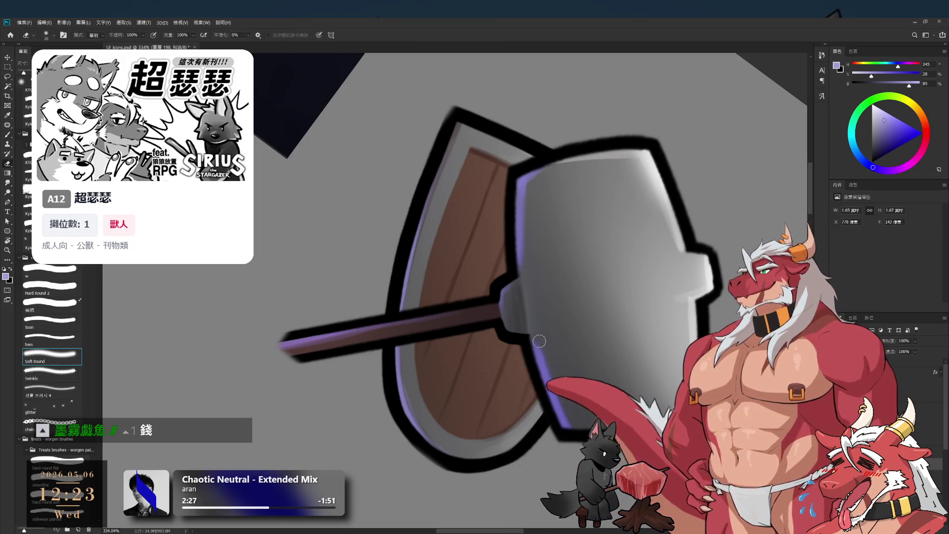
{"action": "left_click", "coordinate": [584, 316], "text": "alt"}
{"action": "scroll", "coordinate": [584, 317], "scroll_direction": "down", "scroll_amount": 4}
{"action": "key", "text": "r"}
{"action": "key", "text": "Escape"}
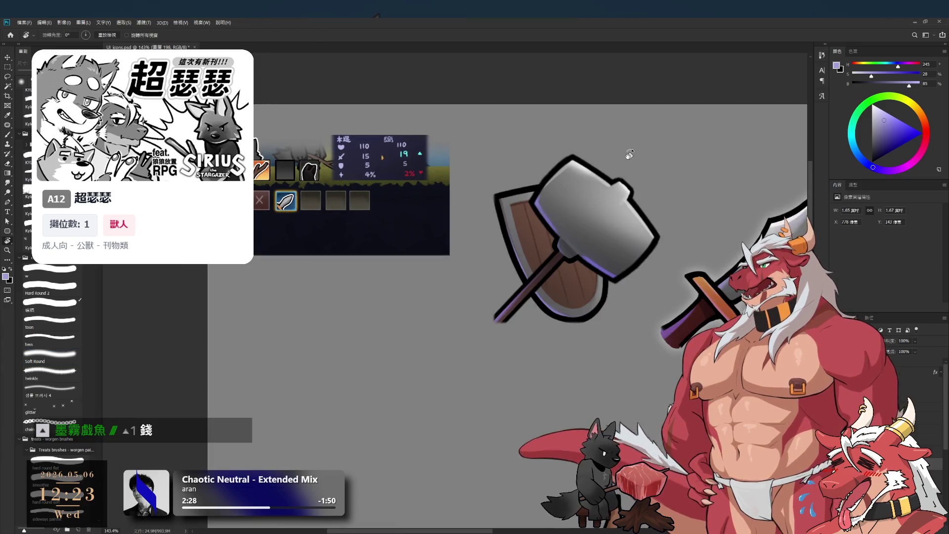
{"action": "key", "text": "b"}
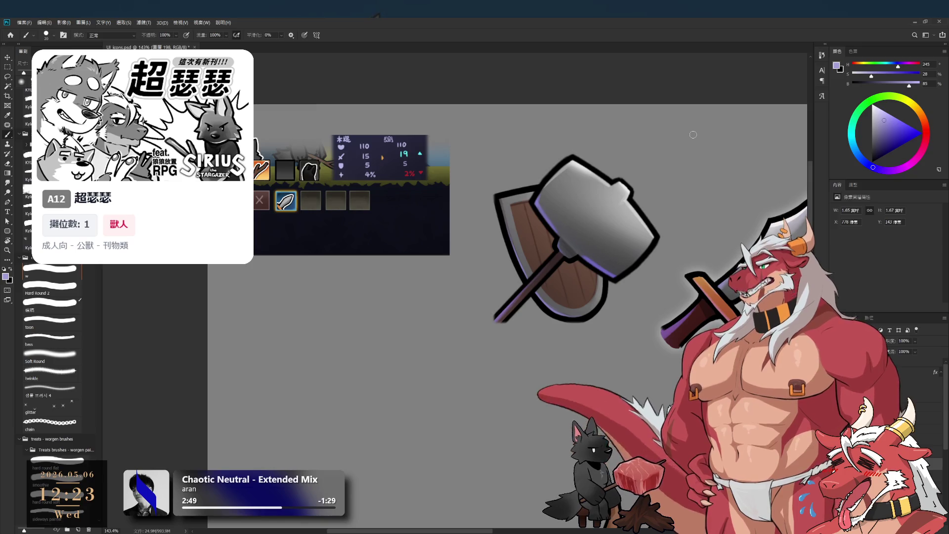
{"action": "scroll", "coordinate": [592, 325], "scroll_direction": "down", "scroll_amount": 3}
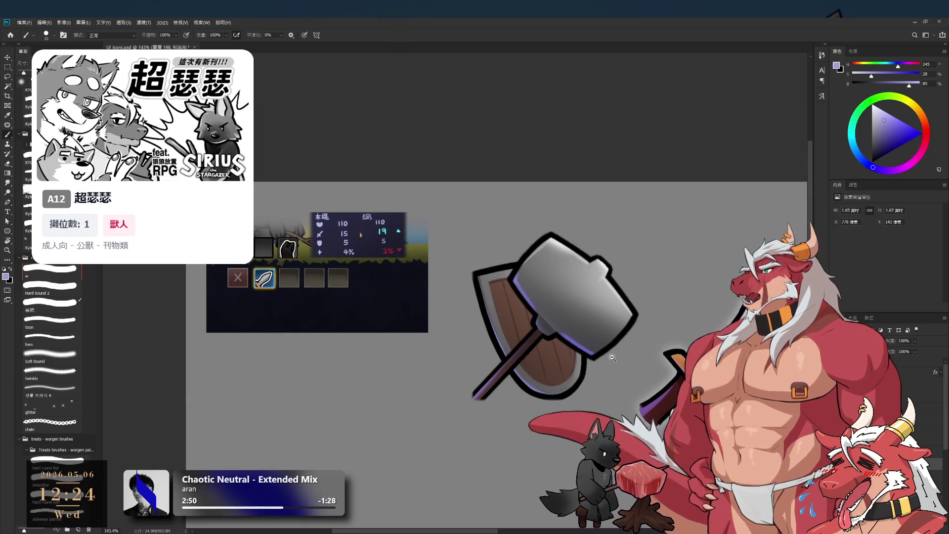
{"action": "scroll", "coordinate": [592, 325], "scroll_direction": "up", "scroll_amount": 3}
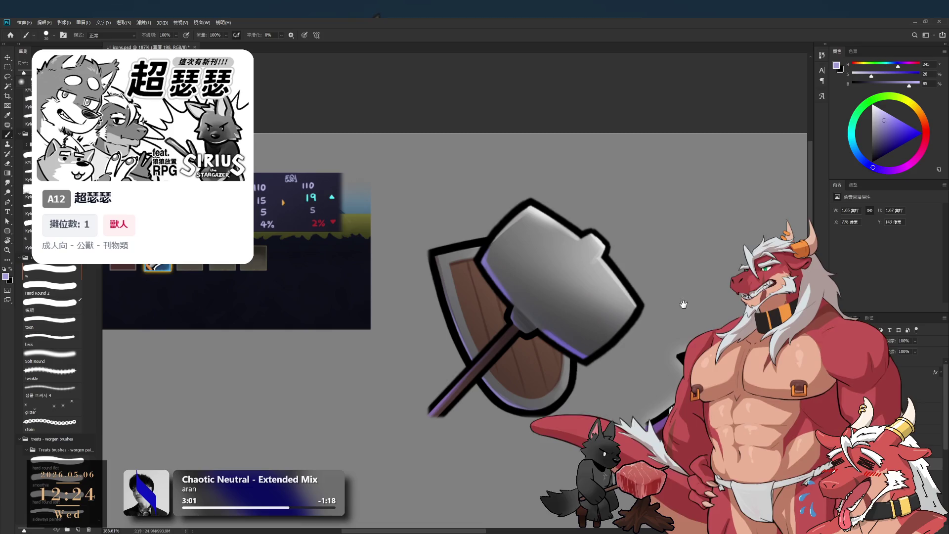
{"action": "scroll", "coordinate": [682, 296], "scroll_direction": "down", "scroll_amount": 3}
{"action": "scroll", "coordinate": [678, 333], "scroll_direction": "up", "scroll_amount": 1}
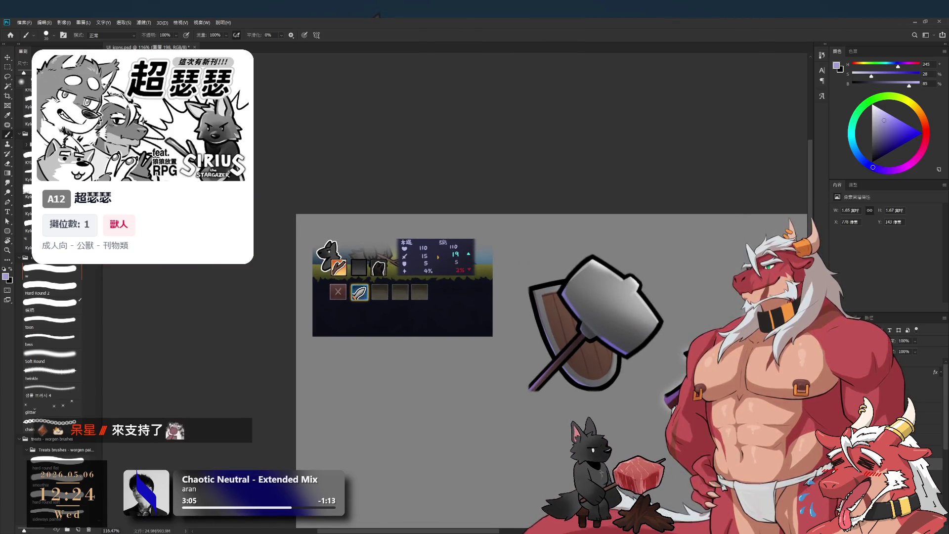
Step from icon_paladin_body through group 群組 37 to make icon_paladin_weapon the active layer.
{"action": "left_click", "coordinate": [874, 397]}
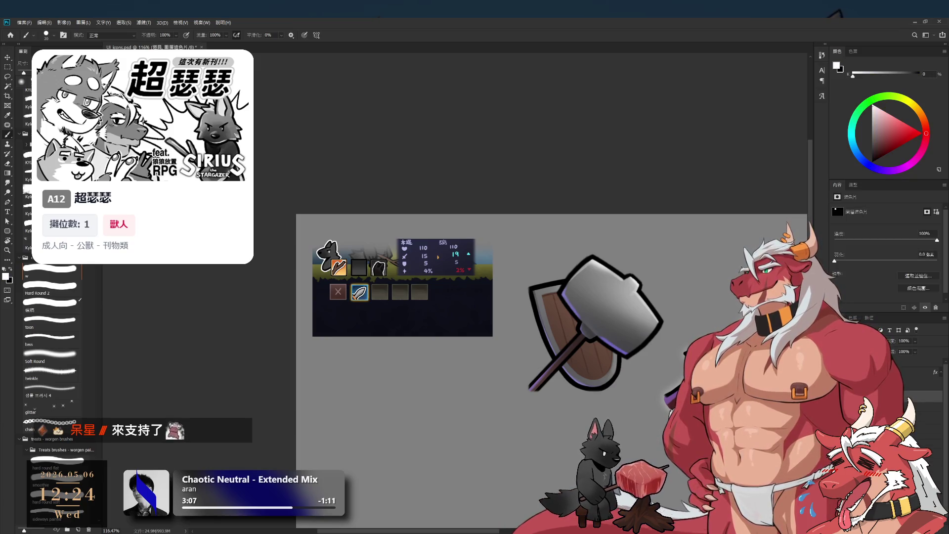
{"action": "left_click", "coordinate": [862, 396]}
{"action": "key", "text": "alt+bracketright"}
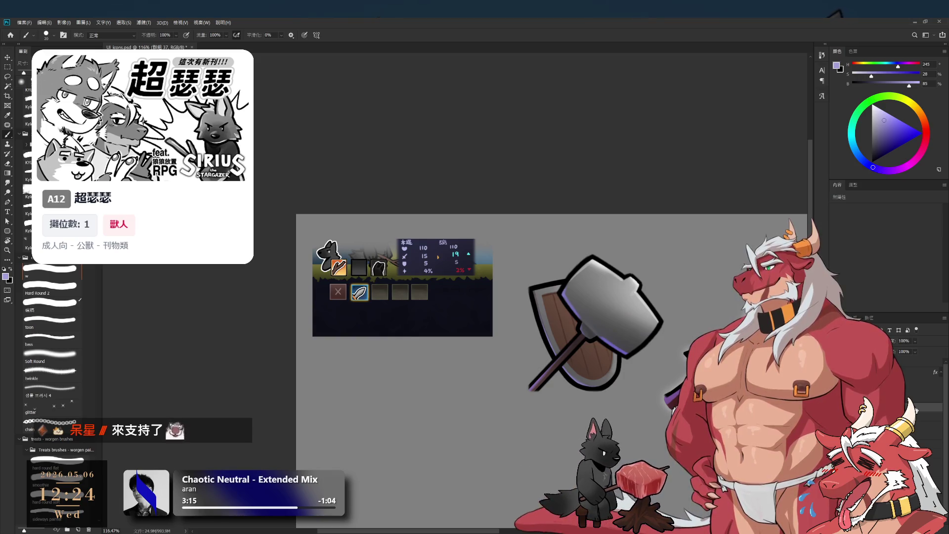
{"action": "key", "text": "alt+bracketright"}
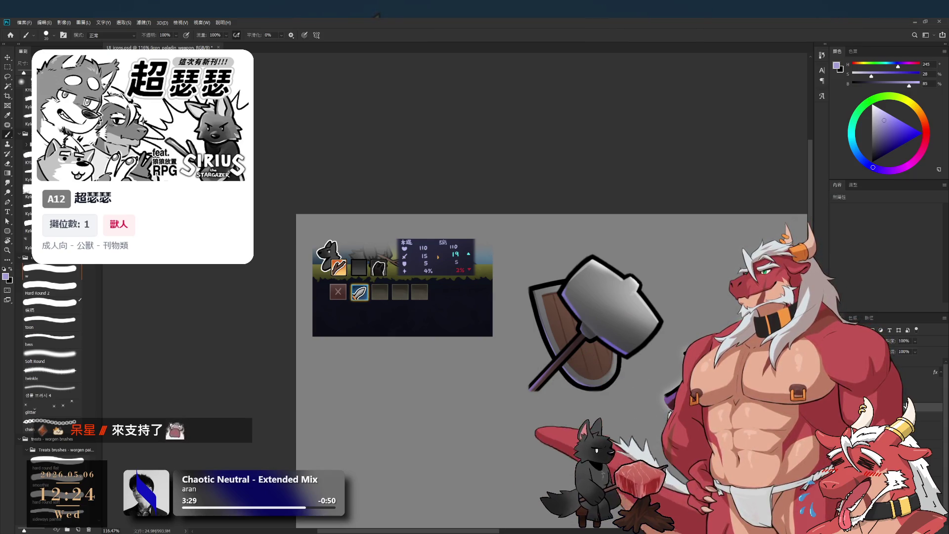
Name the layer icon_wpn_hammer, hide it, and show the icon_paladin_body armor icon.
{"action": "key", "text": "Return"}
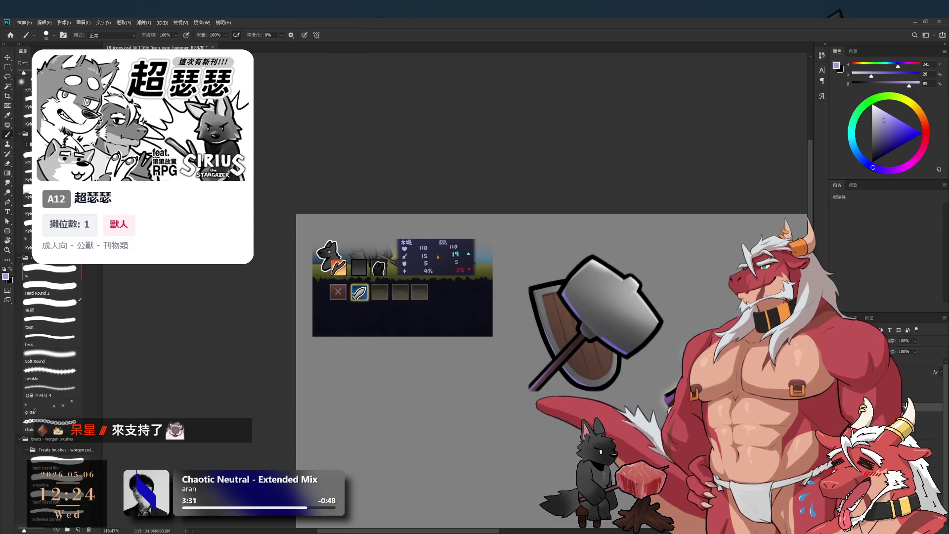
{"action": "key", "text": "ctrl+comma"}
{"action": "key", "text": "alt+bracketleft"}
{"action": "key", "text": "ctrl+comma"}
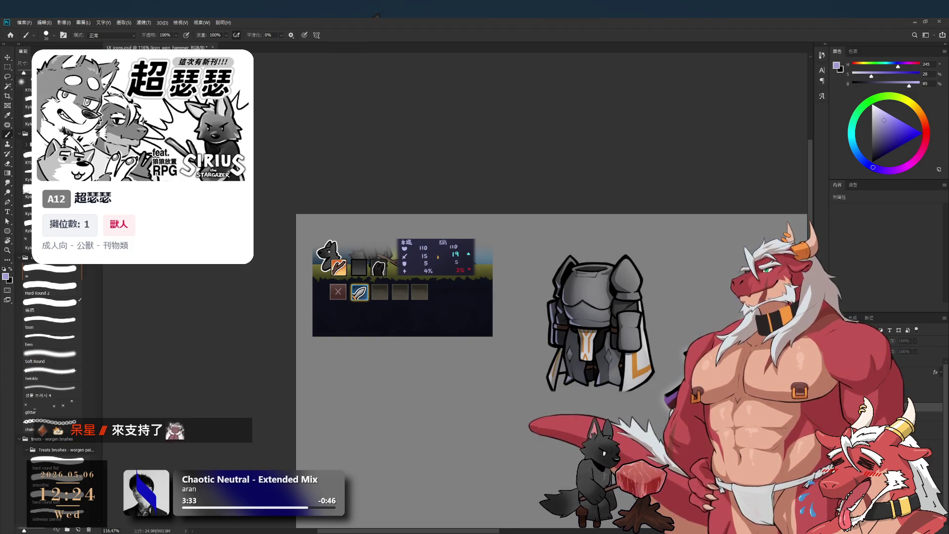
{"action": "scroll", "coordinate": [645, 390], "scroll_direction": "up", "scroll_amount": 2}
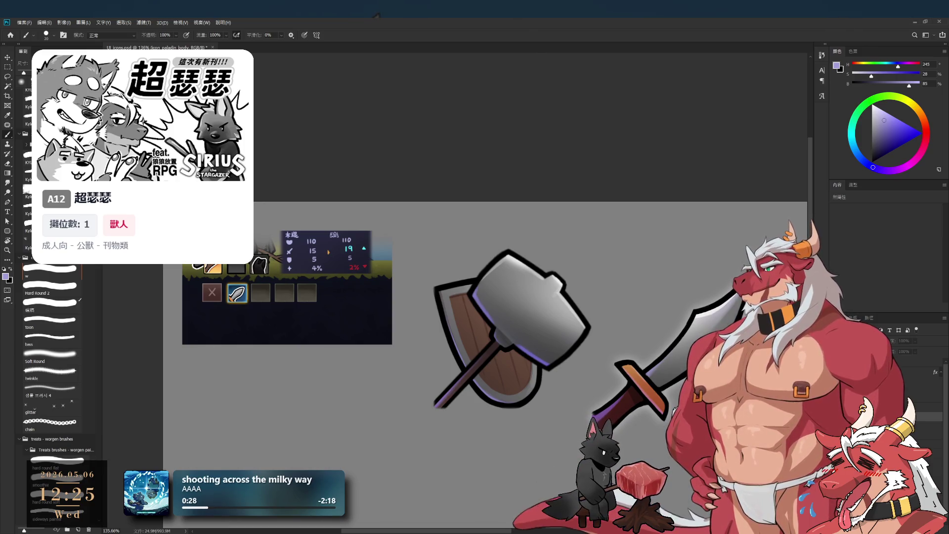
Hide the icon_wpn_hammer layer and pan the view over to the large curved sword.
{"action": "left_click", "coordinate": [932, 406]}
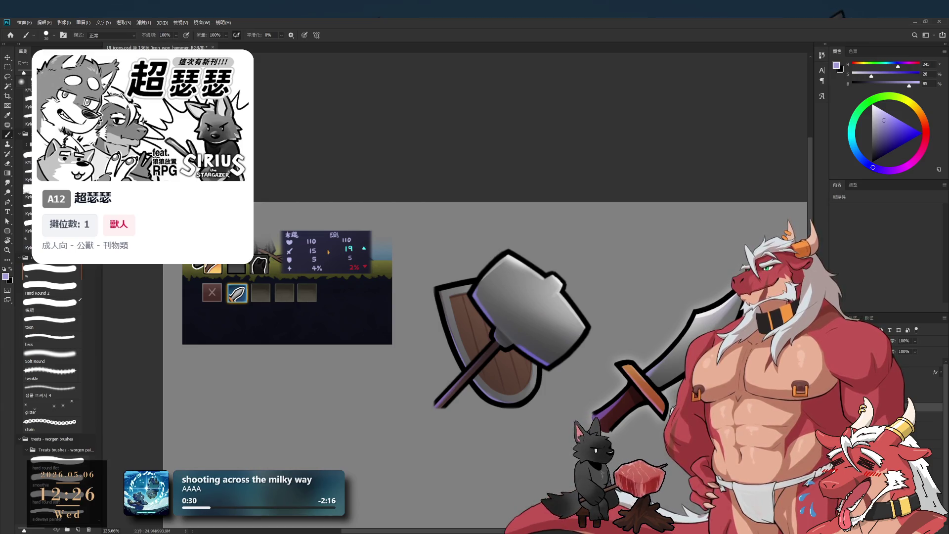
{"action": "key", "text": "Delete"}
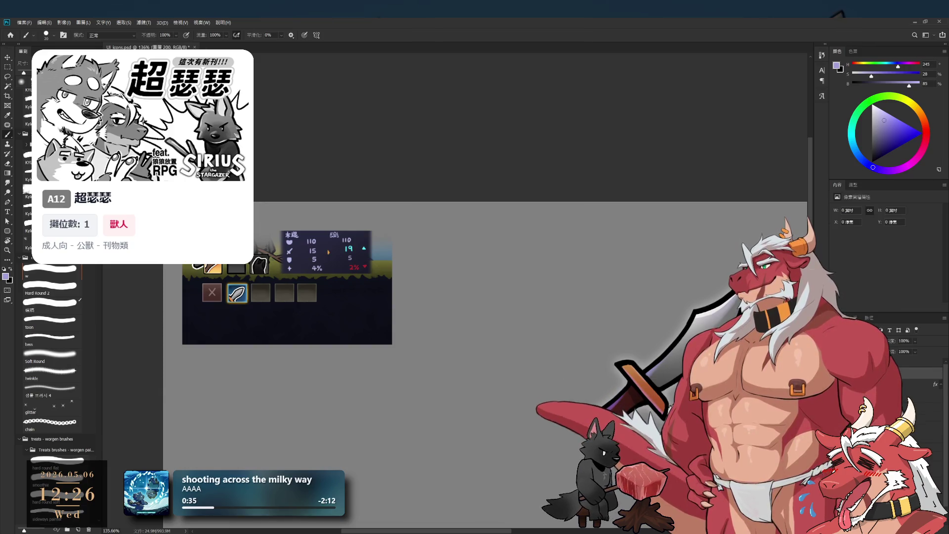
{"action": "left_click_drag", "start_coordinate": [690, 282], "coordinate": [522, 242]}
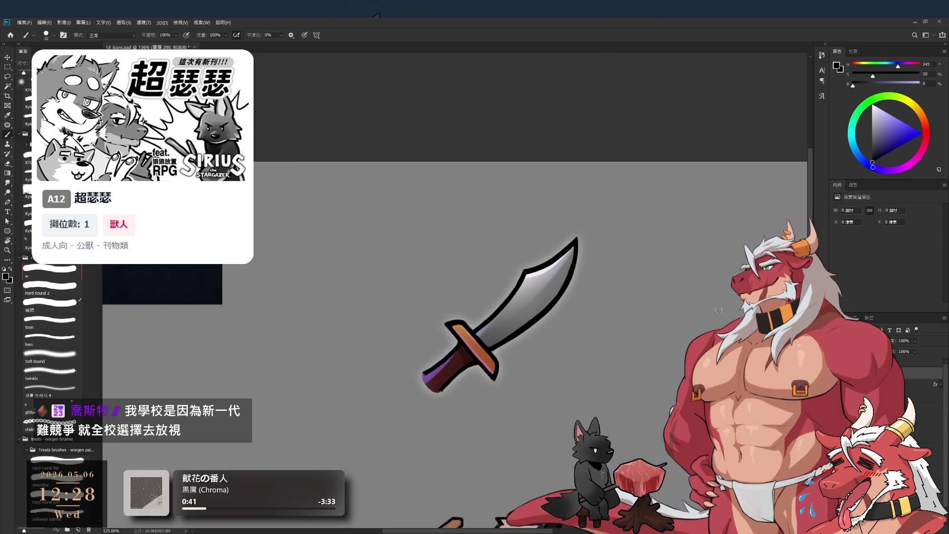
{"action": "left_click_drag", "start_coordinate": [731, 300], "coordinate": [659, 287]}
{"action": "key", "text": "bracketright"}
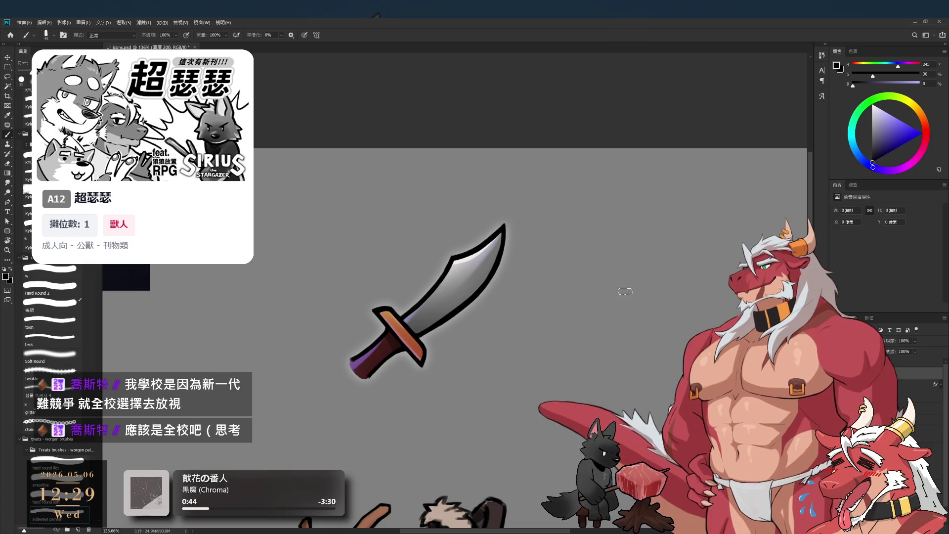
{"action": "left_click_drag", "start_coordinate": [616, 320], "coordinate": [582, 311]}
Shrink the brush to a fine size and try a few test strokes beside the sword, undoing them.
{"action": "key", "text": "bracketleft"}
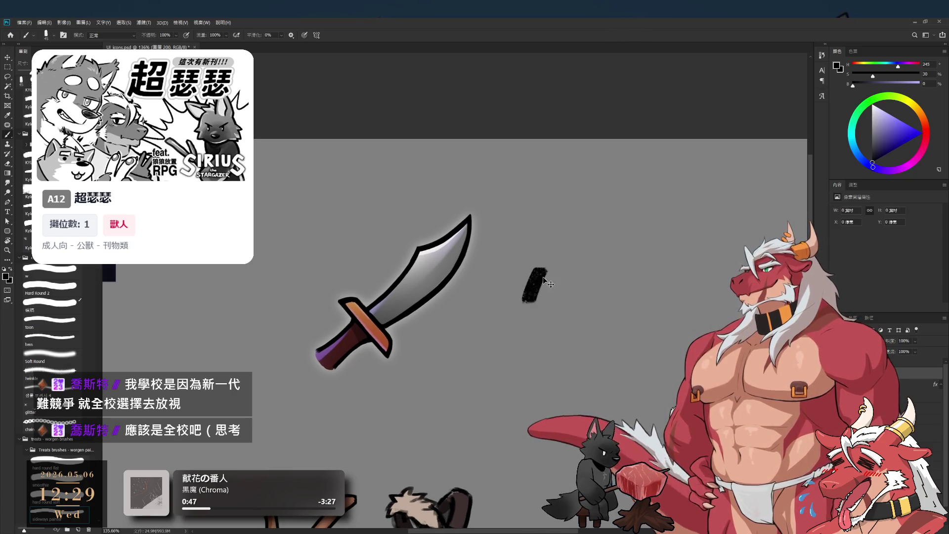
{"action": "key", "text": "bracketleft"}
{"action": "key", "text": "bracketleft"}
{"action": "key", "text": "bracketleft"}
{"action": "left_click_drag", "start_coordinate": [488, 258], "coordinate": [472, 298]}
{"action": "key", "text": "ctrl+z"}
{"action": "mouse_move", "coordinate": [526, 264]}
{"action": "left_mouse_down"}
{"action": "mouse_move", "coordinate": [516, 289]}
{"action": "mouse_move", "coordinate": [541, 311]}
{"action": "left_mouse_up"}
{"action": "key", "text": "ctrl+z"}
{"action": "key", "text": "bracketright"}
{"action": "key", "text": "ctrl+z"}
Draw the meat chunk outline: curved left side, top and right side, and closed bottom edge.
{"action": "left_click_drag", "start_coordinate": [558, 268], "coordinate": [543, 321]}
{"action": "mouse_move", "coordinate": [558, 268]}
{"action": "left_mouse_down"}
{"action": "mouse_move", "coordinate": [583, 257]}
{"action": "mouse_move", "coordinate": [643, 313]}
{"action": "left_mouse_up"}
{"action": "left_click_drag", "start_coordinate": [544, 320], "coordinate": [610, 330]}
{"action": "left_click_drag", "start_coordinate": [633, 264], "coordinate": [618, 327]}
{"action": "key", "text": "ctrl+z"}
{"action": "mouse_move", "coordinate": [499, 373]}
{"action": "left_mouse_down"}
{"action": "mouse_move", "coordinate": [553, 296]}
{"action": "mouse_move", "coordinate": [581, 294]}
{"action": "mouse_move", "coordinate": [536, 331]}
{"action": "mouse_move", "coordinate": [552, 320]}
{"action": "mouse_move", "coordinate": [521, 381]}
{"action": "left_mouse_up"}
{"action": "key", "text": "ctrl+z"}
{"action": "key", "text": "ctrl+z"}
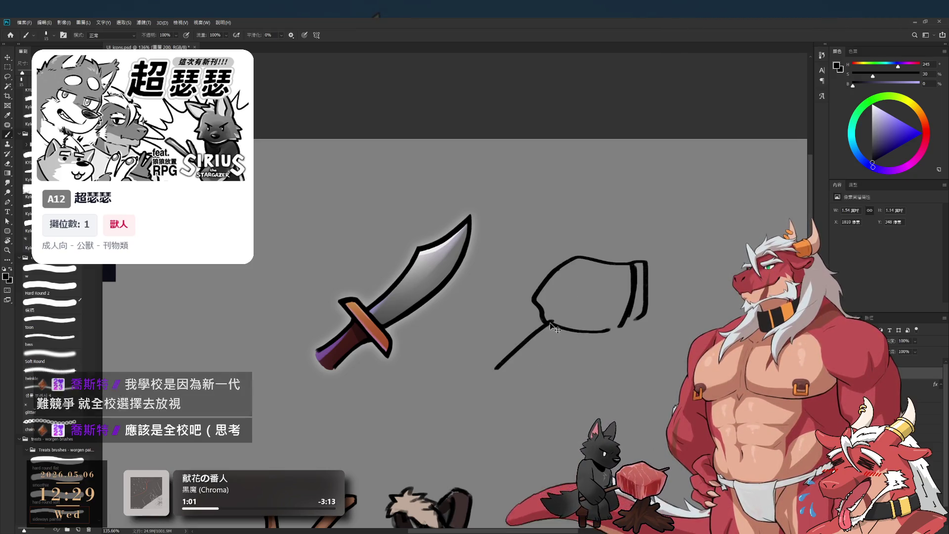
{"action": "key", "text": "ctrl+z"}
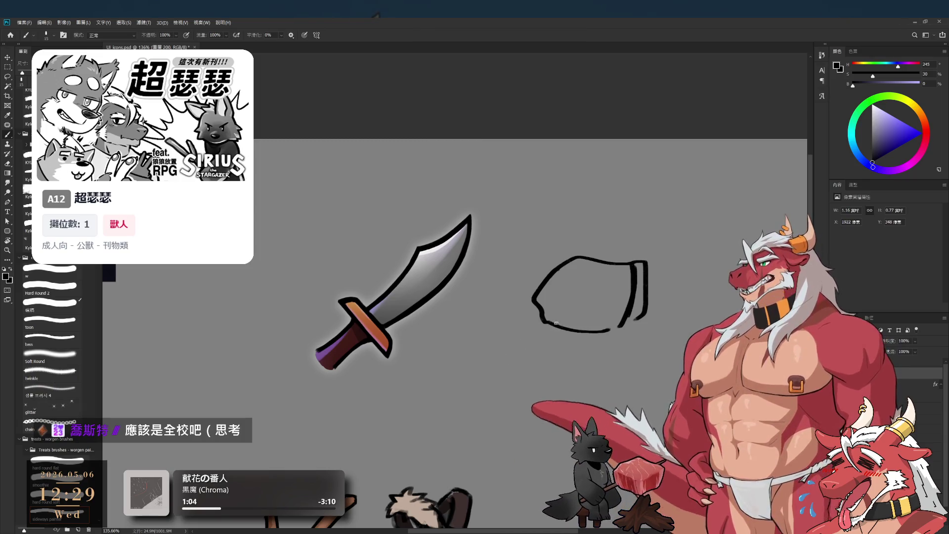
{"action": "mouse_move", "coordinate": [556, 320]}
{"action": "left_mouse_down"}
{"action": "mouse_move", "coordinate": [496, 365]}
{"action": "mouse_move", "coordinate": [548, 322]}
{"action": "left_mouse_up"}
{"action": "key", "text": "ctrl+z"}
Switch to a different sketching brush, rotate the view upright, and add a second skewer line.
{"action": "key", "text": "e"}
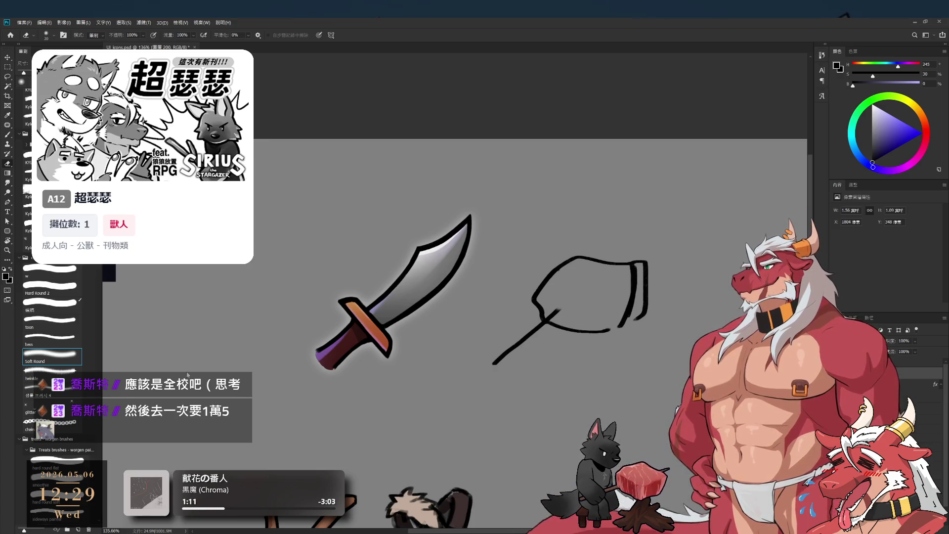
{"action": "left_click", "coordinate": [61, 347]}
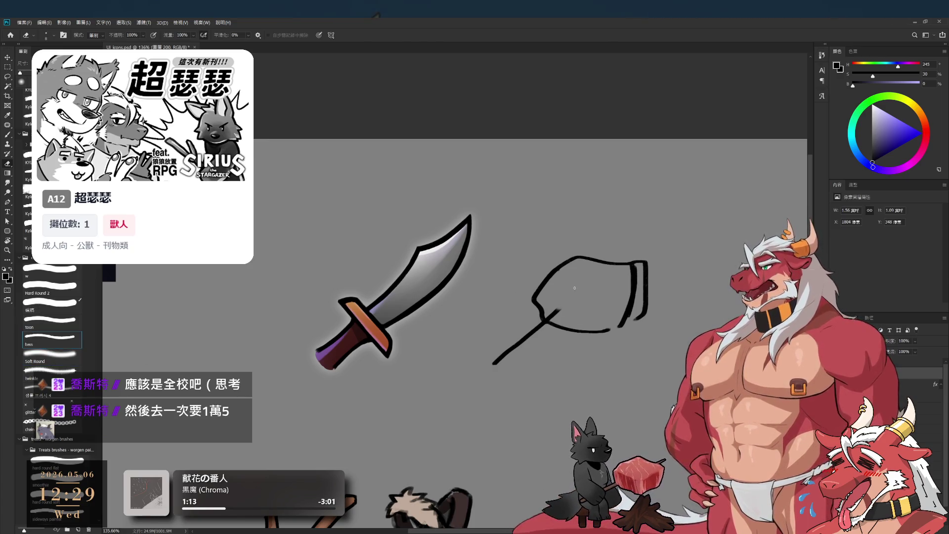
{"action": "key", "text": "r"}
{"action": "mouse_move", "coordinate": [574, 288]}
{"action": "left_mouse_down"}
{"action": "mouse_move", "coordinate": [536, 185]}
{"action": "mouse_move", "coordinate": [537, 208]}
{"action": "left_mouse_up"}
{"action": "key", "text": "e"}
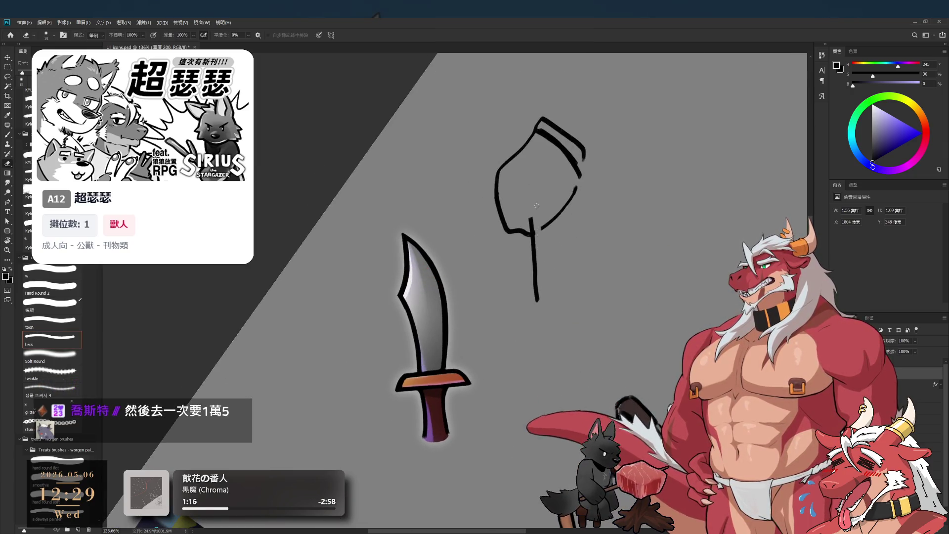
{"action": "key", "text": "b"}
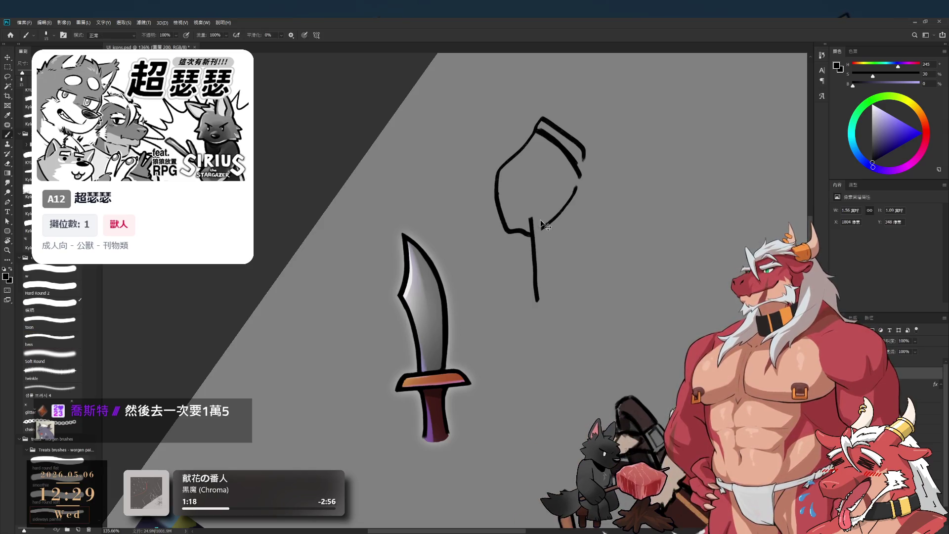
{"action": "left_click_drag", "start_coordinate": [540, 213], "coordinate": [547, 286]}
{"action": "scroll", "coordinate": [536, 278], "scroll_direction": "up", "scroll_amount": 3}
Redraw the left skewer line as one clean stroke after trying to trim its tail.
{"action": "key", "text": "e"}
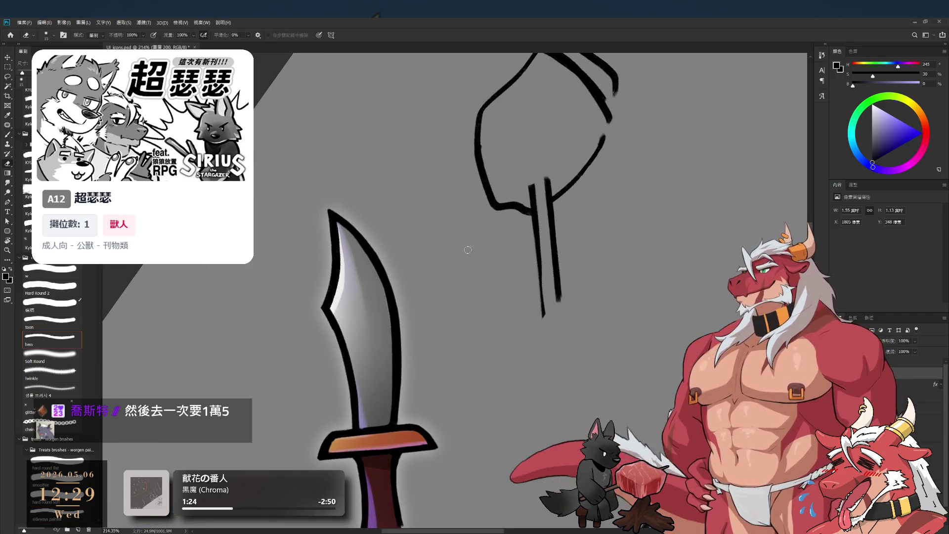
{"action": "key", "text": "bracketright"}
{"action": "left_click_drag", "start_coordinate": [542, 301], "coordinate": [544, 313]}
{"action": "key", "text": "b"}
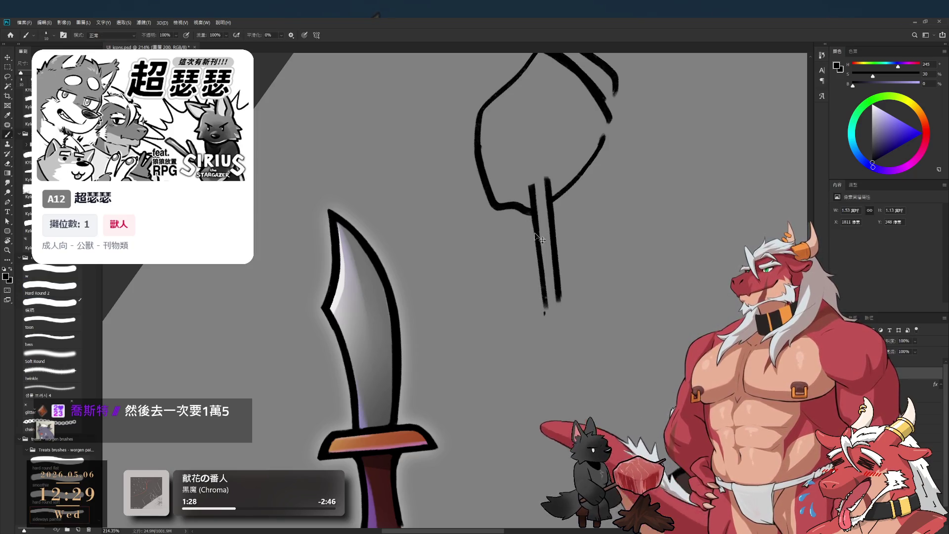
{"action": "key", "text": "ctrl+z"}
{"action": "left_click_drag", "start_coordinate": [533, 208], "coordinate": [545, 319]}
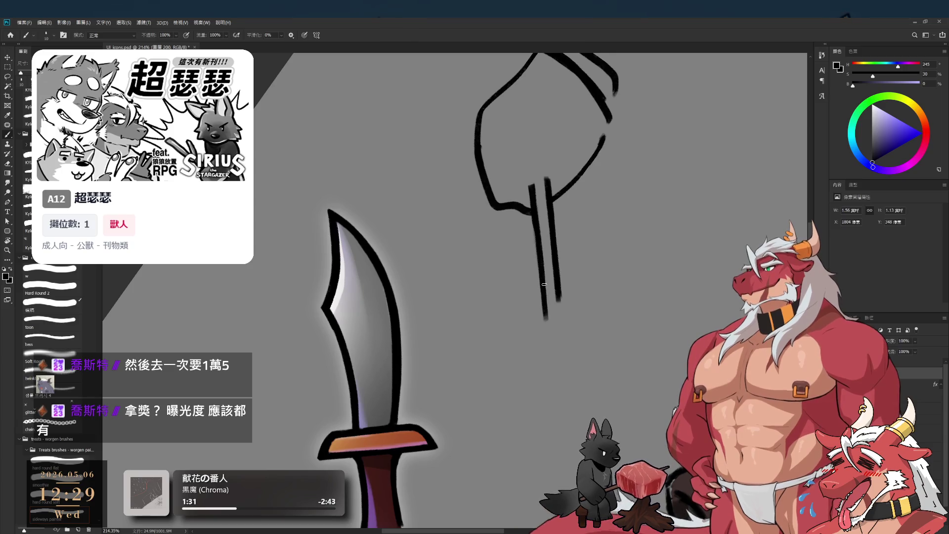
Cap the skewer's top end and clean up the chunk's right and lower-right outlines.
{"action": "left_click_drag", "start_coordinate": [609, 199], "coordinate": [600, 350]}
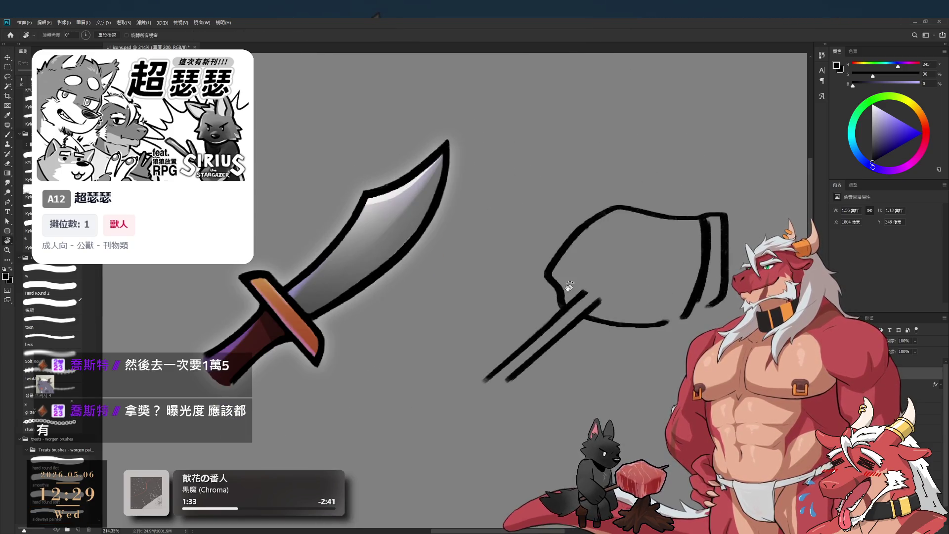
{"action": "left_click_drag", "start_coordinate": [585, 292], "coordinate": [599, 300]}
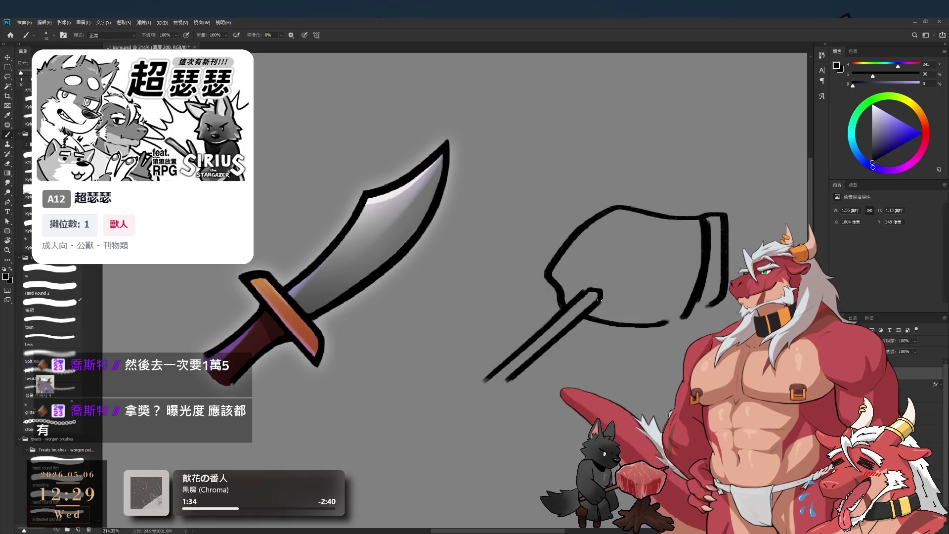
{"action": "scroll", "coordinate": [595, 257], "scroll_direction": "down", "scroll_amount": 3}
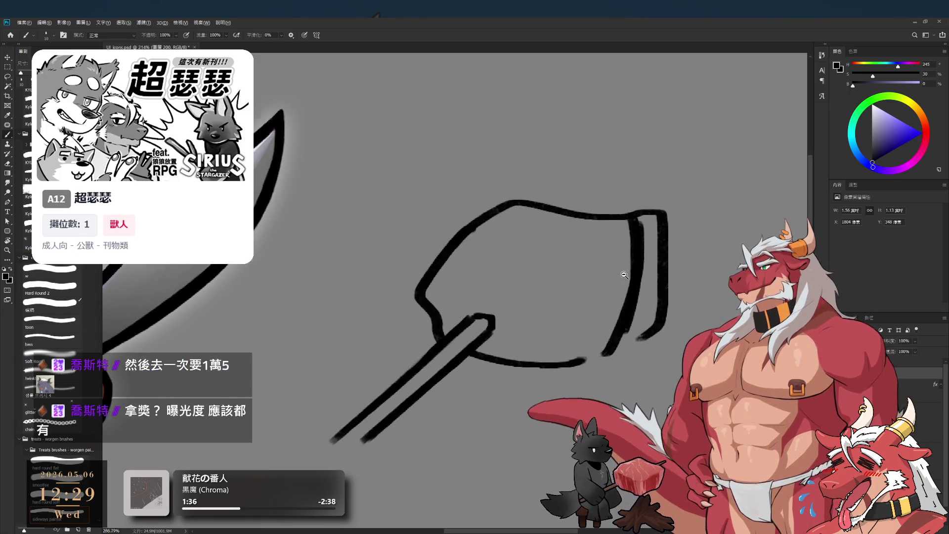
{"action": "scroll", "coordinate": [630, 269], "scroll_direction": "up", "scroll_amount": 2}
{"action": "key", "text": "e"}
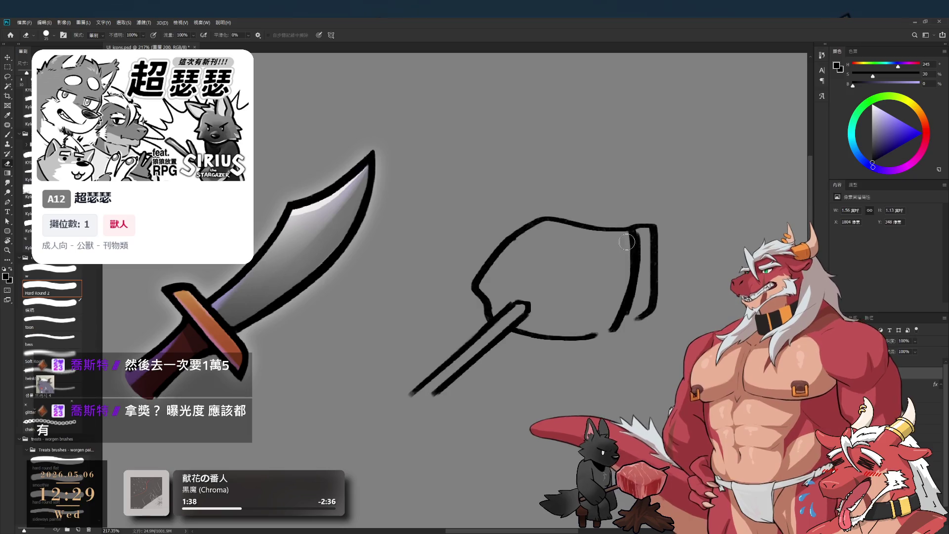
{"action": "mouse_move", "coordinate": [630, 240]}
{"action": "left_mouse_down"}
{"action": "mouse_move", "coordinate": [625, 296]}
{"action": "mouse_move", "coordinate": [628, 286]}
{"action": "left_mouse_up"}
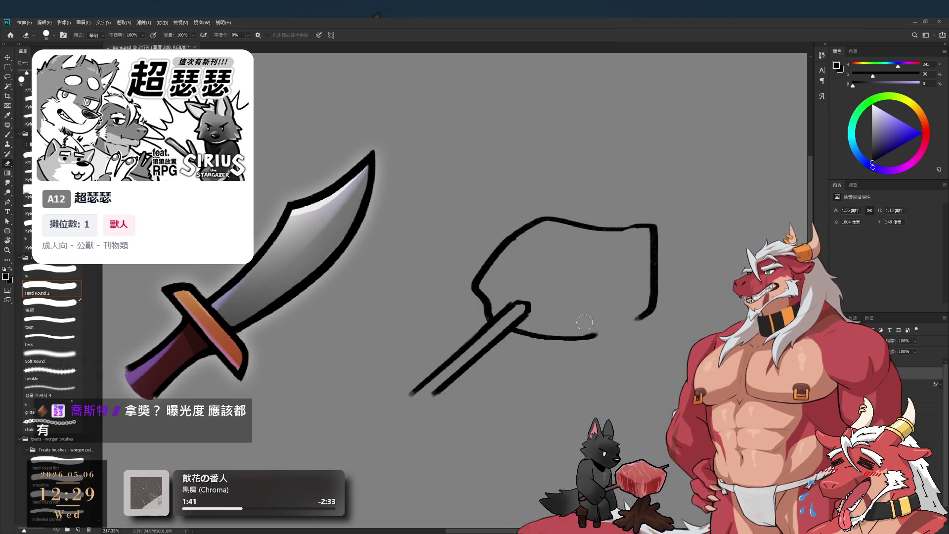
{"action": "left_click_drag", "start_coordinate": [576, 334], "coordinate": [626, 320]}
{"action": "key", "text": "b"}
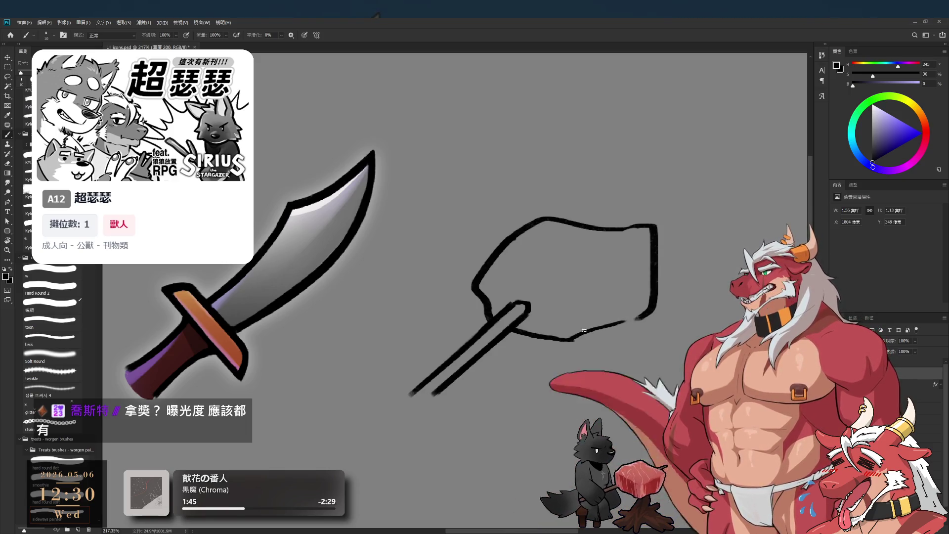
{"action": "mouse_move", "coordinate": [567, 340]}
{"action": "left_mouse_down"}
{"action": "mouse_move", "coordinate": [650, 304]}
{"action": "mouse_move", "coordinate": [626, 322]}
{"action": "left_mouse_up"}
{"action": "key", "text": "ctrl+z"}
{"action": "key", "text": "e"}
{"action": "mouse_move", "coordinate": [655, 228]}
{"action": "left_mouse_down"}
{"action": "mouse_move", "coordinate": [655, 257]}
{"action": "mouse_move", "coordinate": [643, 220]}
{"action": "left_mouse_up"}
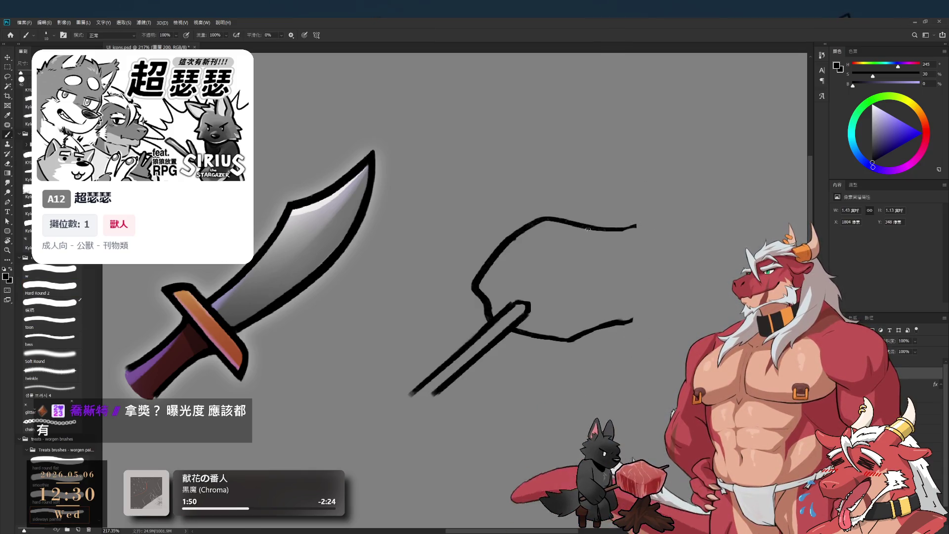
Rotate the view and sketch thin guide lines down the skewer, undoing the left-edge and tip attempts.
{"action": "key", "text": "r"}
{"action": "mouse_move", "coordinate": [608, 246]}
{"action": "left_mouse_down"}
{"action": "mouse_move", "coordinate": [480, 184]}
{"action": "mouse_move", "coordinate": [522, 259]}
{"action": "left_mouse_up"}
{"action": "key", "text": "b"}
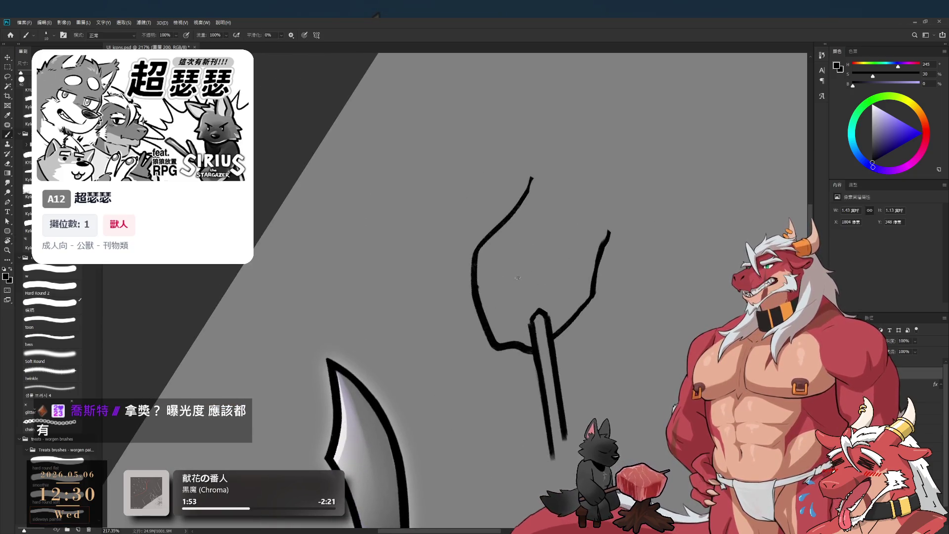
{"action": "mouse_move", "coordinate": [535, 327]}
{"action": "left_mouse_down"}
{"action": "mouse_move", "coordinate": [511, 216]}
{"action": "mouse_move", "coordinate": [532, 324]}
{"action": "left_mouse_up"}
{"action": "key", "text": "ctrl+z"}
{"action": "key", "text": "ctrl+z"}
{"action": "left_click_drag", "start_coordinate": [513, 219], "coordinate": [527, 318]}
{"action": "left_click_drag", "start_coordinate": [527, 206], "coordinate": [545, 304]}
{"action": "key", "text": "ctrl+z"}
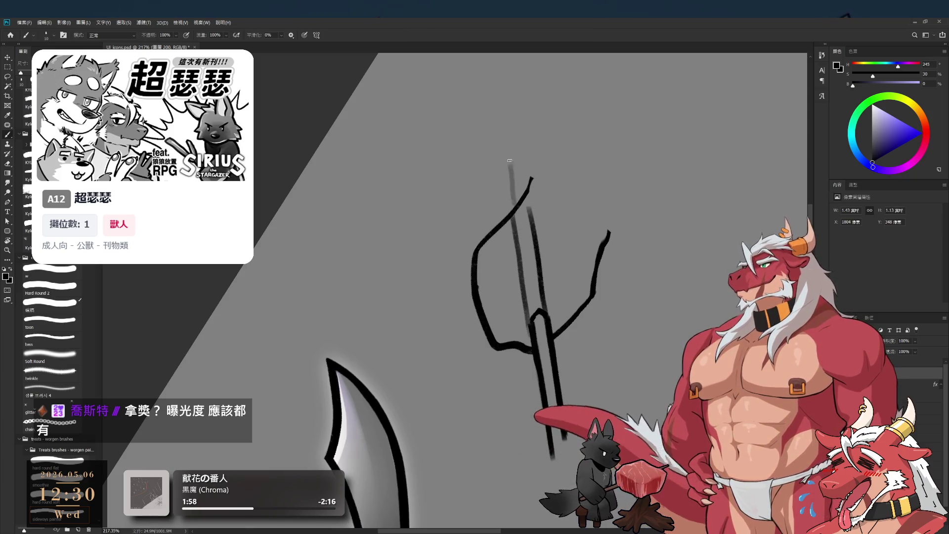
{"action": "mouse_move", "coordinate": [514, 218]}
{"action": "left_mouse_down"}
{"action": "mouse_move", "coordinate": [511, 163]}
{"action": "mouse_move", "coordinate": [525, 188]}
{"action": "left_mouse_up"}
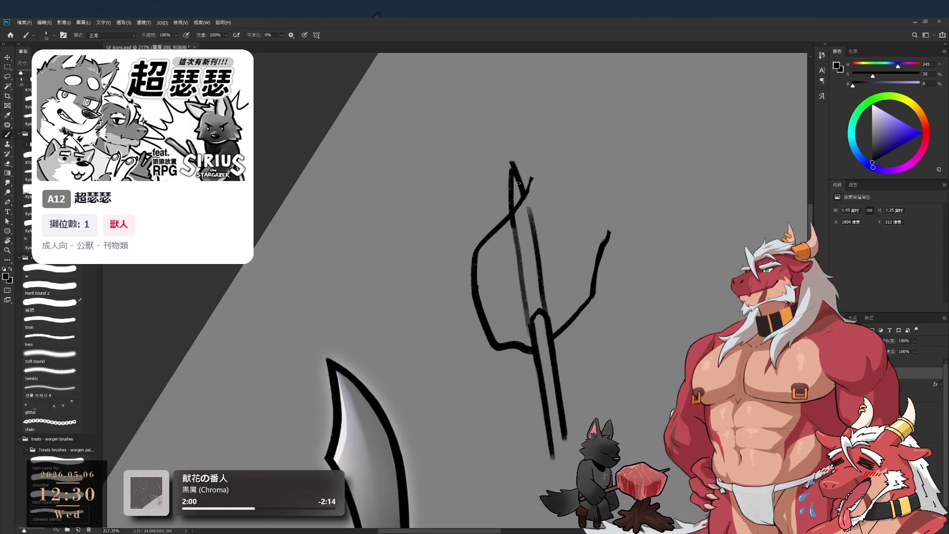
{"action": "key", "text": "ctrl+z"}
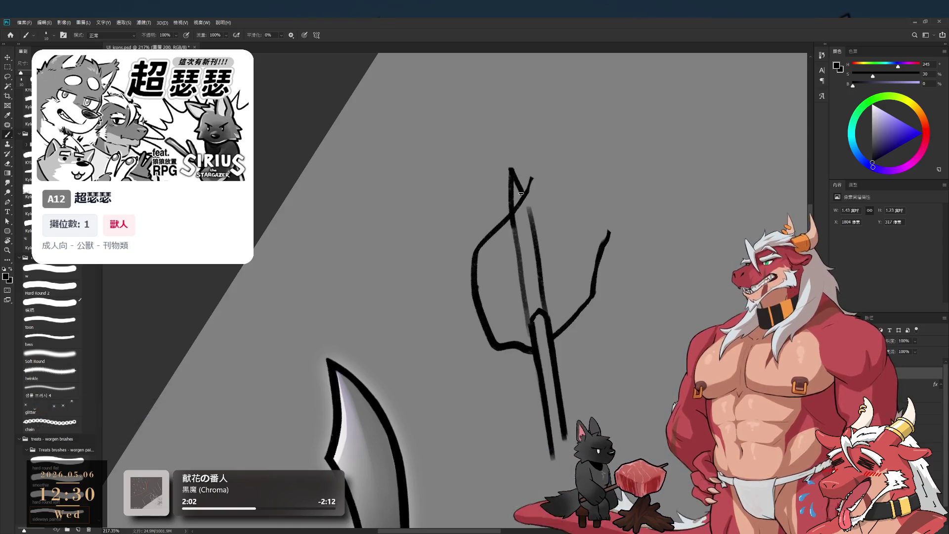
Erase the faint guide lines and part of the skewer line, then draw the chunk's right outline.
{"action": "key", "text": "e"}
{"action": "left_click_drag", "start_coordinate": [528, 207], "coordinate": [512, 234]}
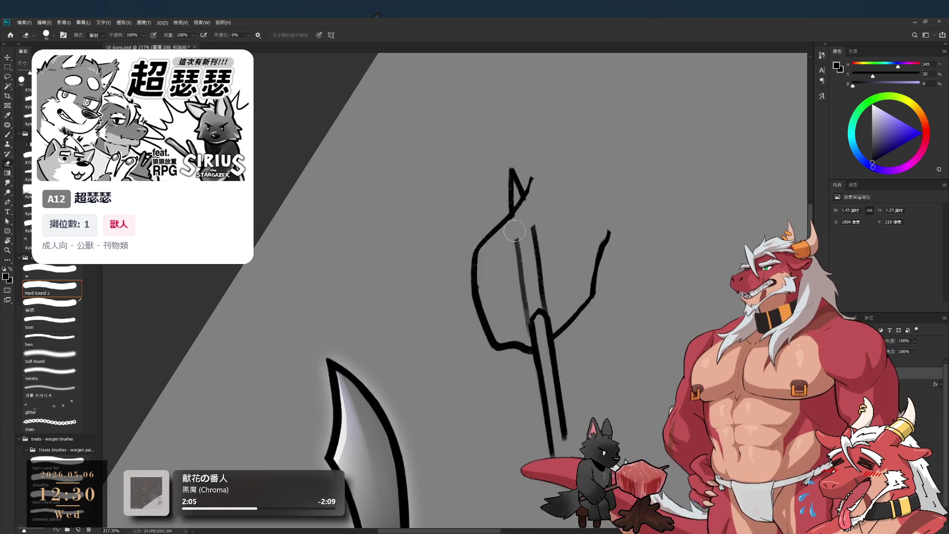
{"action": "left_click_drag", "start_coordinate": [539, 200], "coordinate": [518, 319]}
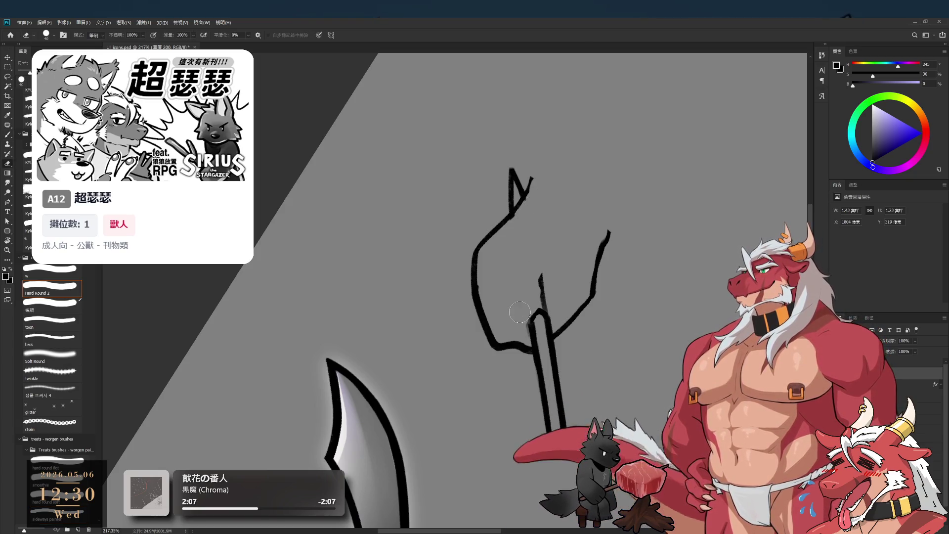
{"action": "key", "text": "bracketleft"}
{"action": "mouse_move", "coordinate": [552, 290]}
{"action": "left_mouse_down"}
{"action": "mouse_move", "coordinate": [544, 304]}
{"action": "mouse_move", "coordinate": [542, 289]}
{"action": "mouse_move", "coordinate": [556, 308]}
{"action": "mouse_move", "coordinate": [592, 213]}
{"action": "mouse_move", "coordinate": [635, 290]}
{"action": "left_mouse_up"}
{"action": "key", "text": "r"}
{"action": "key", "text": "b"}
{"action": "mouse_move", "coordinate": [607, 222]}
{"action": "left_mouse_down"}
{"action": "mouse_move", "coordinate": [636, 245]}
{"action": "mouse_move", "coordinate": [635, 287]}
{"action": "mouse_move", "coordinate": [635, 298]}
{"action": "mouse_move", "coordinate": [604, 316]}
{"action": "left_mouse_up"}
Erase and redraw the meat chunk's upper-left edge, then lighten part of its right outline.
{"action": "key", "text": "e"}
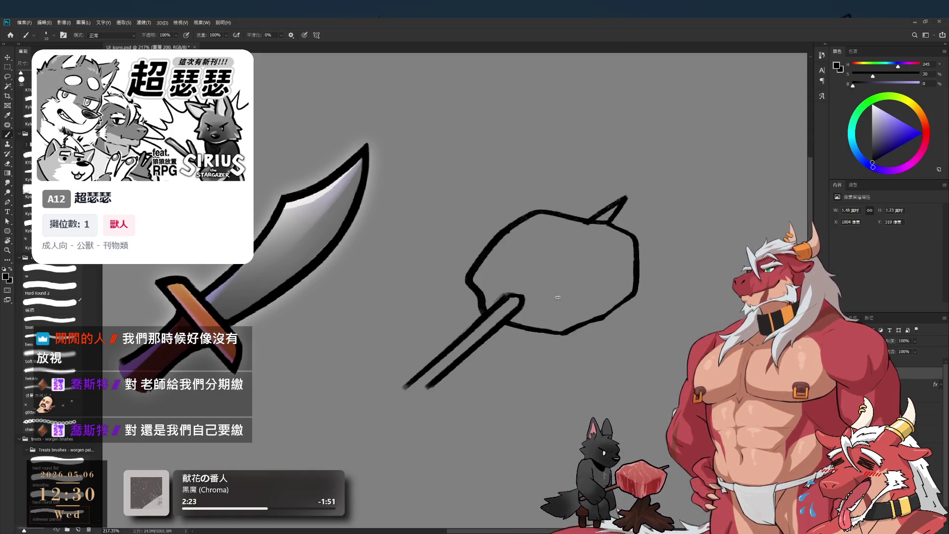
{"action": "key", "text": "e"}
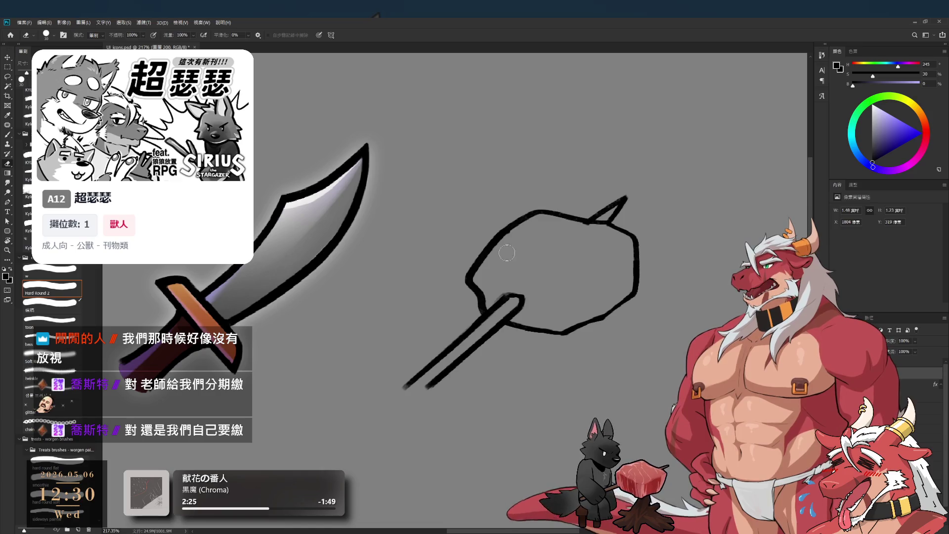
{"action": "mouse_move", "coordinate": [492, 272]}
{"action": "left_mouse_down"}
{"action": "mouse_move", "coordinate": [496, 265]}
{"action": "mouse_move", "coordinate": [463, 267]}
{"action": "mouse_move", "coordinate": [476, 295]}
{"action": "left_mouse_up"}
{"action": "key", "text": "b"}
{"action": "mouse_move", "coordinate": [491, 246]}
{"action": "left_mouse_down"}
{"action": "mouse_move", "coordinate": [468, 258]}
{"action": "mouse_move", "coordinate": [480, 304]}
{"action": "left_mouse_up"}
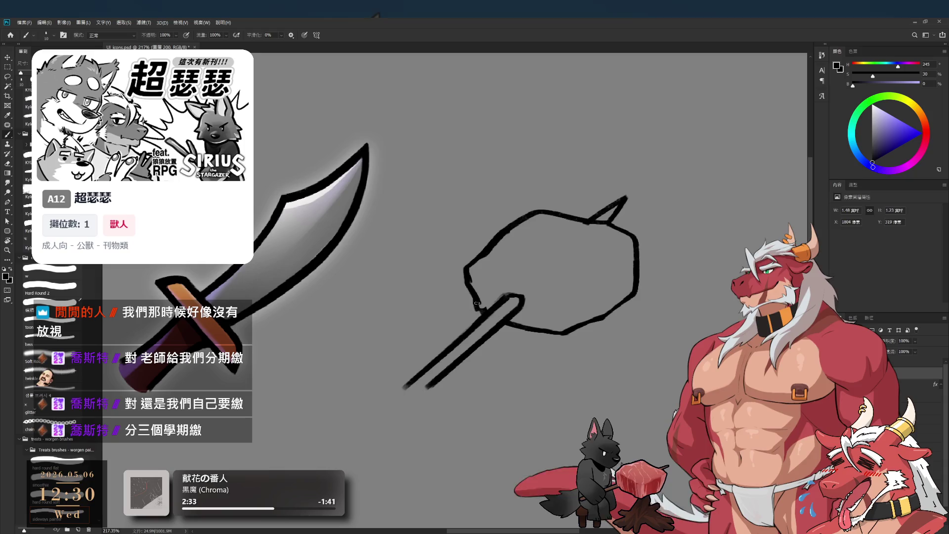
{"action": "key", "text": "e"}
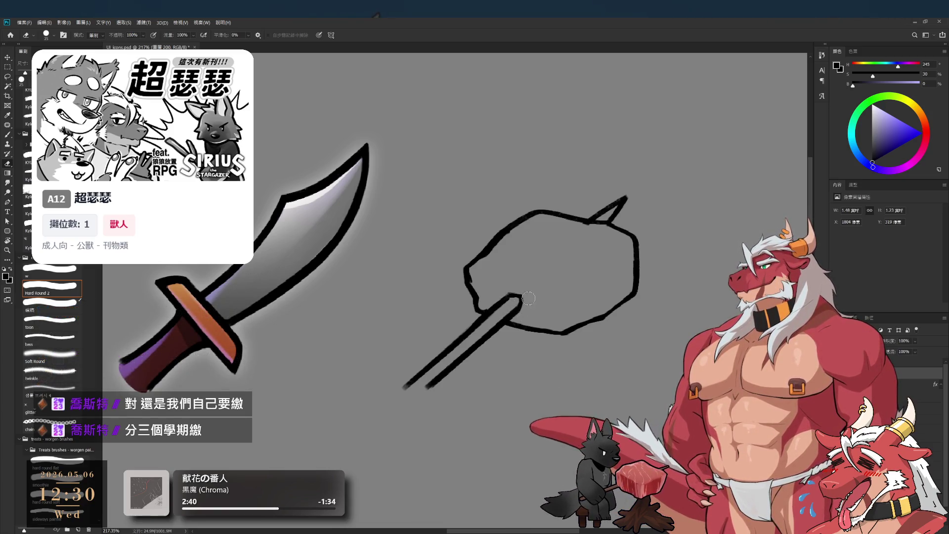
{"action": "scroll", "coordinate": [571, 269], "scroll_direction": "up", "scroll_amount": 2}
{"action": "mouse_move", "coordinate": [590, 265]}
{"action": "left_mouse_down"}
{"action": "mouse_move", "coordinate": [601, 274]}
{"action": "mouse_move", "coordinate": [595, 282]}
{"action": "left_mouse_up"}
{"action": "key", "text": "b"}
Rotate the view upright, rework the stick's left outline, and draw a short stroke to it from the meat outline.
{"action": "scroll", "coordinate": [589, 298], "scroll_direction": "down", "scroll_amount": 5}
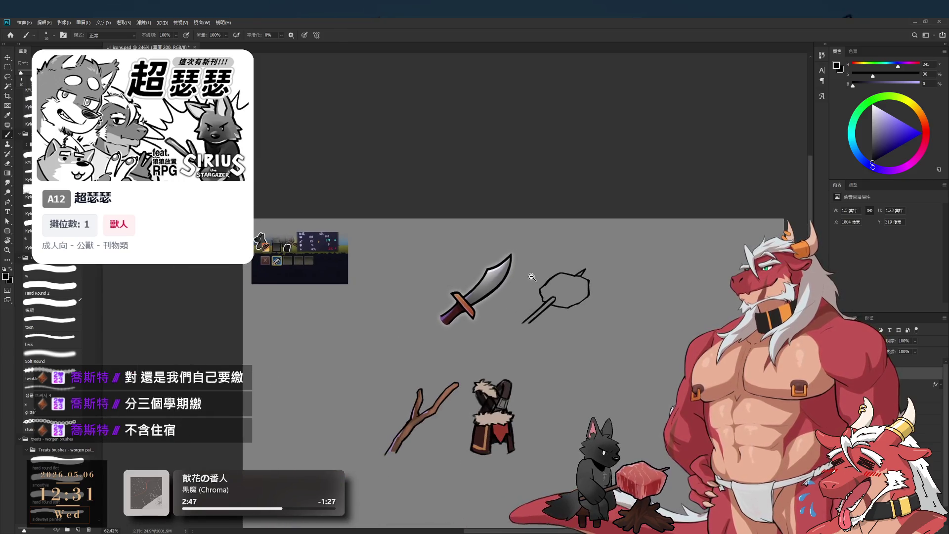
{"action": "scroll", "coordinate": [599, 336], "scroll_direction": "up", "scroll_amount": 4}
{"action": "key", "text": "r"}
{"action": "mouse_move", "coordinate": [627, 300]}
{"action": "left_mouse_down"}
{"action": "mouse_move", "coordinate": [603, 123]}
{"action": "mouse_move", "coordinate": [571, 238]}
{"action": "left_mouse_up"}
{"action": "scroll", "coordinate": [571, 239], "scroll_direction": "up", "scroll_amount": 3}
{"action": "key", "text": "e"}
{"action": "left_click_drag", "start_coordinate": [541, 199], "coordinate": [548, 314]}
{"action": "key", "text": "b"}
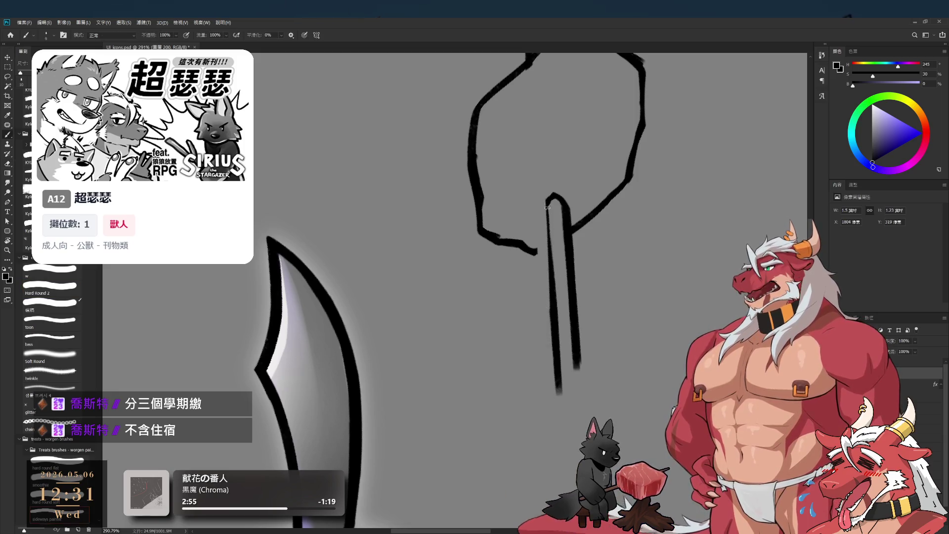
{"action": "left_click_drag", "start_coordinate": [548, 200], "coordinate": [554, 312]}
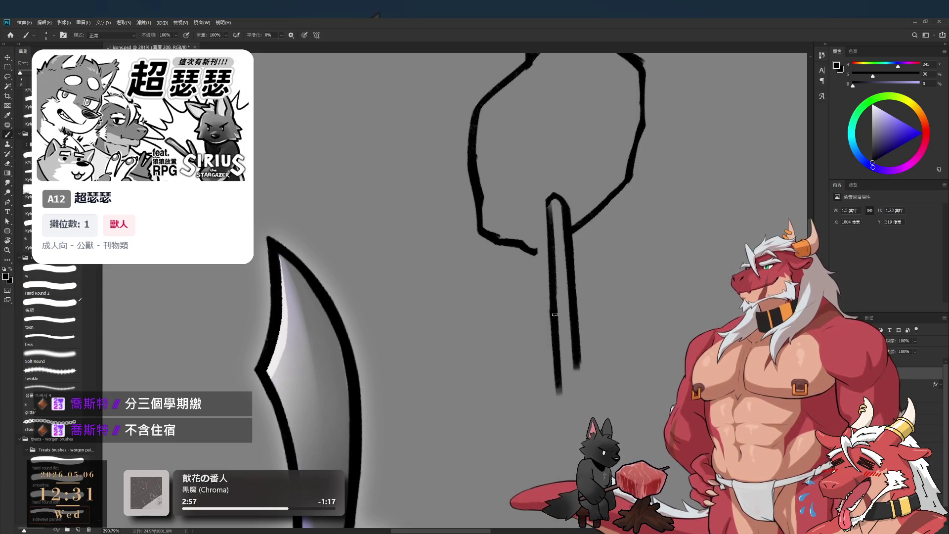
{"action": "key", "text": "ctrl+z"}
{"action": "key", "text": "ctrl+z"}
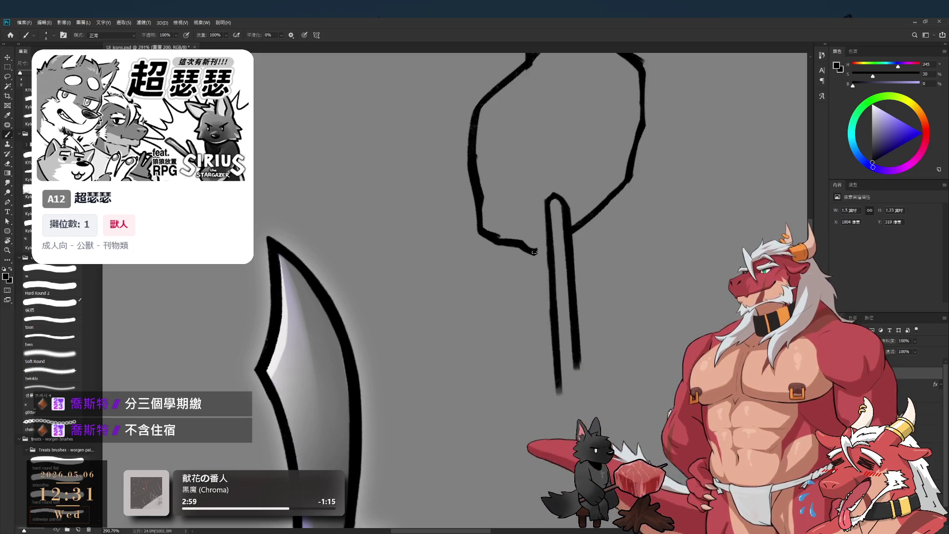
{"action": "left_click_drag", "start_coordinate": [533, 252], "coordinate": [548, 243]}
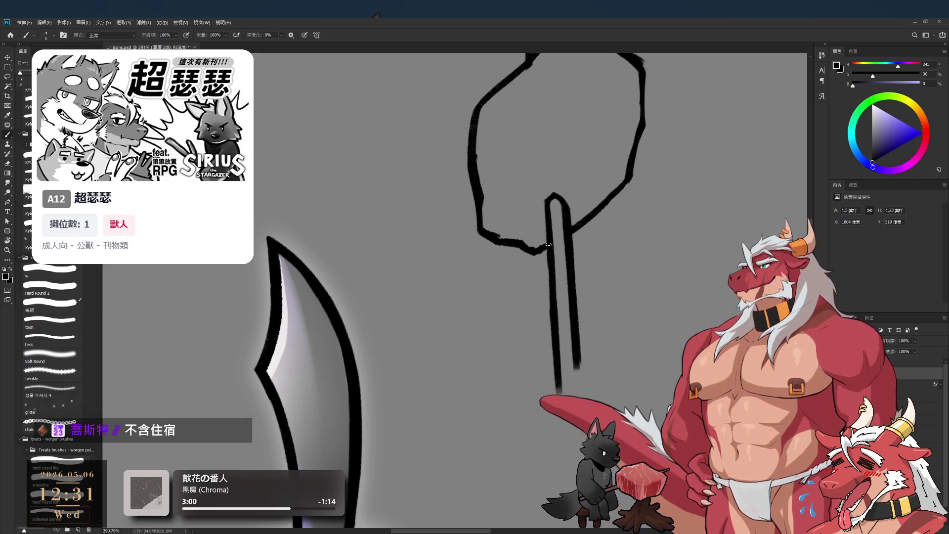
Recentre the skewer sketch and tilt the view to a comfortable drawing angle.
{"action": "mouse_move", "coordinate": [607, 238]}
{"action": "left_mouse_down"}
{"action": "mouse_move", "coordinate": [555, 279]}
{"action": "mouse_move", "coordinate": [610, 336]}
{"action": "mouse_move", "coordinate": [613, 368]}
{"action": "mouse_move", "coordinate": [571, 313]}
{"action": "left_mouse_up"}
{"action": "key", "text": "r"}
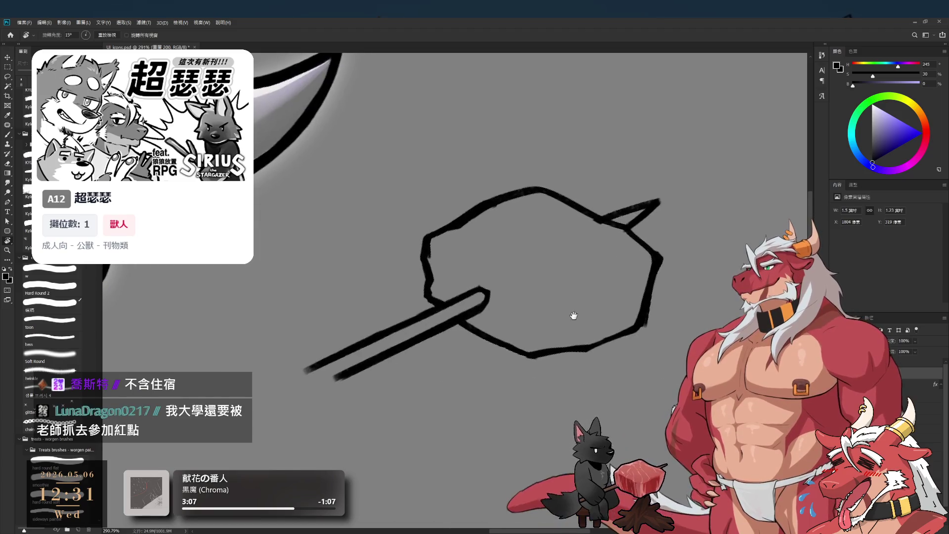
{"action": "key", "text": "e"}
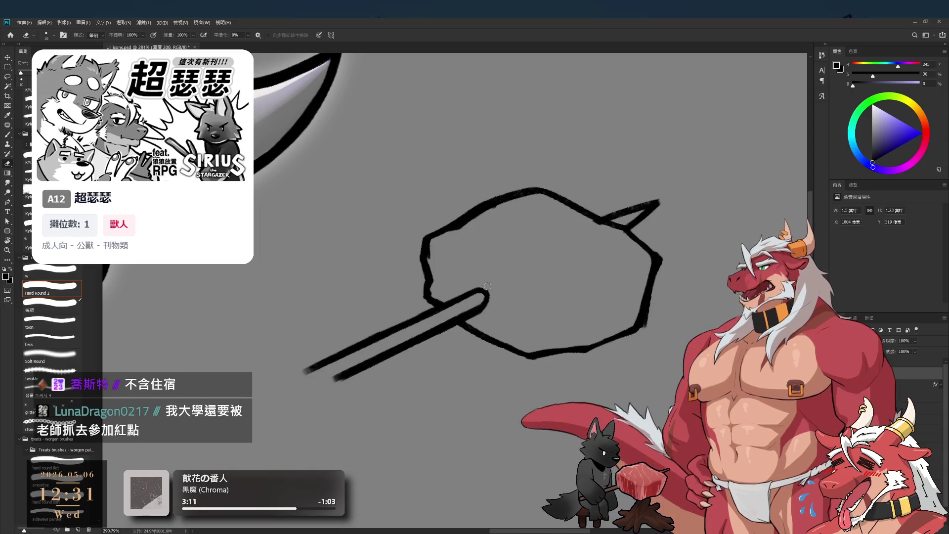
{"action": "left_click_drag", "start_coordinate": [661, 296], "coordinate": [609, 296]}
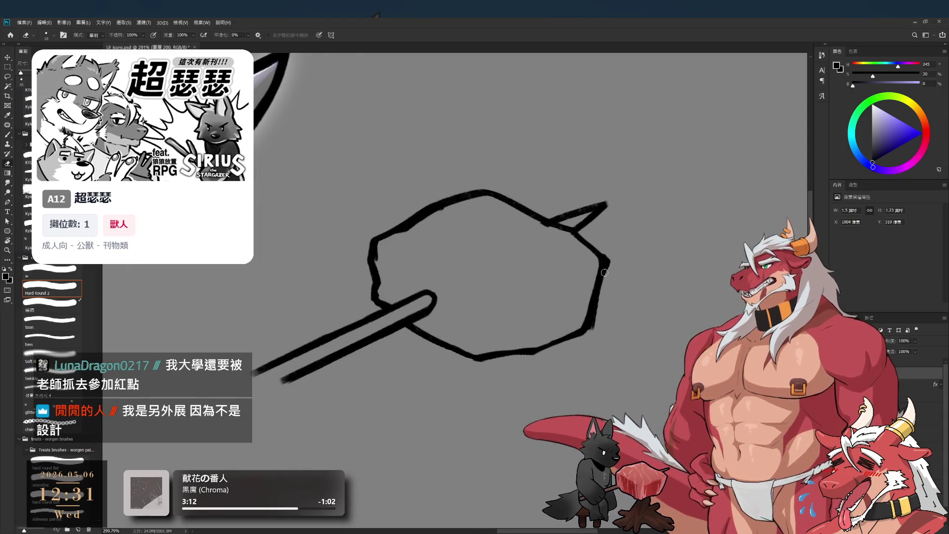
{"action": "key", "text": "r"}
{"action": "left_click_drag", "start_coordinate": [656, 261], "coordinate": [619, 240]}
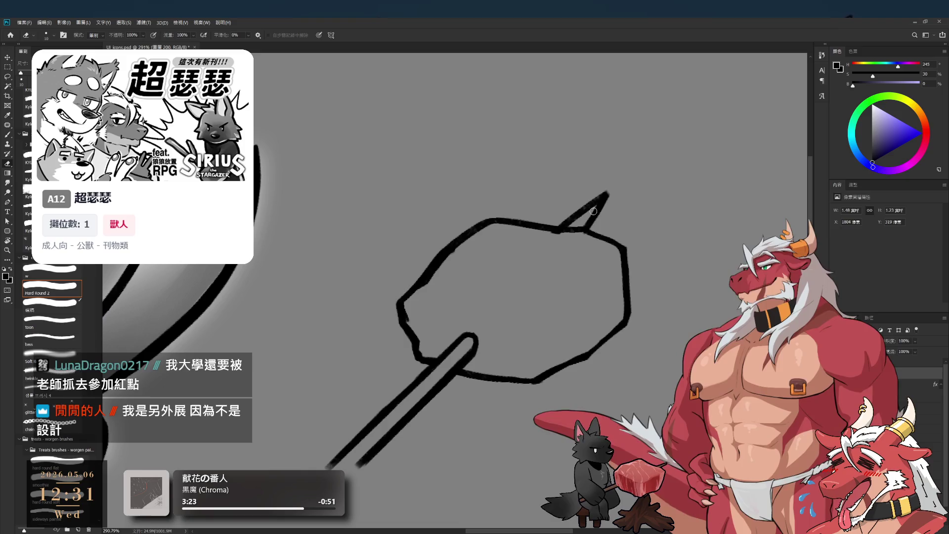
{"action": "mouse_move", "coordinate": [456, 309]}
{"action": "left_mouse_down"}
{"action": "mouse_move", "coordinate": [522, 302]}
{"action": "mouse_move", "coordinate": [451, 314]}
{"action": "left_mouse_up"}
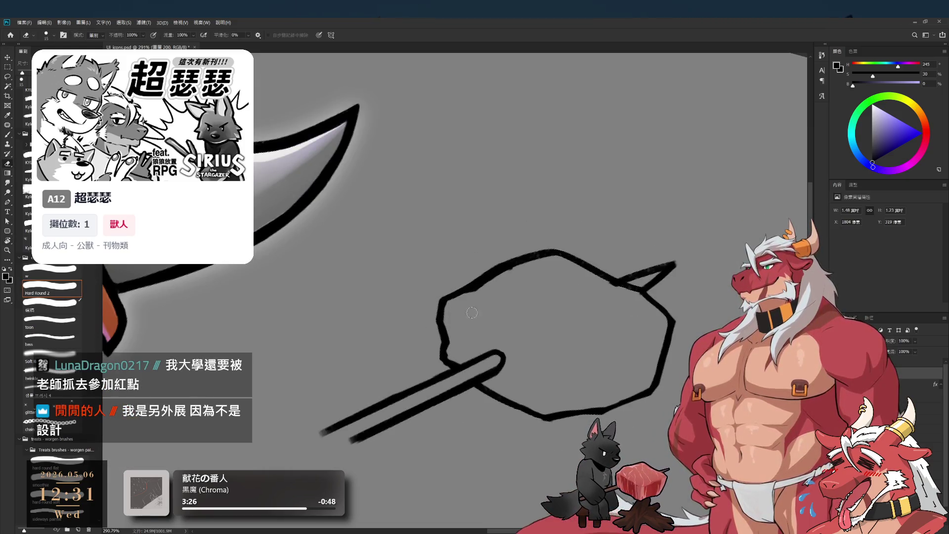
Redraw the meat chunk's upper- and lower-left outline with a smaller brush.
{"action": "key", "text": "bracketright"}
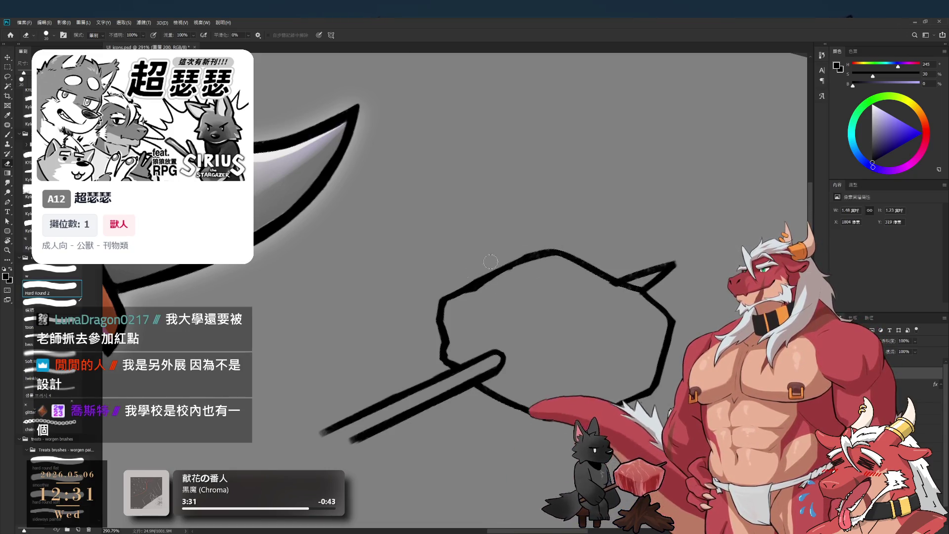
{"action": "key", "text": "b"}
{"action": "mouse_move", "coordinate": [494, 247]}
{"action": "left_mouse_down"}
{"action": "mouse_move", "coordinate": [514, 170]}
{"action": "mouse_move", "coordinate": [452, 287]}
{"action": "left_mouse_up"}
{"action": "key", "text": "ctrl+z"}
{"action": "left_click_drag", "start_coordinate": [494, 202], "coordinate": [470, 269]}
{"action": "key", "text": "ctrl+z"}
{"action": "key", "text": "ctrl+z"}
{"action": "left_click_drag", "start_coordinate": [494, 203], "coordinate": [447, 305]}
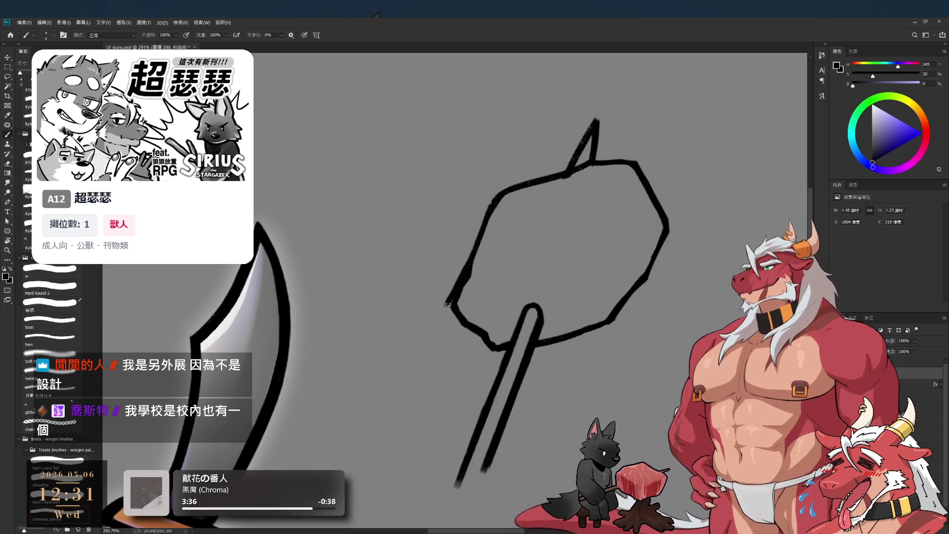
Touch up the meat chunk's left edge with the view rotated so the stick points down.
{"action": "key", "text": "e"}
{"action": "left_click_drag", "start_coordinate": [536, 265], "coordinate": [463, 300]}
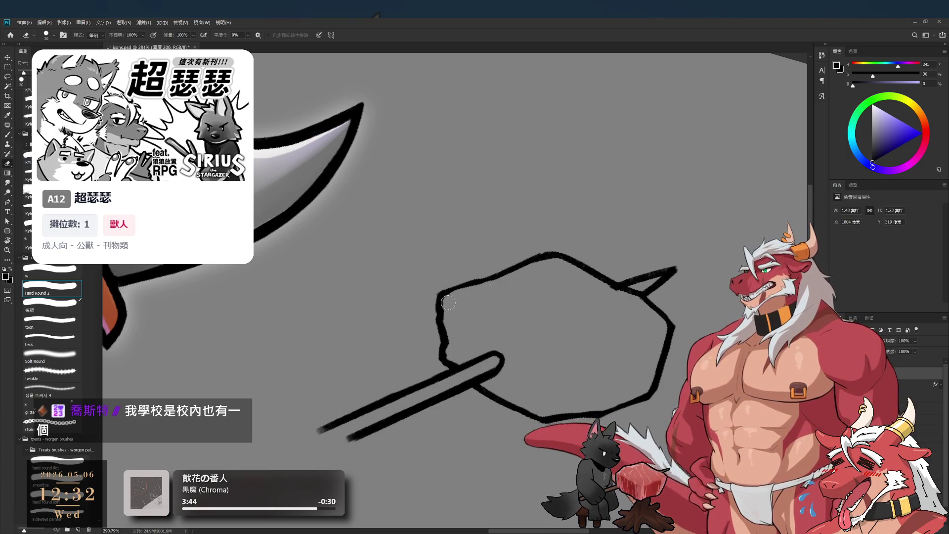
{"action": "key", "text": "b"}
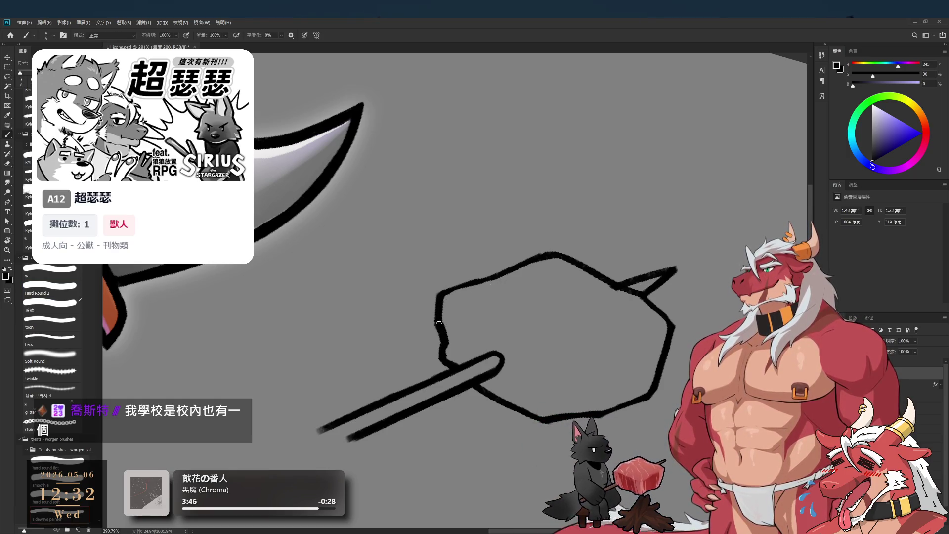
{"action": "left_click_drag", "start_coordinate": [439, 319], "coordinate": [455, 296]}
{"action": "mouse_move", "coordinate": [456, 247]}
{"action": "left_mouse_down"}
{"action": "mouse_move", "coordinate": [447, 302]}
{"action": "mouse_move", "coordinate": [461, 298]}
{"action": "left_mouse_up"}
Erase the stray marks beside the skewer's spike tip.
{"action": "key", "text": "e"}
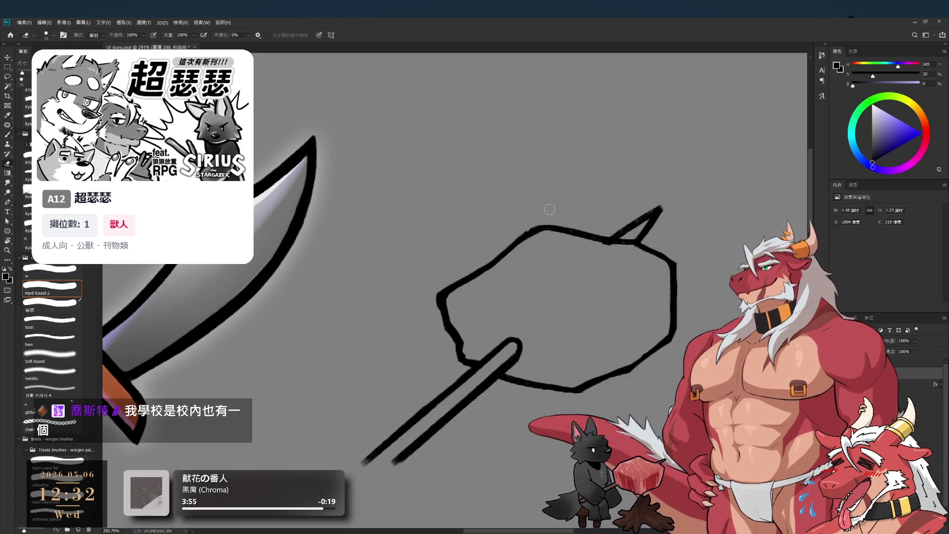
{"action": "scroll", "coordinate": [550, 209], "scroll_direction": "down", "scroll_amount": 5}
{"action": "scroll", "coordinate": [550, 209], "scroll_direction": "up", "scroll_amount": 6}
{"action": "key", "text": "r"}
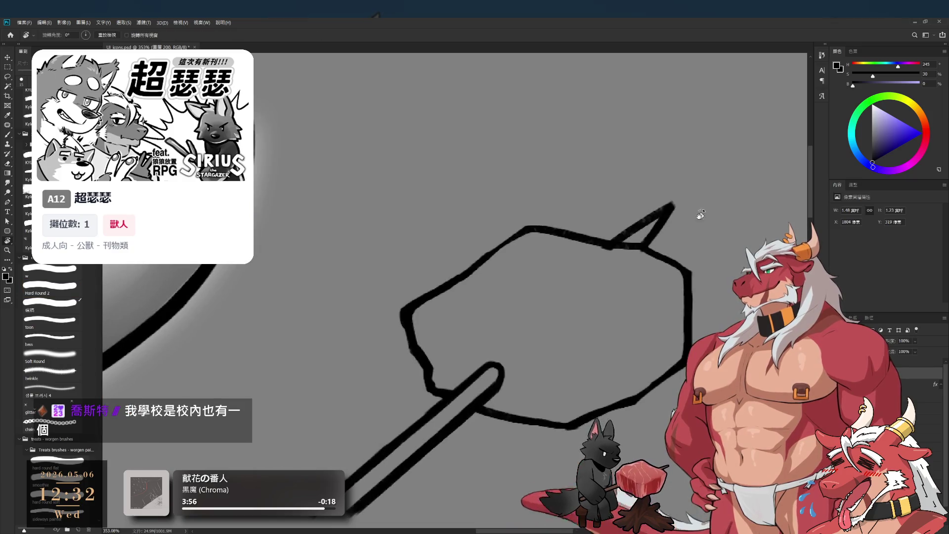
{"action": "left_click_drag", "start_coordinate": [694, 218], "coordinate": [608, 360]}
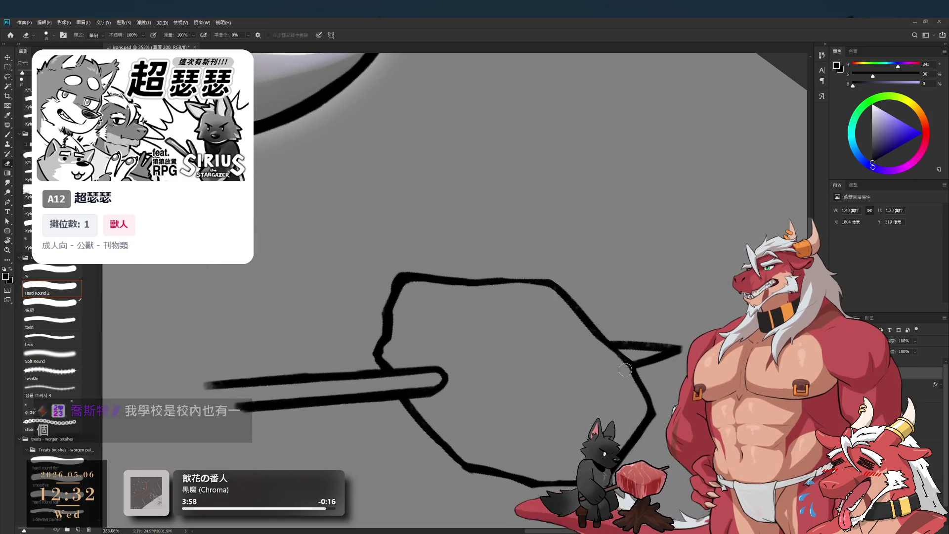
{"action": "scroll", "coordinate": [622, 365], "scroll_direction": "down", "scroll_amount": 5}
{"action": "scroll", "coordinate": [685, 275], "scroll_direction": "up", "scroll_amount": 5}
{"action": "left_click_drag", "start_coordinate": [685, 274], "coordinate": [563, 333]}
{"action": "left_click_drag", "start_coordinate": [503, 352], "coordinate": [511, 415]}
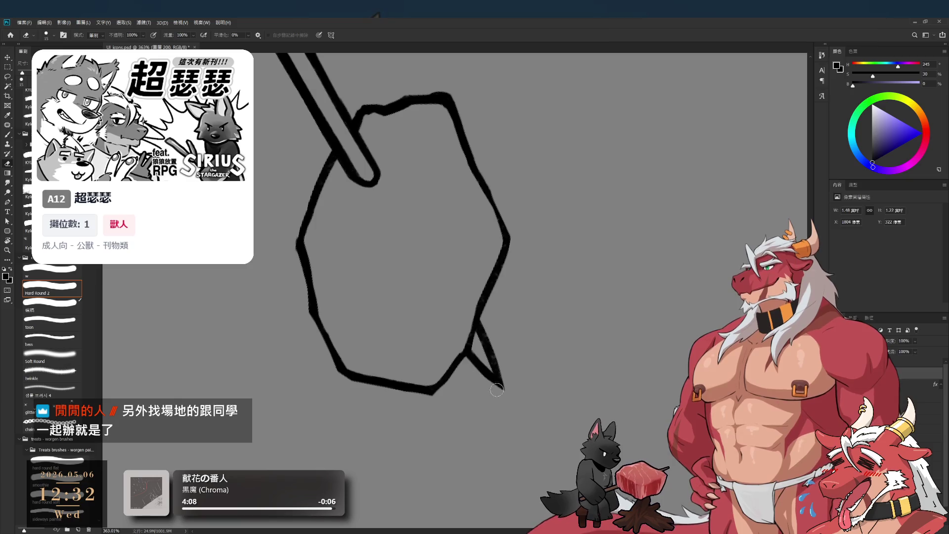
Erase the stick's right outline where it meets the meat.
{"action": "key", "text": "r"}
{"action": "mouse_move", "coordinate": [485, 380]}
{"action": "left_mouse_down"}
{"action": "mouse_move", "coordinate": [510, 229]}
{"action": "mouse_move", "coordinate": [455, 203]}
{"action": "left_mouse_up"}
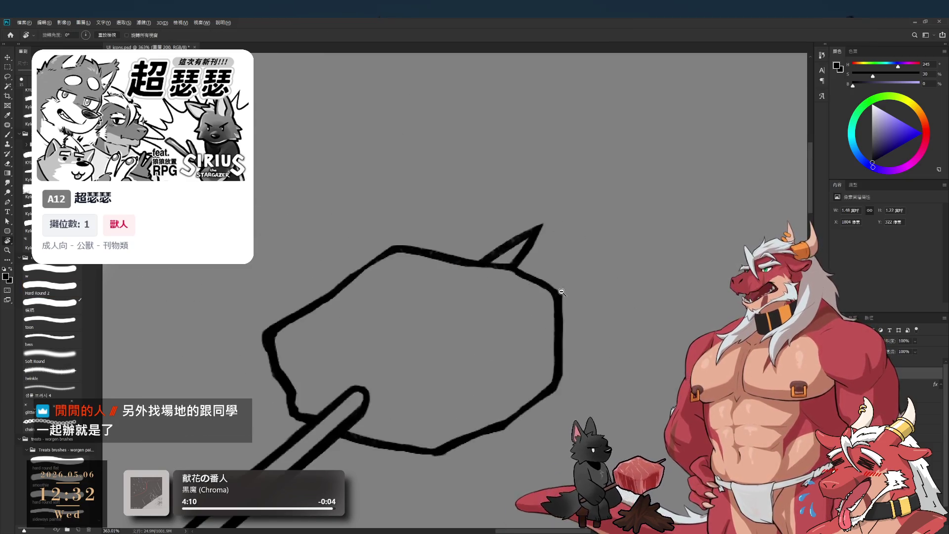
{"action": "scroll", "coordinate": [565, 296], "scroll_direction": "down", "scroll_amount": 3}
{"action": "scroll", "coordinate": [602, 300], "scroll_direction": "up", "scroll_amount": 2}
{"action": "scroll", "coordinate": [601, 299], "scroll_direction": "up", "scroll_amount": 3}
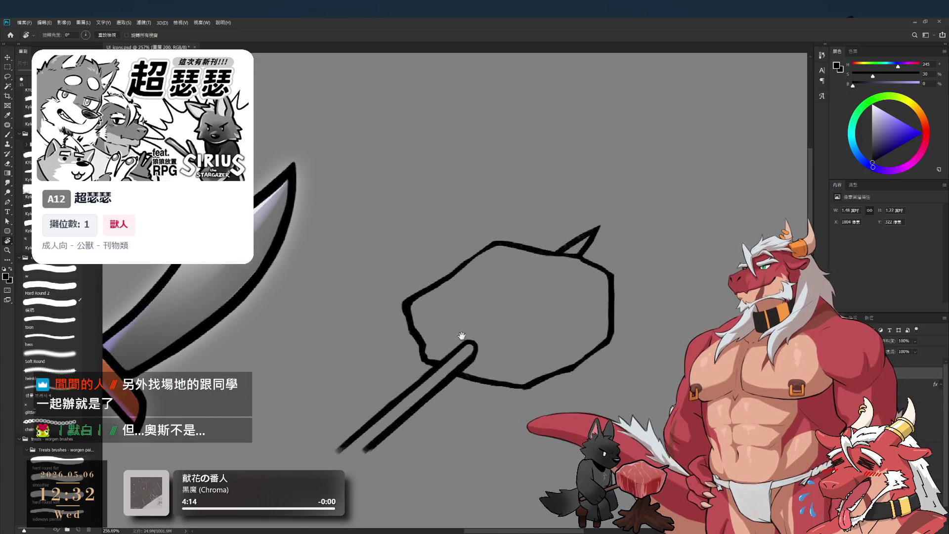
{"action": "left_click_drag", "start_coordinate": [456, 339], "coordinate": [525, 299]}
{"action": "key", "text": "b"}
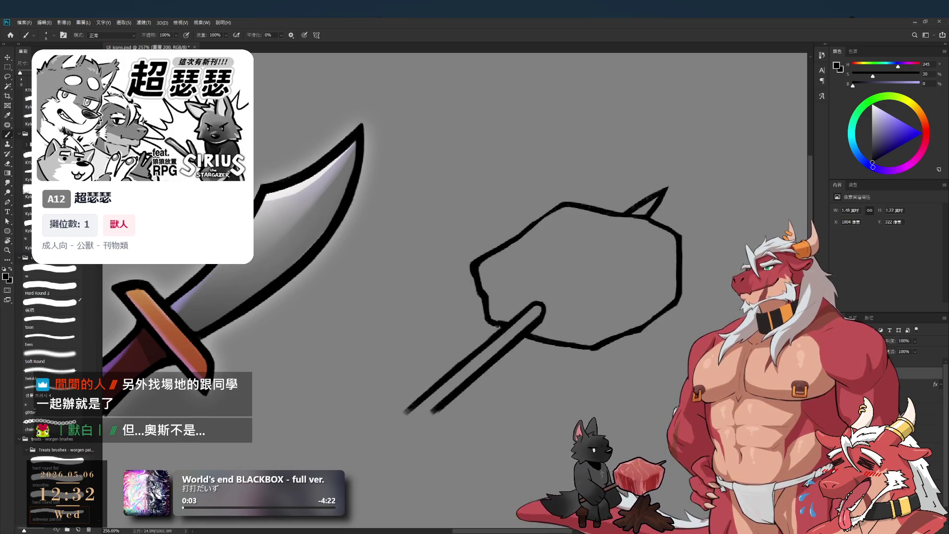
{"action": "key", "text": "e"}
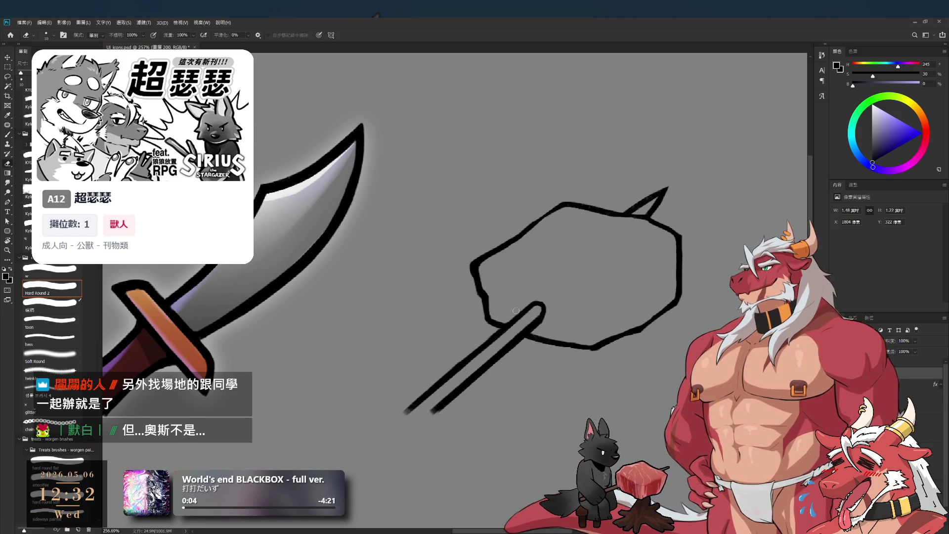
{"action": "key", "text": "r"}
{"action": "mouse_move", "coordinate": [591, 308]}
{"action": "left_mouse_down"}
{"action": "mouse_move", "coordinate": [546, 169]}
{"action": "mouse_move", "coordinate": [519, 248]}
{"action": "mouse_move", "coordinate": [574, 259]}
{"action": "mouse_move", "coordinate": [569, 232]}
{"action": "mouse_move", "coordinate": [574, 256]}
{"action": "left_mouse_up"}
{"action": "key", "text": "e"}
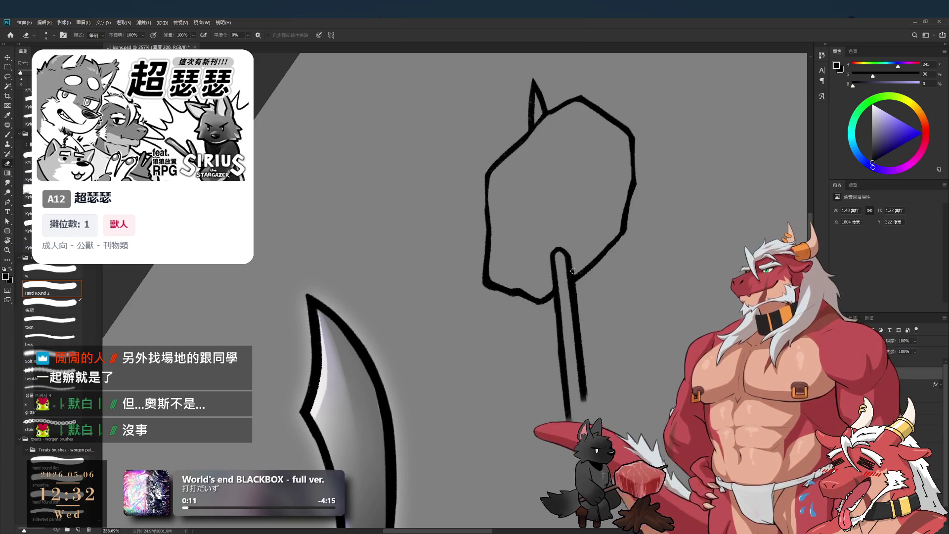
{"action": "left_click_drag", "start_coordinate": [569, 255], "coordinate": [585, 371]}
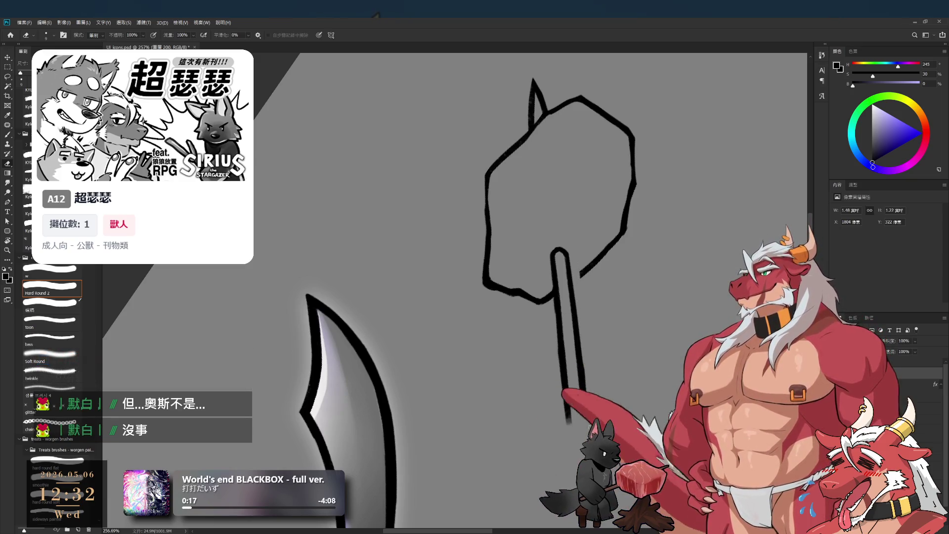
Join the meat's lower-right edge to the stick, then return the view to upright.
{"action": "key", "text": "b"}
{"action": "left_click_drag", "start_coordinate": [581, 273], "coordinate": [570, 280]}
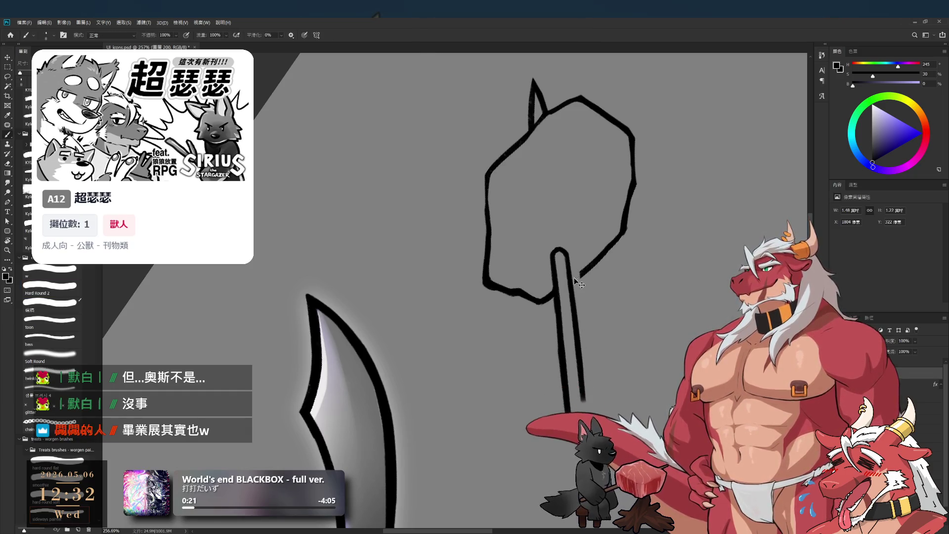
{"action": "key", "text": "r"}
{"action": "left_click_drag", "start_coordinate": [621, 252], "coordinate": [609, 371]}
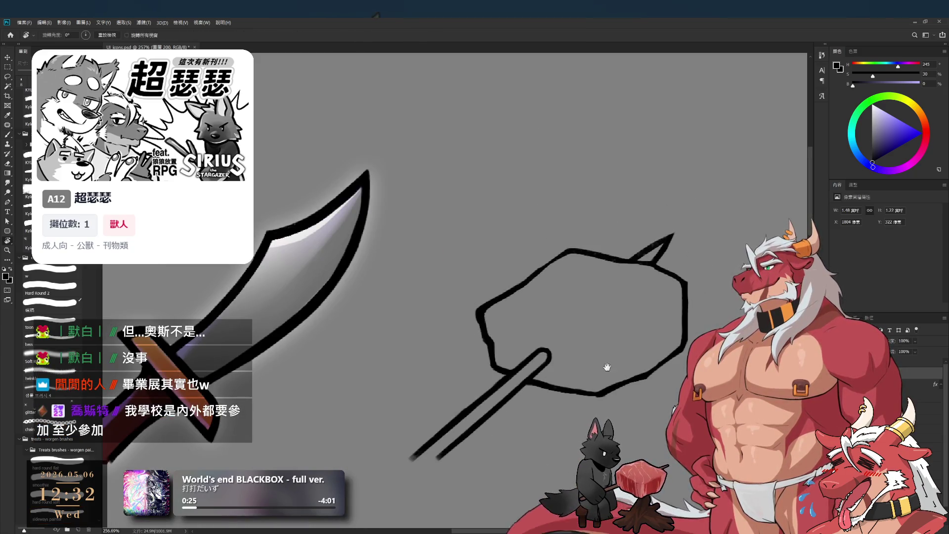
{"action": "scroll", "coordinate": [576, 335], "scroll_direction": "down", "scroll_amount": 5}
{"action": "scroll", "coordinate": [527, 201], "scroll_direction": "up", "scroll_amount": 4}
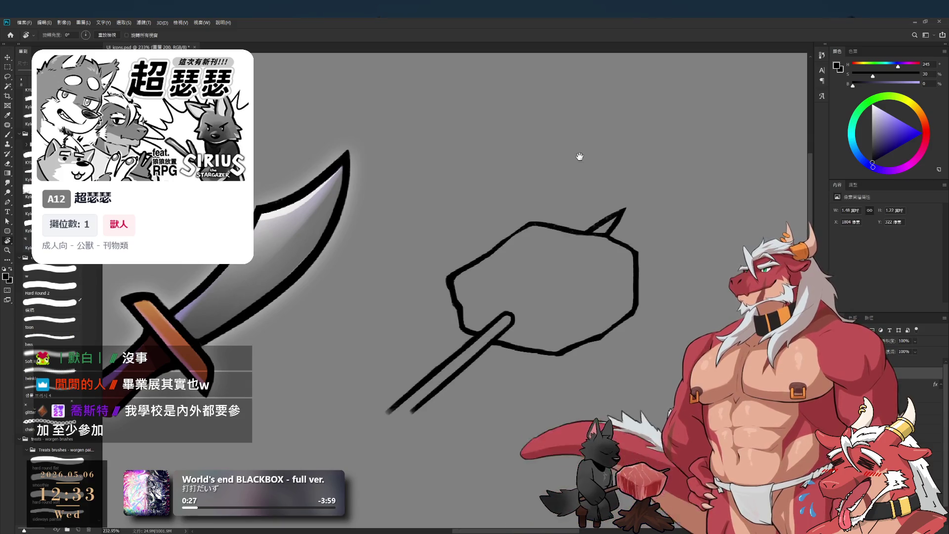
{"action": "left_click_drag", "start_coordinate": [618, 272], "coordinate": [563, 288]}
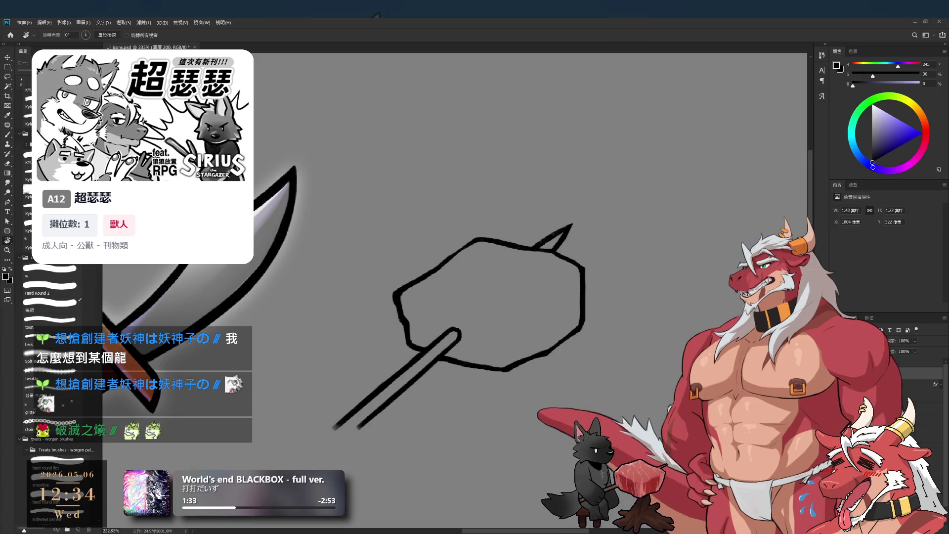
{"action": "scroll", "coordinate": [605, 160], "scroll_direction": "down", "scroll_amount": 3}
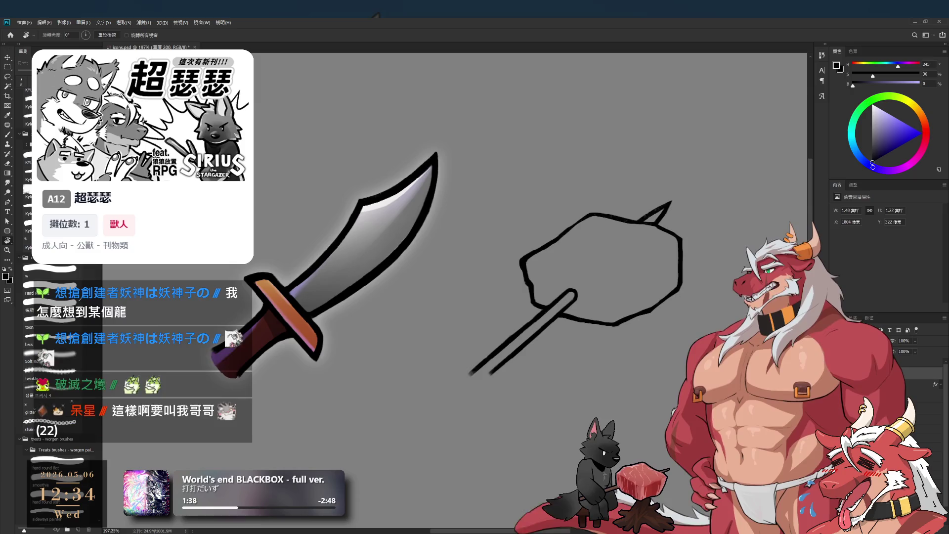
Add a new empty layer in the icon group for the meat colours.
{"action": "left_click", "coordinate": [889, 384]}
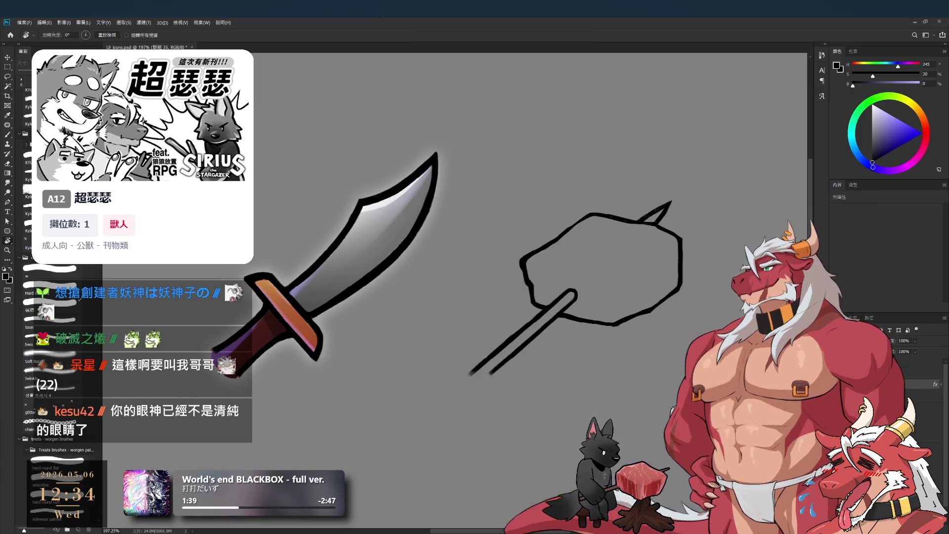
{"action": "key", "text": "ctrl+shift+alt+n"}
{"action": "scroll", "coordinate": [622, 375], "scroll_direction": "up", "scroll_amount": 2}
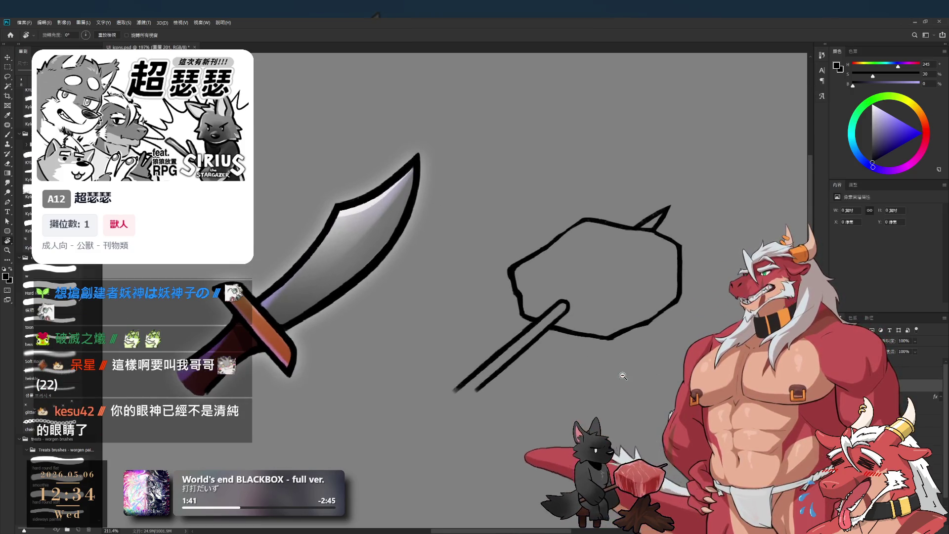
{"action": "key", "text": "b"}
{"action": "left_click_drag", "start_coordinate": [533, 264], "coordinate": [479, 258]}
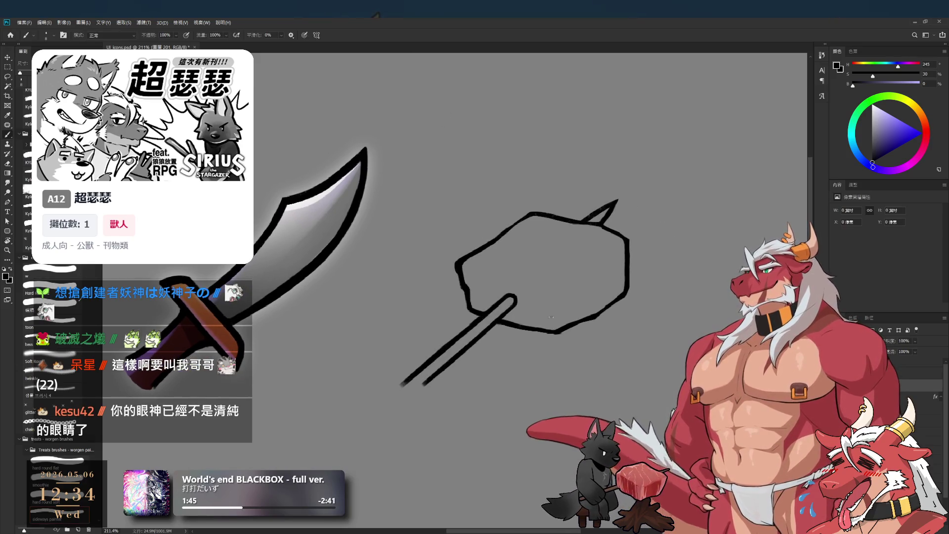
Pick a deep, saturated dark red in the Color Wheel after testing a dull brown.
{"action": "left_click", "coordinate": [924, 120]}
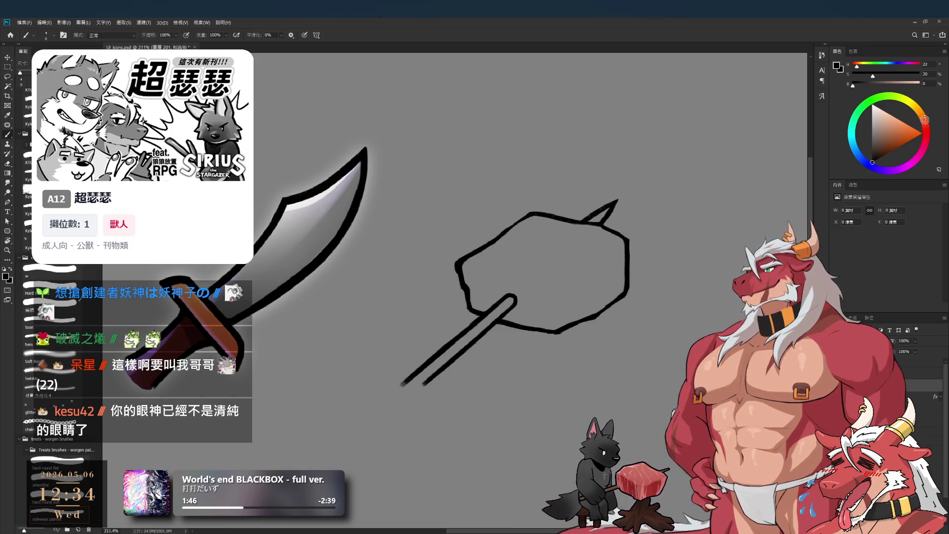
{"action": "left_click", "coordinate": [882, 140]}
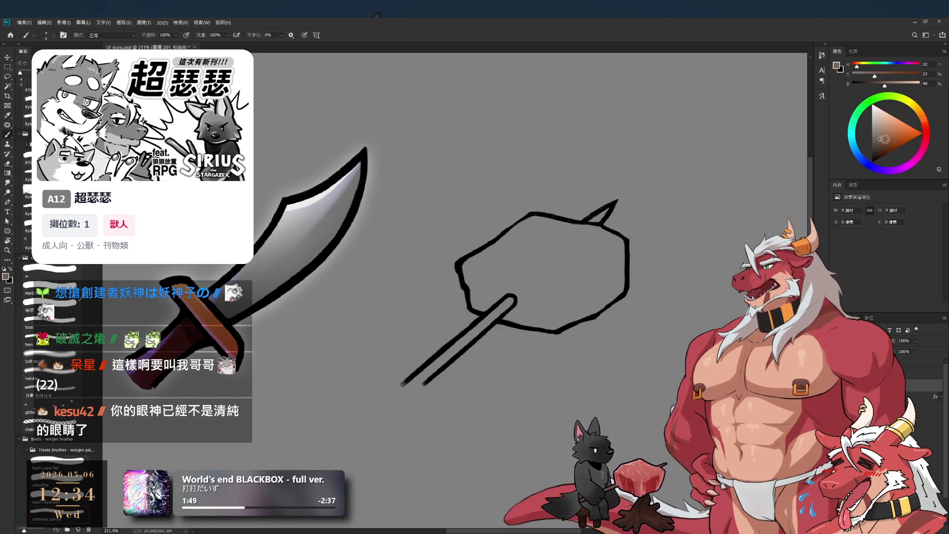
{"action": "left_click", "coordinate": [924, 126]}
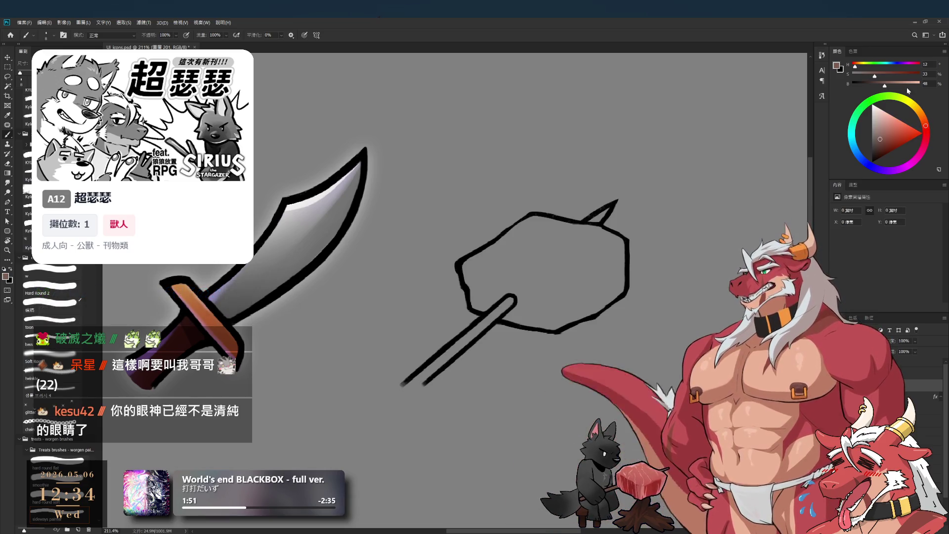
{"action": "key", "text": "bracketright"}
{"action": "key", "text": "bracketright"}
{"action": "key", "text": "bracketright"}
{"action": "left_click_drag", "start_coordinate": [468, 264], "coordinate": [472, 283]}
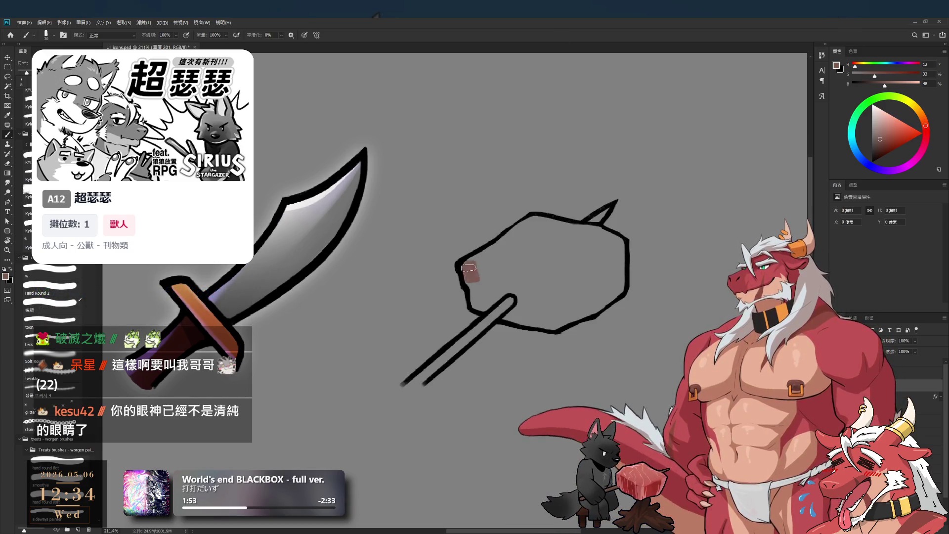
{"action": "key", "text": "ctrl+z"}
{"action": "left_click", "coordinate": [920, 133]}
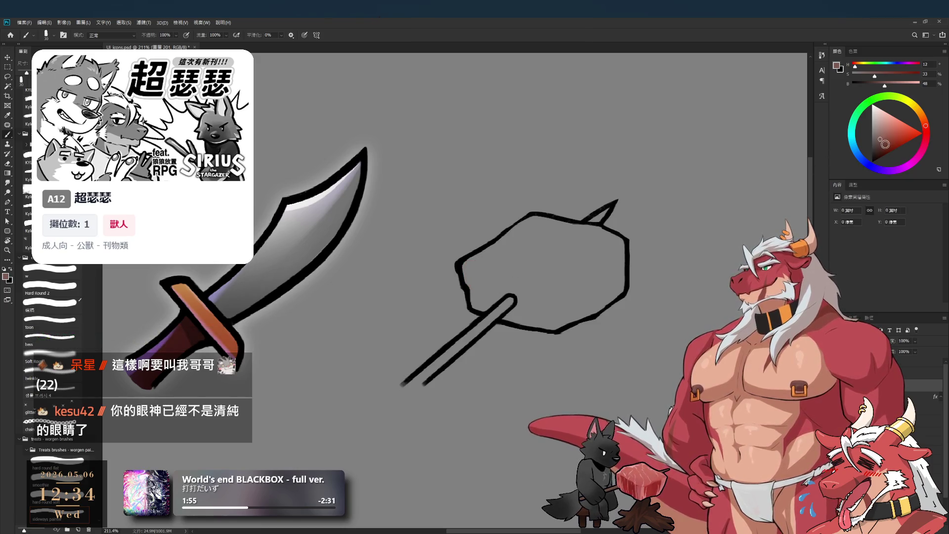
{"action": "left_click", "coordinate": [925, 129]}
Paint dark red down the meat's left edge and across its upper area.
{"action": "mouse_move", "coordinate": [490, 270]}
{"action": "left_mouse_down"}
{"action": "mouse_move", "coordinate": [465, 273]}
{"action": "mouse_move", "coordinate": [527, 228]}
{"action": "mouse_move", "coordinate": [514, 236]}
{"action": "mouse_move", "coordinate": [553, 234]}
{"action": "left_mouse_up"}
{"action": "mouse_move", "coordinate": [478, 270]}
{"action": "left_mouse_down"}
{"action": "mouse_move", "coordinate": [475, 296]}
{"action": "mouse_move", "coordinate": [504, 311]}
{"action": "left_mouse_up"}
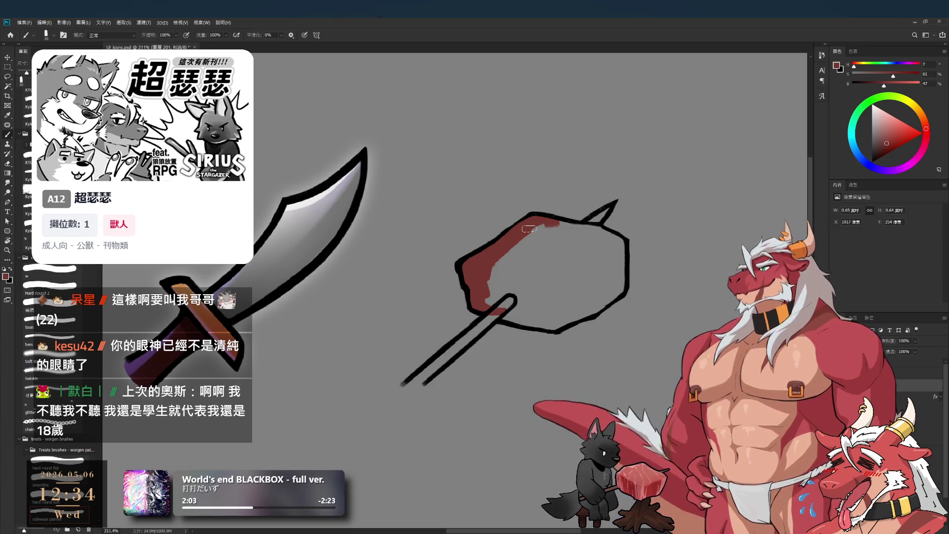
{"action": "scroll", "coordinate": [576, 311], "scroll_direction": "up", "scroll_amount": 3}
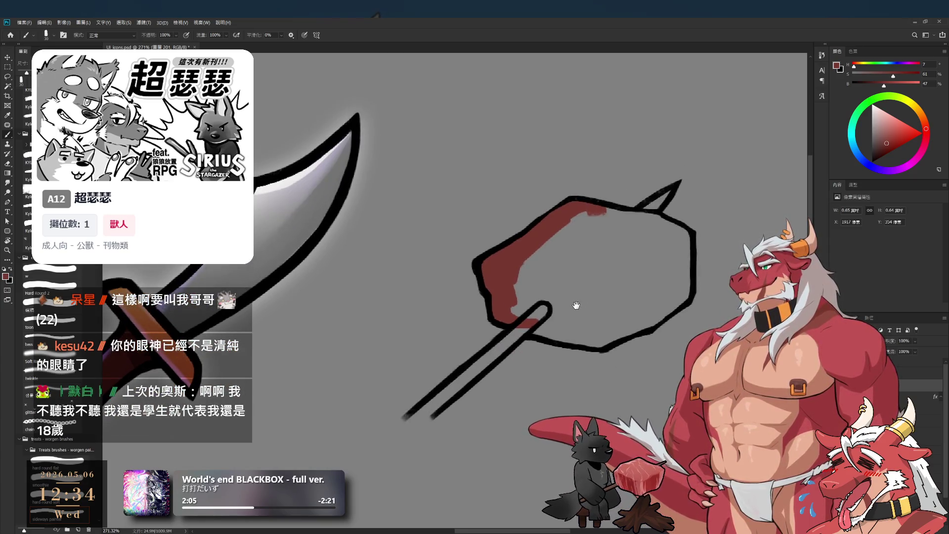
{"action": "mouse_move", "coordinate": [524, 267]}
{"action": "left_mouse_down"}
{"action": "mouse_move", "coordinate": [519, 311]}
{"action": "mouse_move", "coordinate": [578, 333]}
{"action": "left_mouse_up"}
{"action": "mouse_move", "coordinate": [532, 298]}
{"action": "left_mouse_down"}
{"action": "mouse_move", "coordinate": [548, 257]}
{"action": "mouse_move", "coordinate": [583, 306]}
{"action": "left_mouse_up"}
{"action": "left_click_drag", "start_coordinate": [563, 270], "coordinate": [653, 202]}
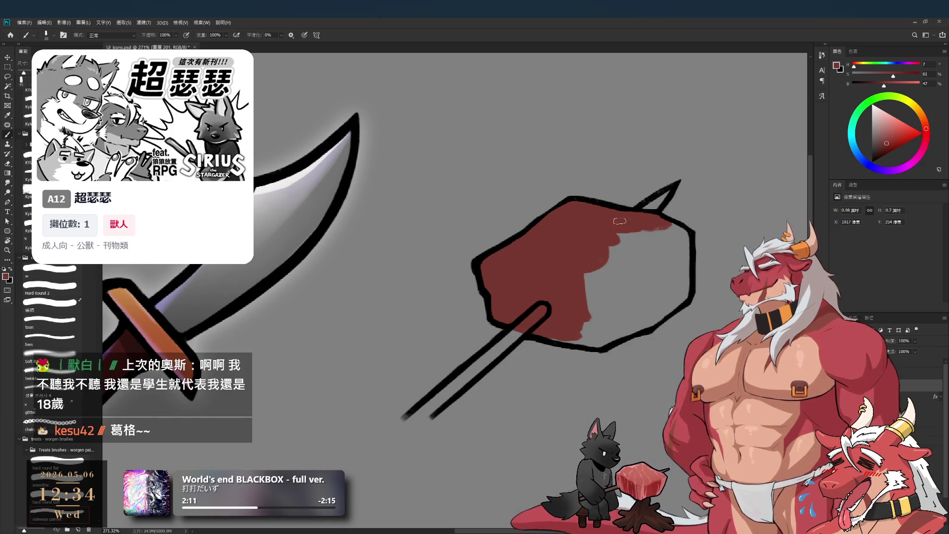
Fill the spike tip and the meat's upper-right interior with dark red.
{"action": "key", "text": "bracketleft"}
{"action": "left_click_drag", "start_coordinate": [648, 203], "coordinate": [668, 192]}
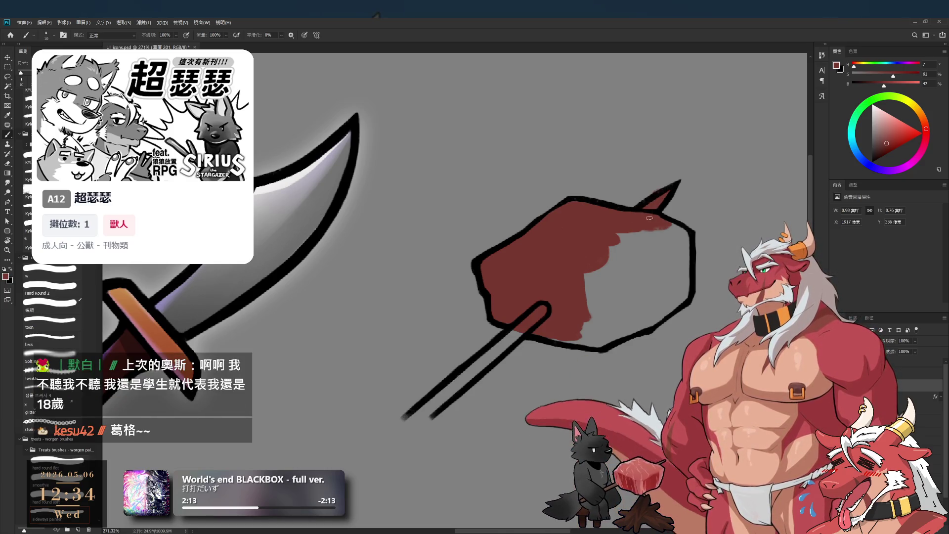
{"action": "key", "text": "bracketright"}
{"action": "key", "text": "bracketright"}
{"action": "key", "text": "bracketright"}
{"action": "mouse_move", "coordinate": [588, 267]}
{"action": "left_mouse_down"}
{"action": "mouse_move", "coordinate": [663, 229]}
{"action": "mouse_move", "coordinate": [658, 220]}
{"action": "mouse_move", "coordinate": [673, 295]}
{"action": "mouse_move", "coordinate": [639, 256]}
{"action": "mouse_move", "coordinate": [581, 339]}
{"action": "mouse_move", "coordinate": [633, 304]}
{"action": "mouse_move", "coordinate": [625, 331]}
{"action": "mouse_move", "coordinate": [658, 297]}
{"action": "mouse_move", "coordinate": [658, 315]}
{"action": "left_mouse_up"}
{"action": "key", "text": "e"}
{"action": "key", "text": "b"}
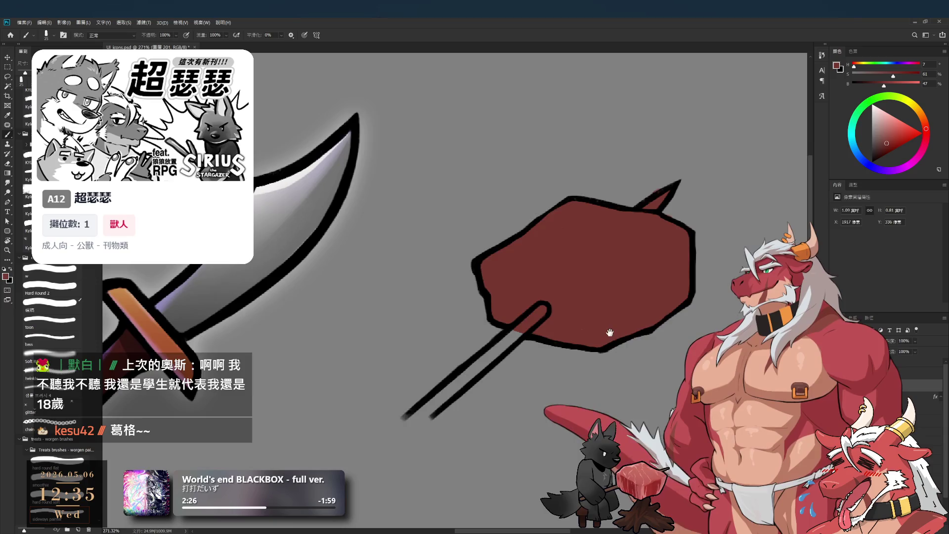
Paint the stick dark red from the meat down to its lower tip.
{"action": "left_click_drag", "start_coordinate": [577, 339], "coordinate": [632, 320]}
{"action": "mouse_move", "coordinate": [538, 343]}
{"action": "left_mouse_down"}
{"action": "mouse_move", "coordinate": [460, 403]}
{"action": "mouse_move", "coordinate": [572, 309]}
{"action": "left_mouse_up"}
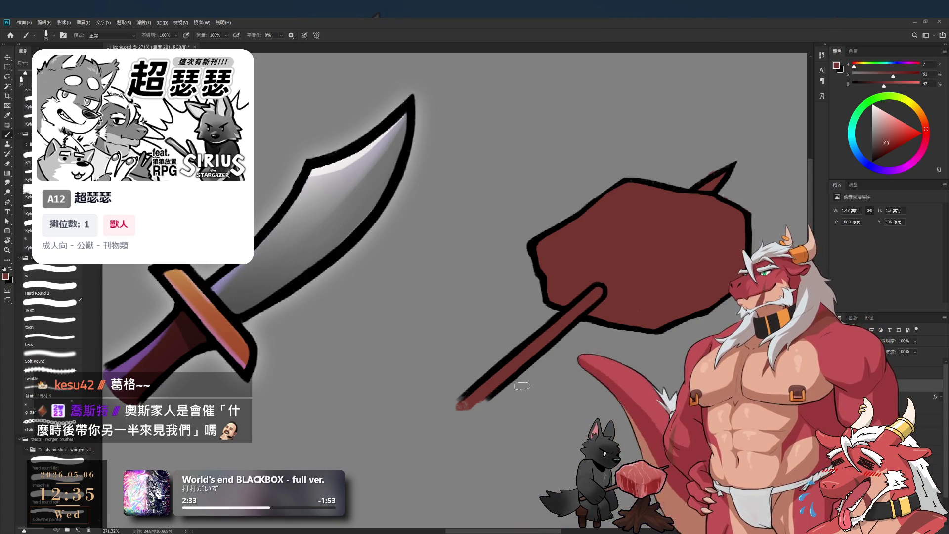
{"action": "left_click_drag", "start_coordinate": [490, 383], "coordinate": [450, 409]}
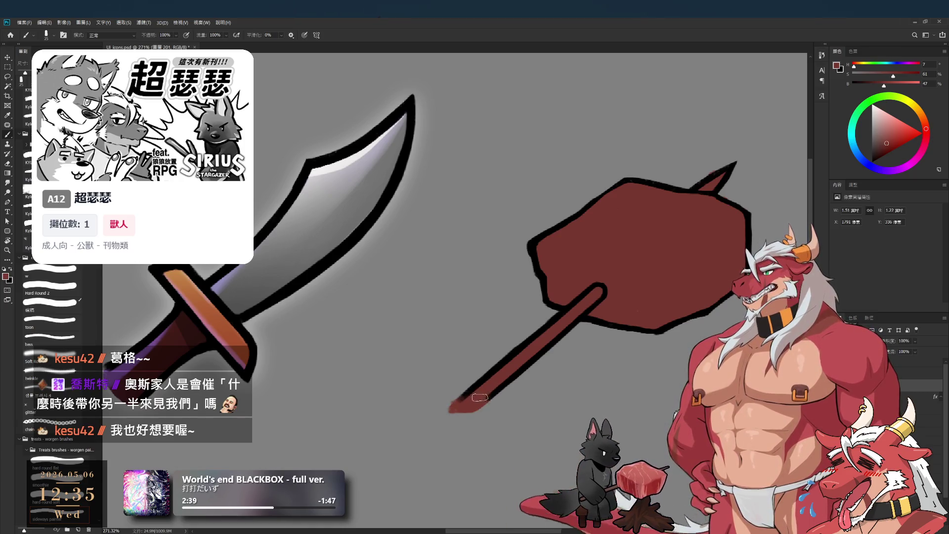
{"action": "key", "text": "e"}
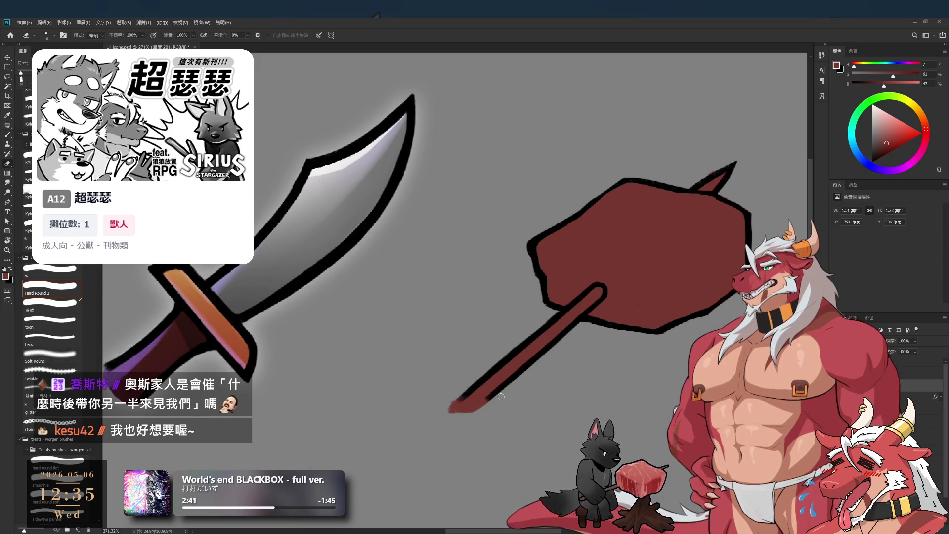
{"action": "mouse_move", "coordinate": [592, 383]}
{"action": "left_mouse_down"}
{"action": "mouse_move", "coordinate": [508, 444]}
{"action": "mouse_move", "coordinate": [554, 402]}
{"action": "left_mouse_up"}
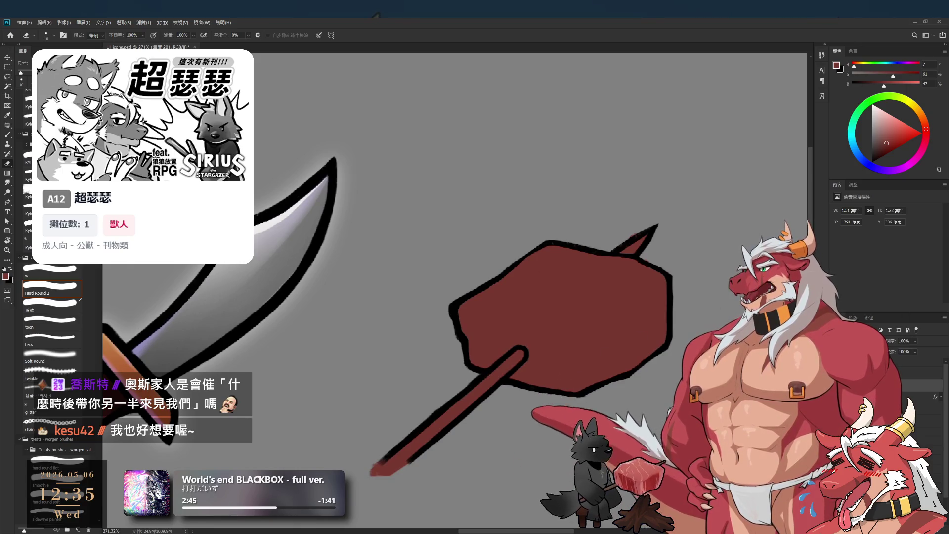
{"action": "key", "text": "b"}
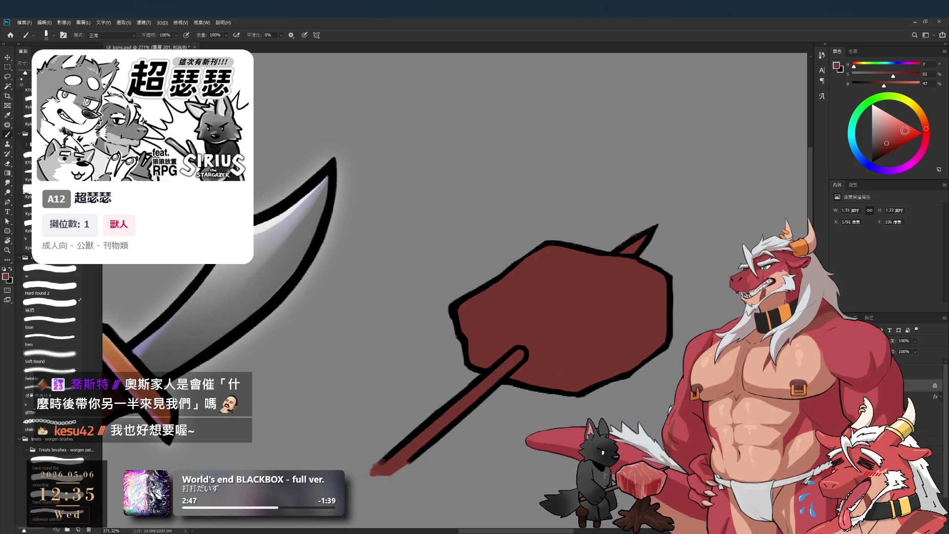
Choose a lighter orange-brown in the Color Wheel for the stick.
{"action": "left_click_drag", "start_coordinate": [923, 124], "coordinate": [925, 122]}
{"action": "left_click", "coordinate": [889, 128]}
{"action": "left_click_drag", "start_coordinate": [653, 340], "coordinate": [732, 305]}
Recolour the stick a lighter brown, with a brighter orange highlight at its top.
{"action": "left_click_drag", "start_coordinate": [455, 433], "coordinate": [568, 368]}
{"action": "key", "text": "ctrl+z"}
{"action": "left_click", "coordinate": [878, 139]}
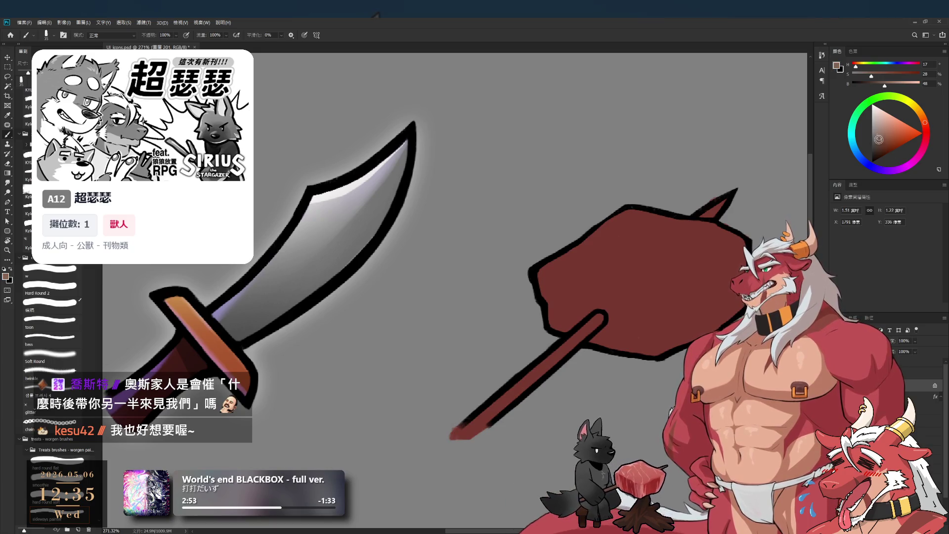
{"action": "left_click", "coordinate": [879, 135]}
{"action": "key", "text": "bracketleft"}
{"action": "left_click_drag", "start_coordinate": [454, 434], "coordinate": [559, 363]}
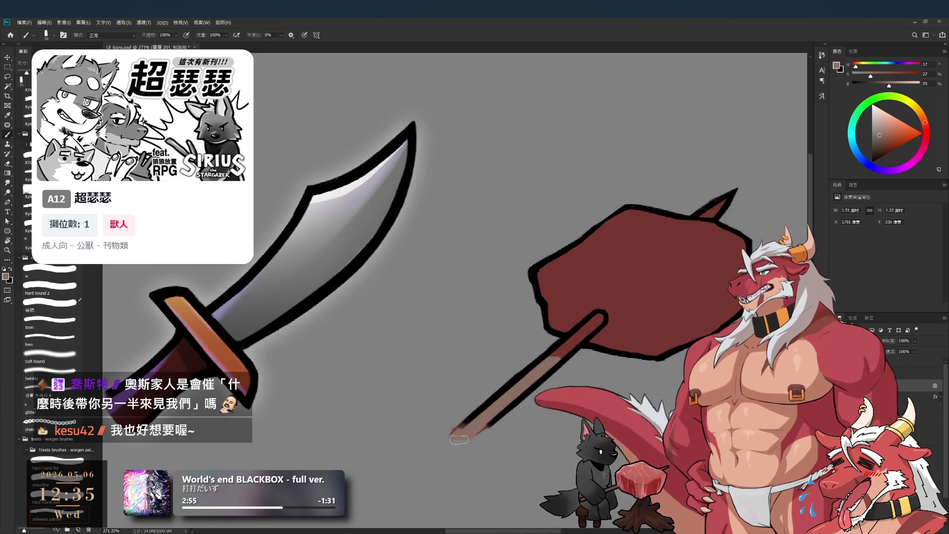
{"action": "key", "text": "ctrl+z"}
{"action": "left_click", "coordinate": [889, 134]}
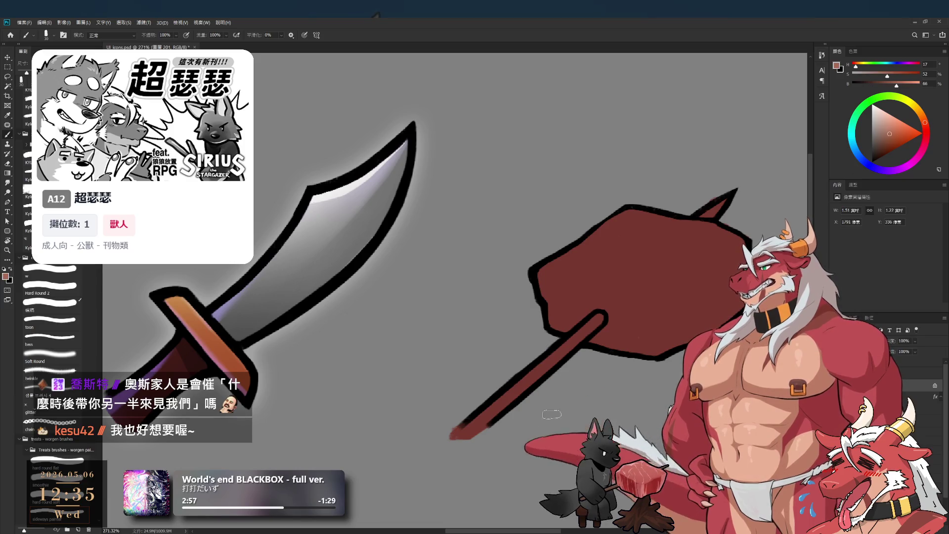
{"action": "left_click_drag", "start_coordinate": [455, 434], "coordinate": [553, 364]}
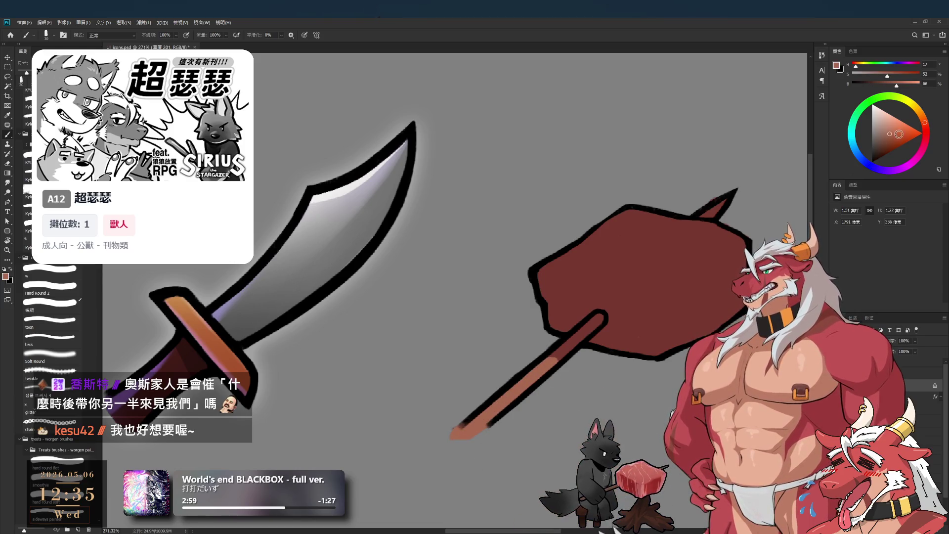
{"action": "left_click", "coordinate": [896, 132]}
{"action": "left_click_drag", "start_coordinate": [600, 319], "coordinate": [575, 337]}
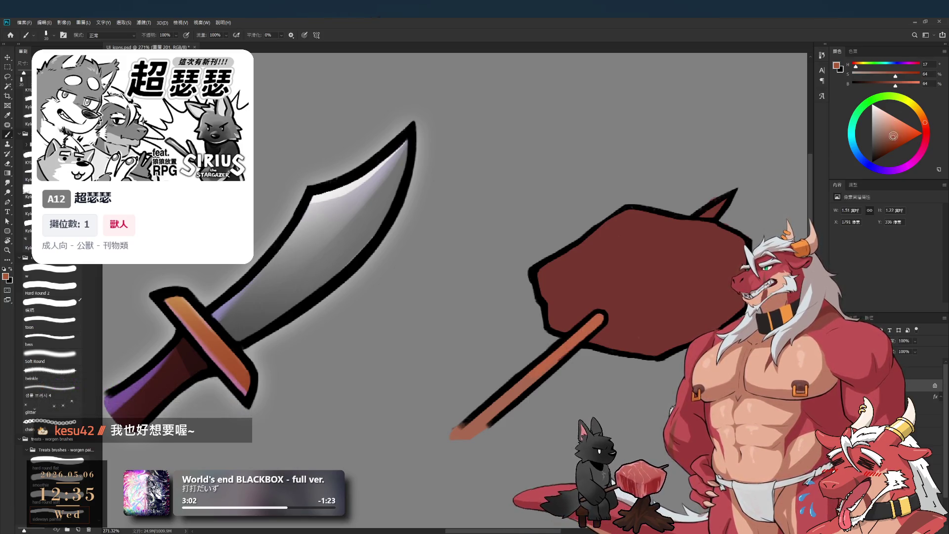
Sample the spike tip's dark red and firm up the stick's tip and lower-edge outline.
{"action": "key", "text": "bracketright"}
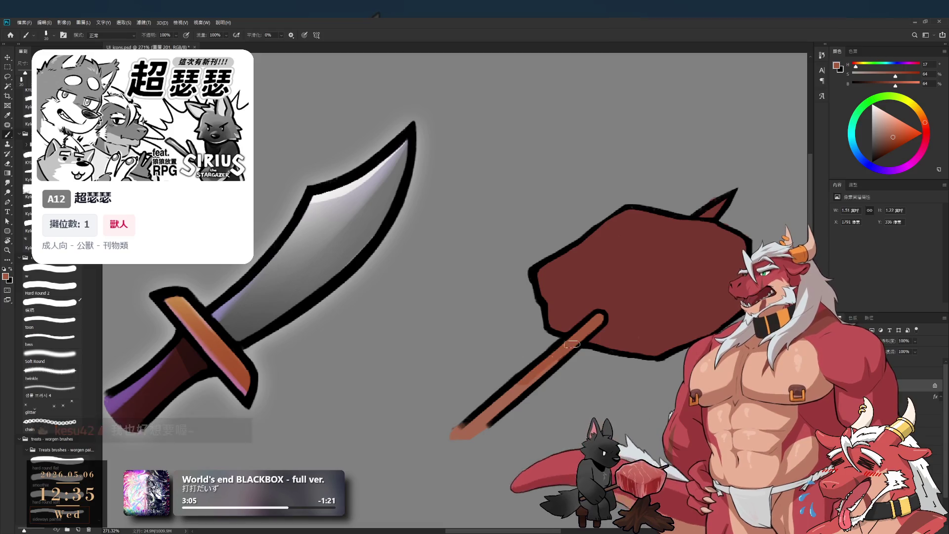
{"action": "key", "text": "bracketright"}
{"action": "left_click", "coordinate": [580, 338], "text": "alt"}
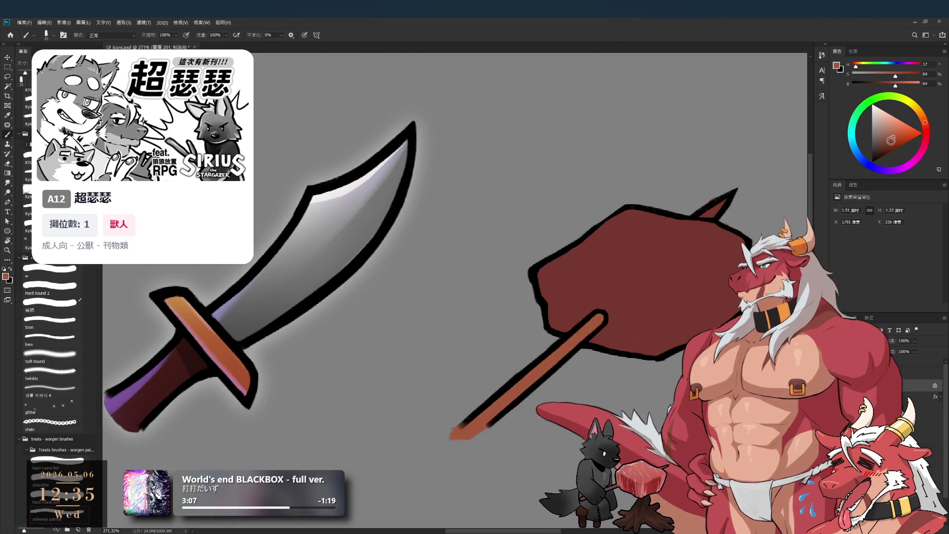
{"action": "key", "text": "bracketleft"}
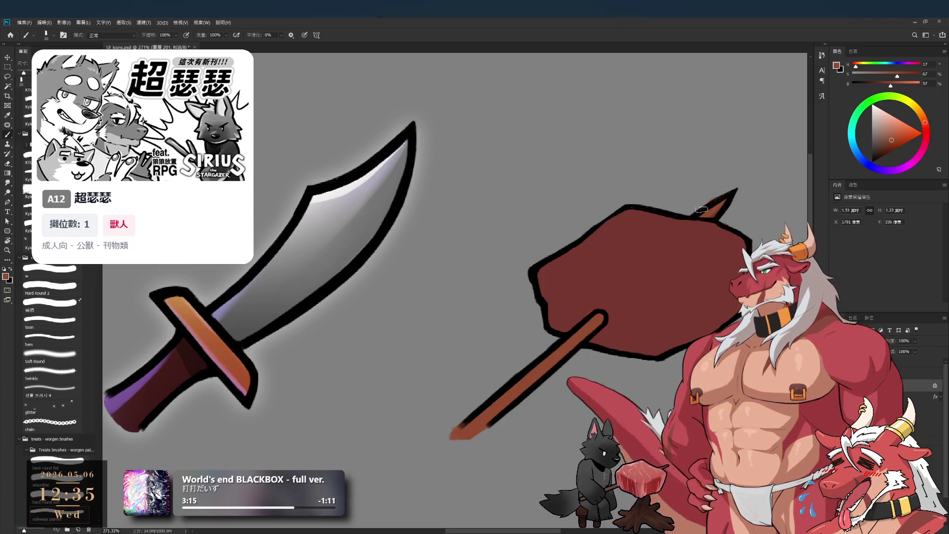
{"action": "left_click", "coordinate": [721, 210], "text": "alt"}
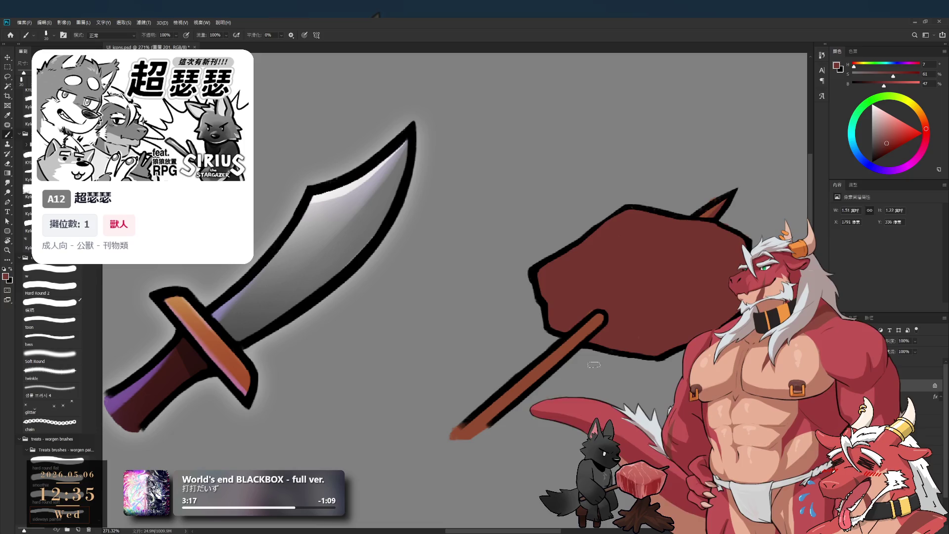
{"action": "key", "text": "bracketleft"}
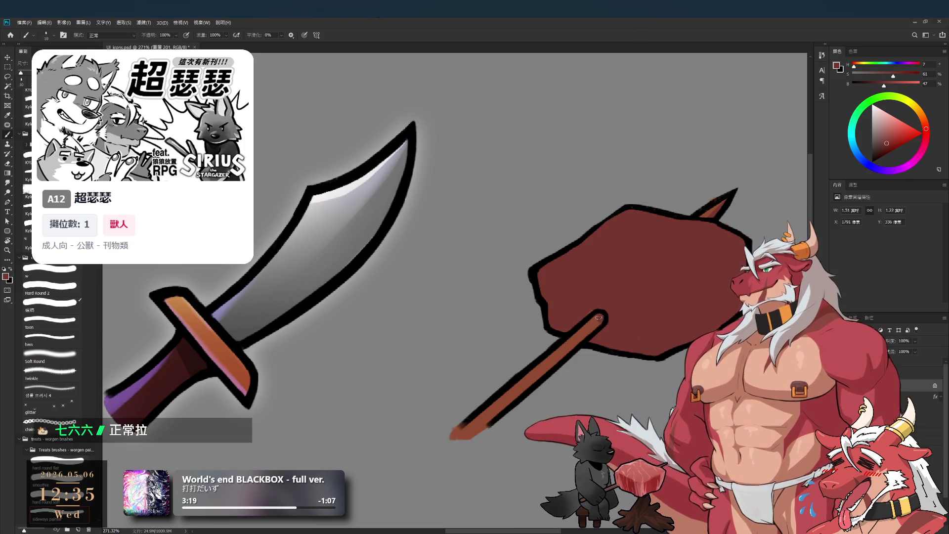
{"action": "left_click_drag", "start_coordinate": [599, 318], "coordinate": [575, 346]}
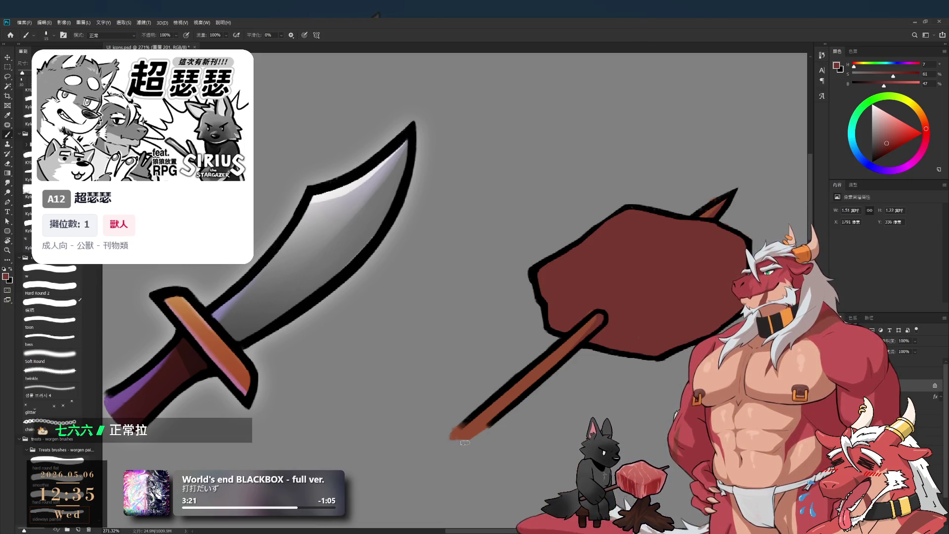
{"action": "left_click_drag", "start_coordinate": [464, 437], "coordinate": [566, 351]}
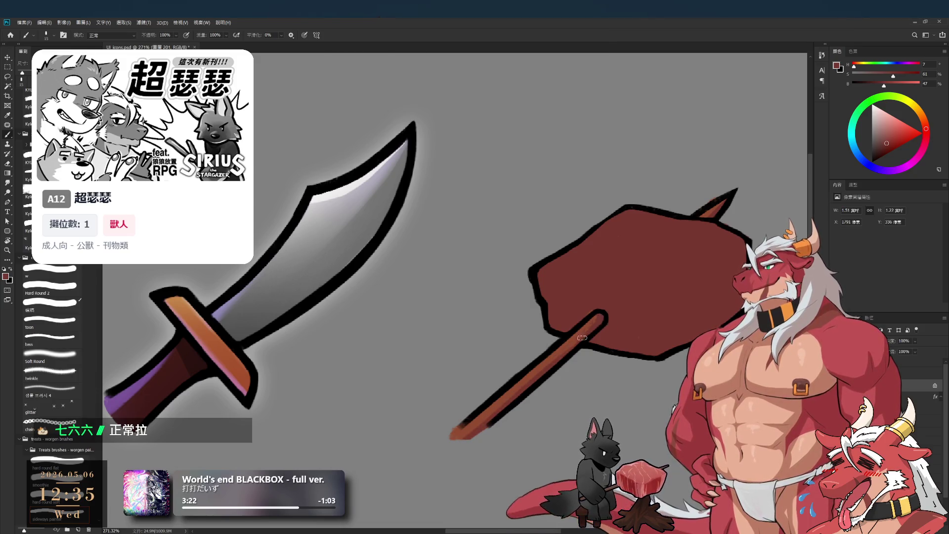
Resample and adjust the stick's brown, then take the meat's red as the current colour.
{"action": "left_click_drag", "start_coordinate": [588, 284], "coordinate": [540, 314]}
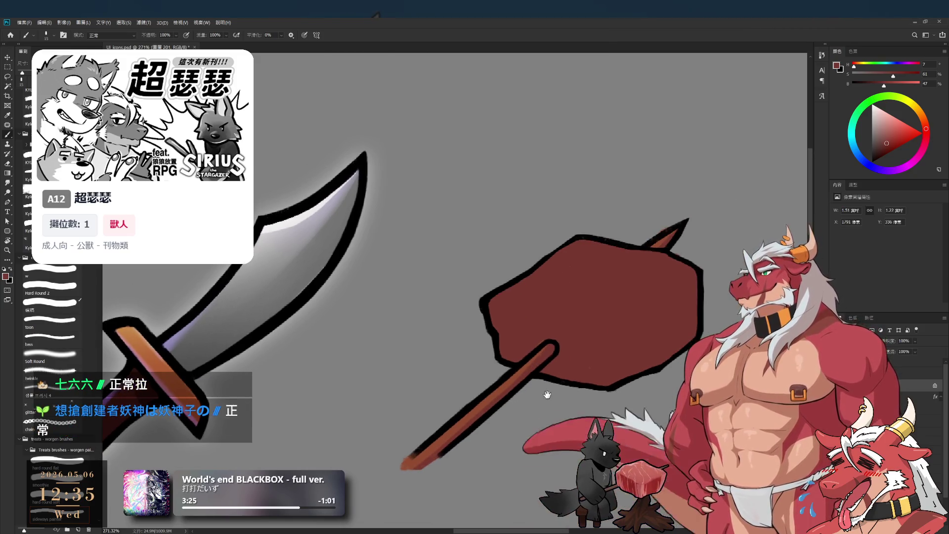
{"action": "left_click", "coordinate": [583, 345], "text": "alt"}
{"action": "left_click_drag", "start_coordinate": [895, 136], "coordinate": [883, 142]}
{"action": "left_click", "coordinate": [886, 142]}
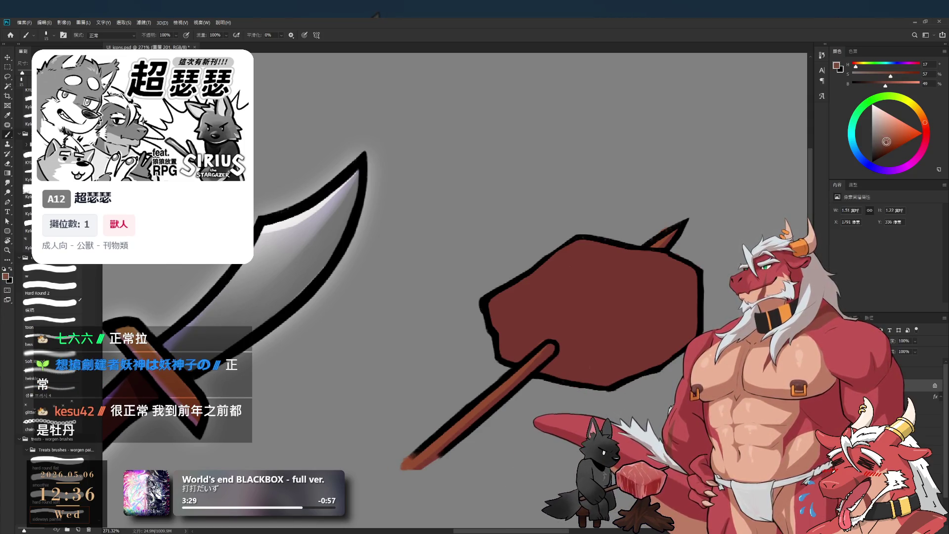
{"action": "left_click_drag", "start_coordinate": [539, 421], "coordinate": [583, 377]}
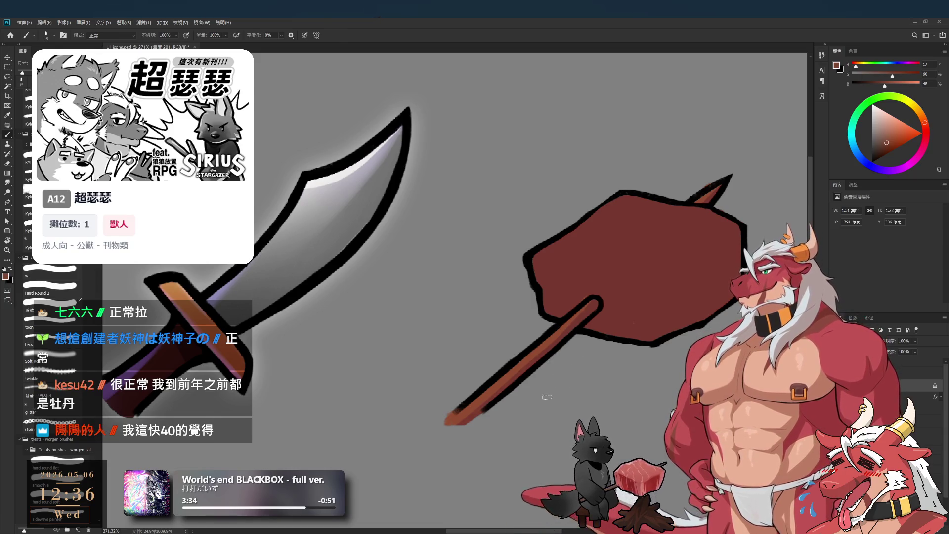
{"action": "key", "text": "bracketright"}
{"action": "key", "text": "bracketright"}
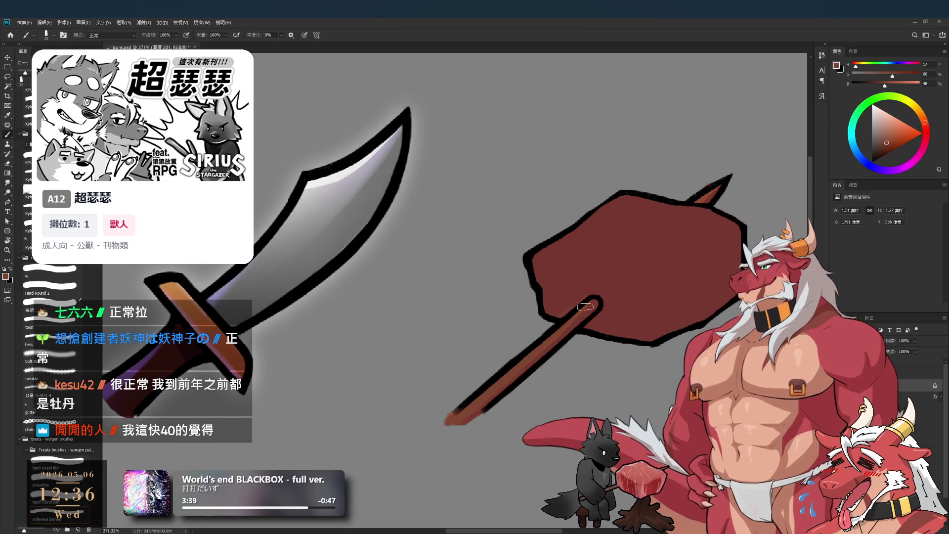
{"action": "left_click", "coordinate": [480, 412], "text": "alt"}
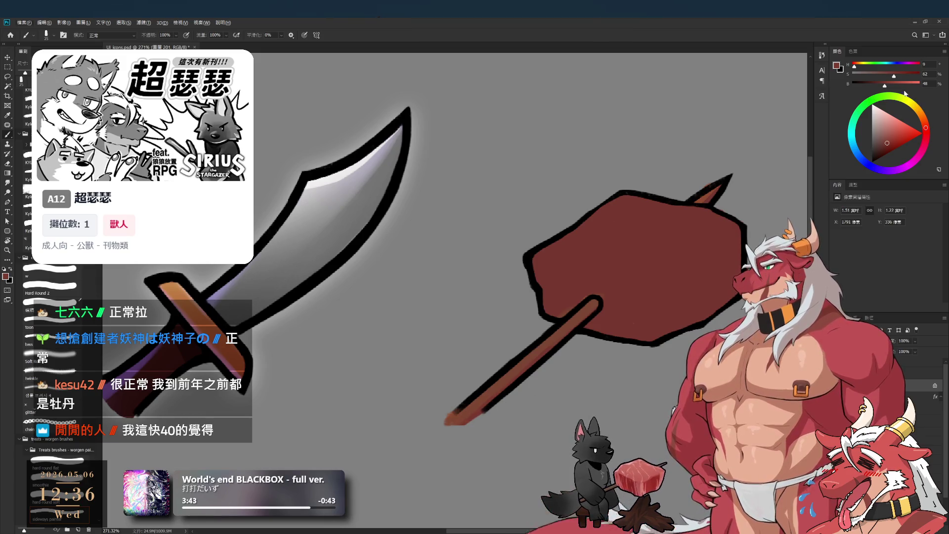
{"action": "left_click", "coordinate": [884, 144]}
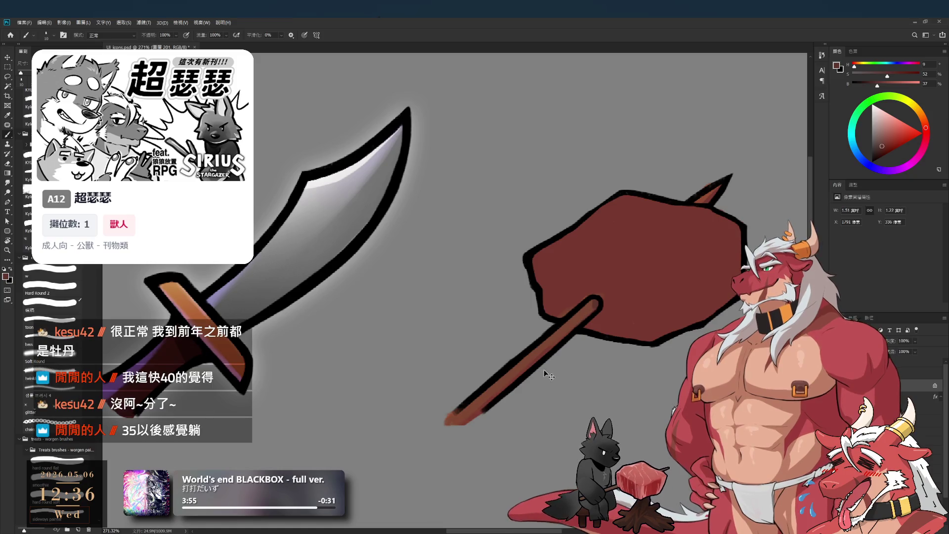
{"action": "left_click", "coordinate": [561, 330], "text": "alt"}
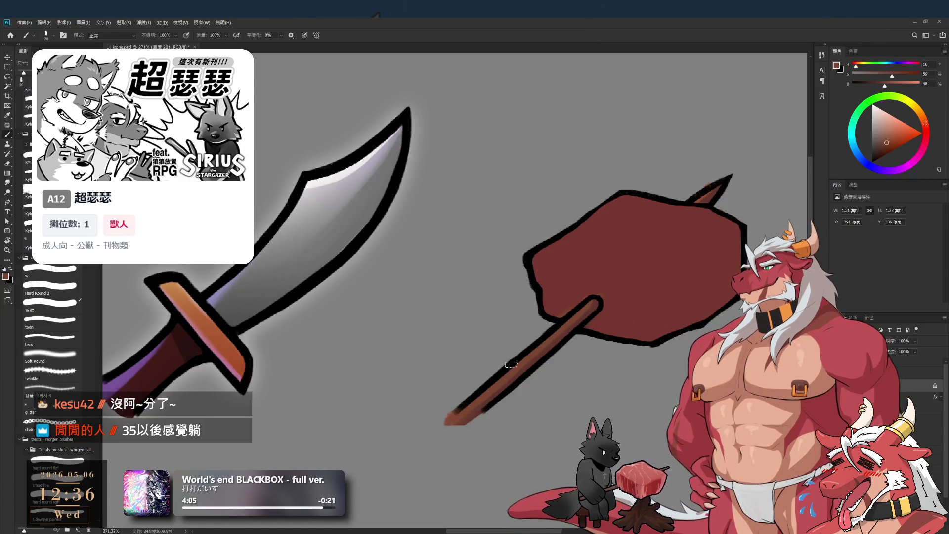
{"action": "left_click", "coordinate": [605, 272], "text": "alt"}
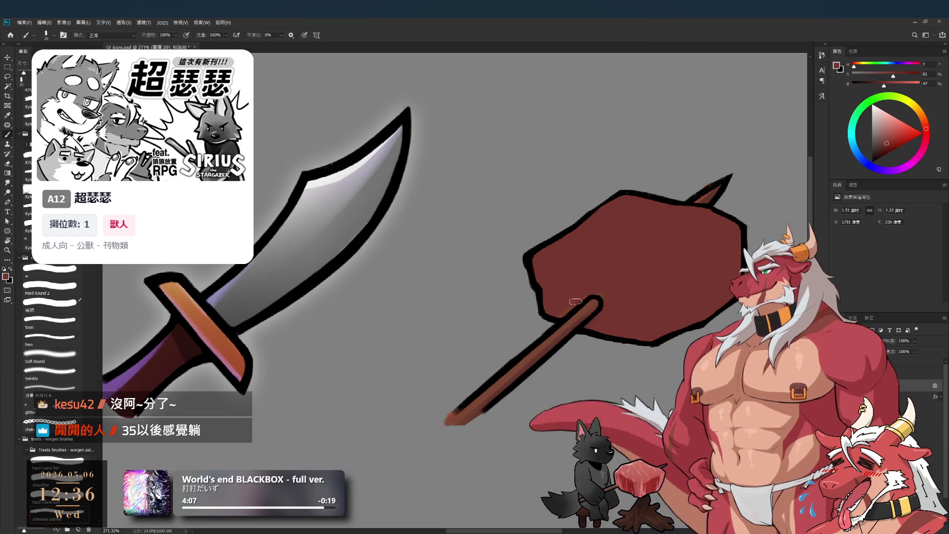
{"action": "left_click_drag", "start_coordinate": [653, 272], "coordinate": [561, 341]}
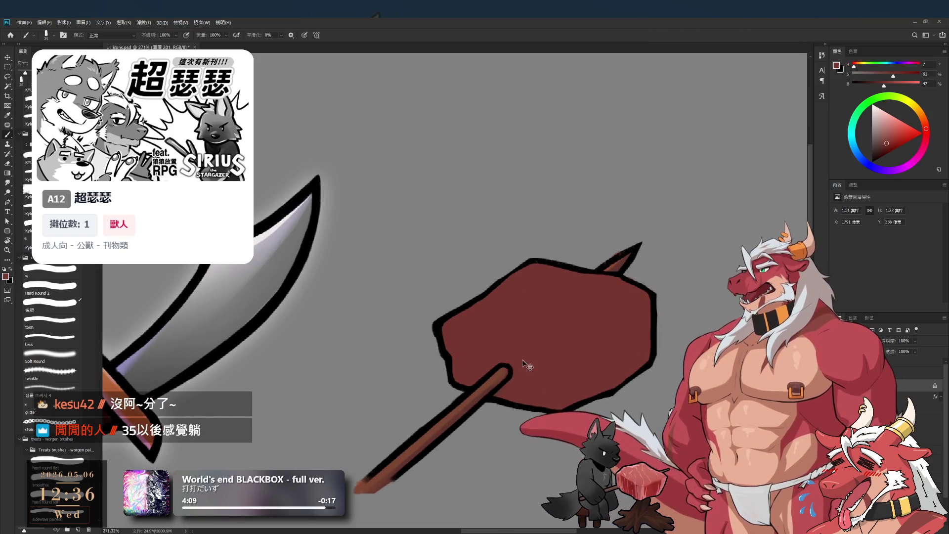
Brush a lighter red top face and middle band onto the meat chunk.
{"action": "mouse_move", "coordinate": [604, 366]}
{"action": "left_mouse_down"}
{"action": "mouse_move", "coordinate": [596, 325]}
{"action": "mouse_move", "coordinate": [594, 338]}
{"action": "left_mouse_up"}
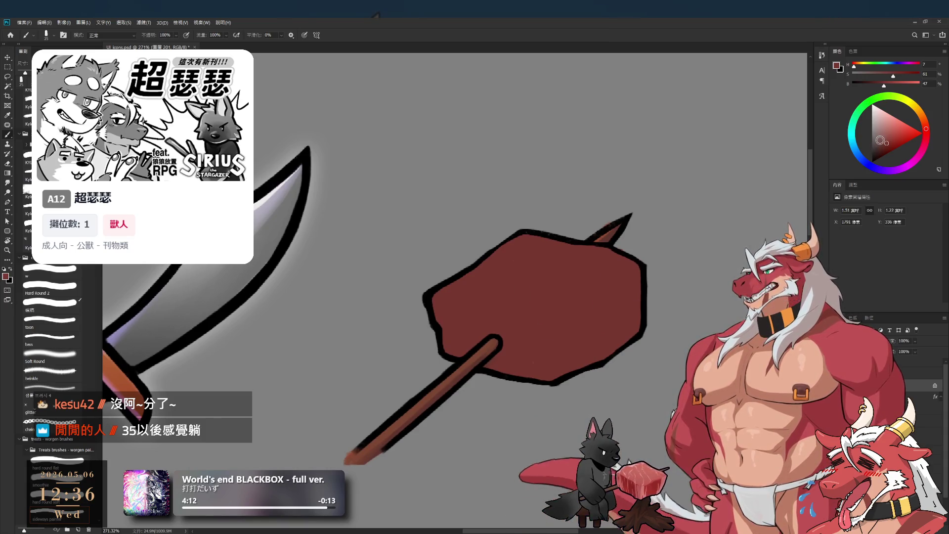
{"action": "left_click_drag", "start_coordinate": [554, 243], "coordinate": [482, 281]}
{"action": "key", "text": "ctrl+z"}
{"action": "mouse_move", "coordinate": [531, 236]}
{"action": "left_mouse_down"}
{"action": "mouse_move", "coordinate": [448, 288]}
{"action": "mouse_move", "coordinate": [573, 302]}
{"action": "left_mouse_up"}
{"action": "mouse_move", "coordinate": [549, 242]}
{"action": "left_mouse_down"}
{"action": "mouse_move", "coordinate": [515, 262]}
{"action": "mouse_move", "coordinate": [587, 258]}
{"action": "mouse_move", "coordinate": [588, 269]}
{"action": "mouse_move", "coordinate": [509, 284]}
{"action": "mouse_move", "coordinate": [521, 310]}
{"action": "mouse_move", "coordinate": [523, 294]}
{"action": "mouse_move", "coordinate": [595, 287]}
{"action": "mouse_move", "coordinate": [621, 267]}
{"action": "left_mouse_up"}
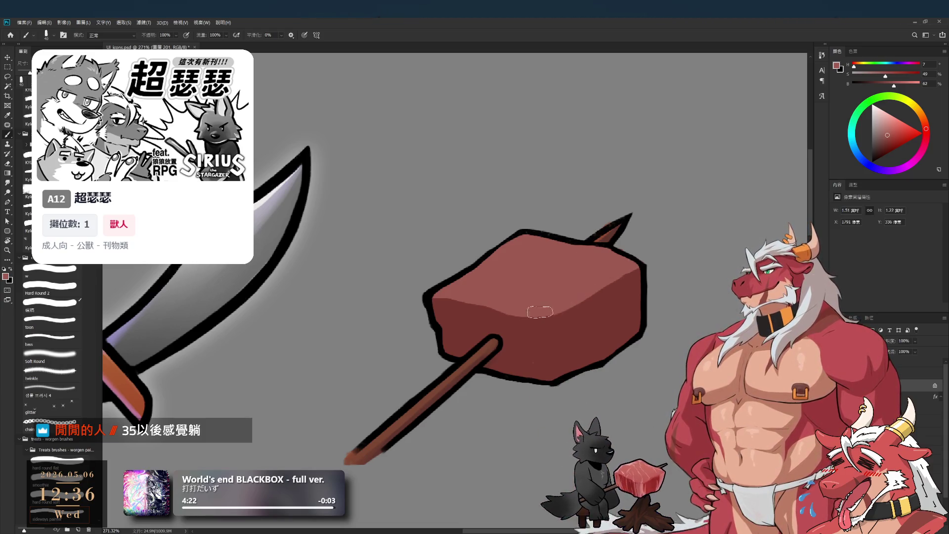
{"action": "scroll", "coordinate": [541, 294], "scroll_direction": "down", "scroll_amount": 5}
{"action": "scroll", "coordinate": [526, 306], "scroll_direction": "up", "scroll_amount": 4}
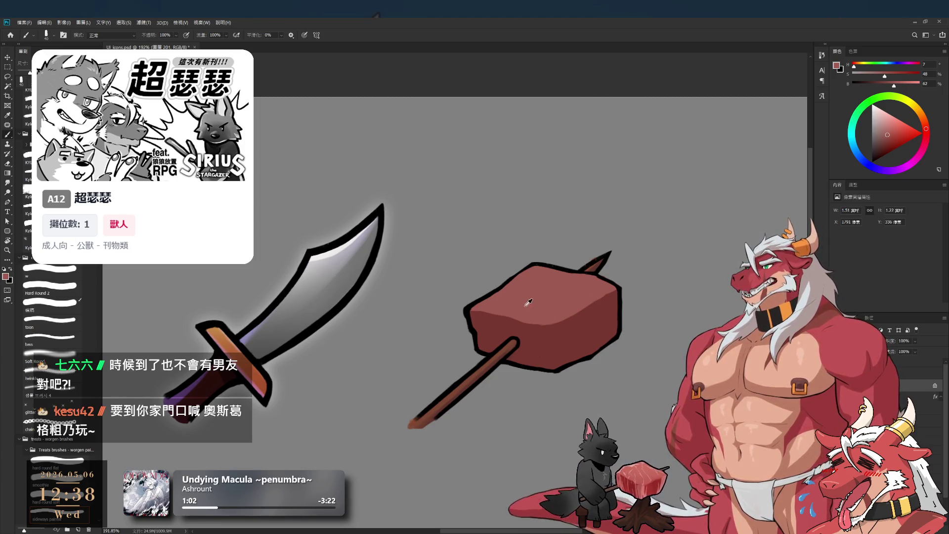
Paint over the meat's left, top and front face in a lighter red with a bigger brush.
{"action": "left_click", "coordinate": [894, 133]}
{"action": "key", "text": "bracketright"}
{"action": "key", "text": "bracketright"}
{"action": "mouse_move", "coordinate": [499, 316]}
{"action": "left_mouse_down"}
{"action": "mouse_move", "coordinate": [489, 327]}
{"action": "mouse_move", "coordinate": [494, 316]}
{"action": "mouse_move", "coordinate": [514, 318]}
{"action": "left_mouse_up"}
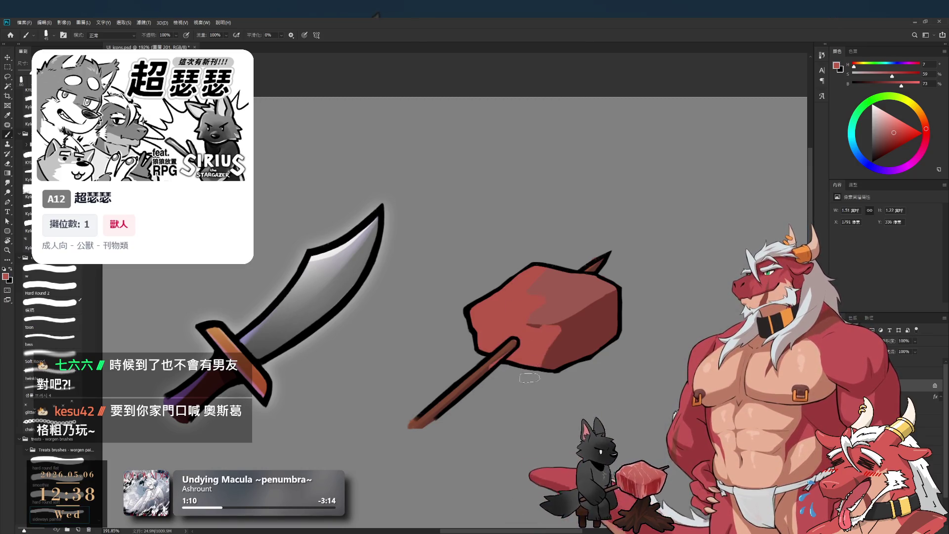
{"action": "mouse_move", "coordinate": [535, 334]}
{"action": "left_mouse_down"}
{"action": "mouse_move", "coordinate": [524, 351]}
{"action": "mouse_move", "coordinate": [531, 359]}
{"action": "mouse_move", "coordinate": [583, 322]}
{"action": "mouse_move", "coordinate": [581, 283]}
{"action": "mouse_move", "coordinate": [617, 292]}
{"action": "left_mouse_up"}
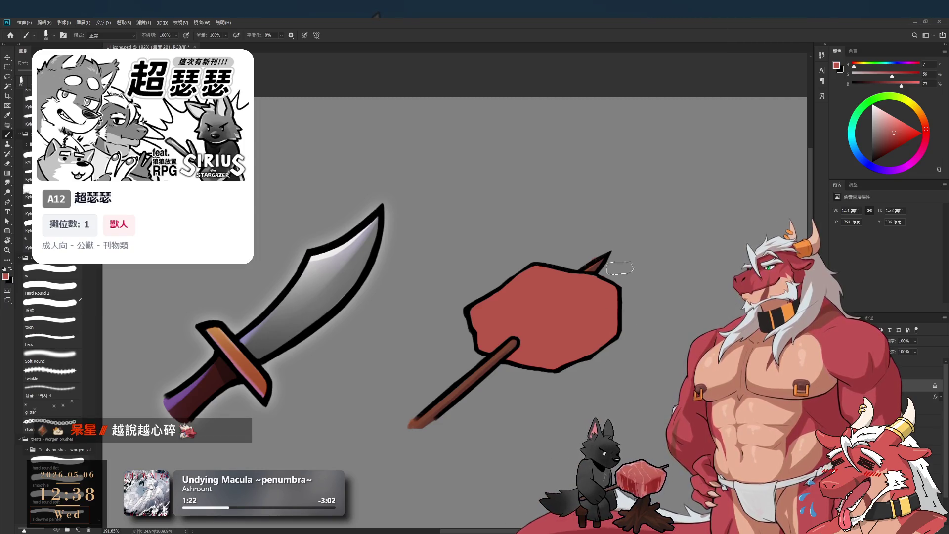
{"action": "left_click", "coordinate": [8, 87]}
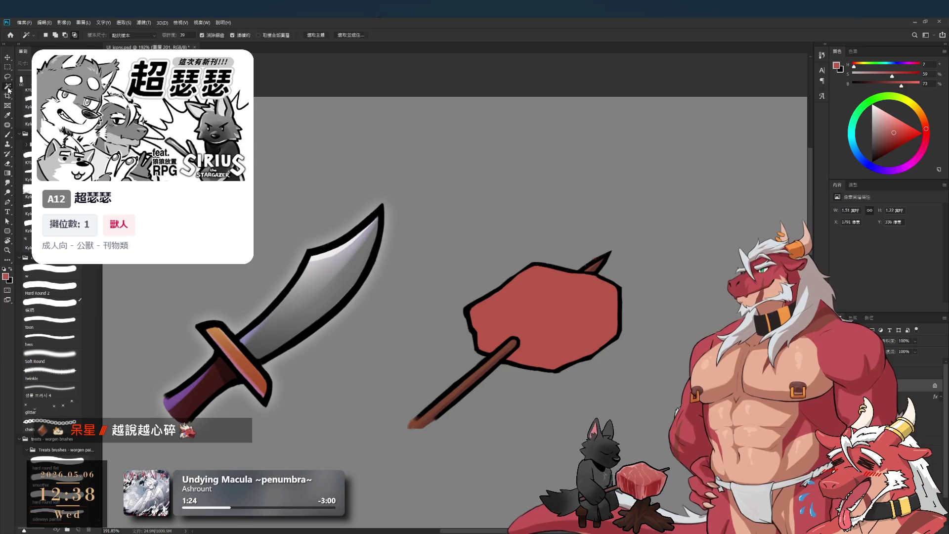
Select the meat's red fill, excluding the spear tip, and paste it onto its own layer.
{"action": "left_click", "coordinate": [534, 317]}
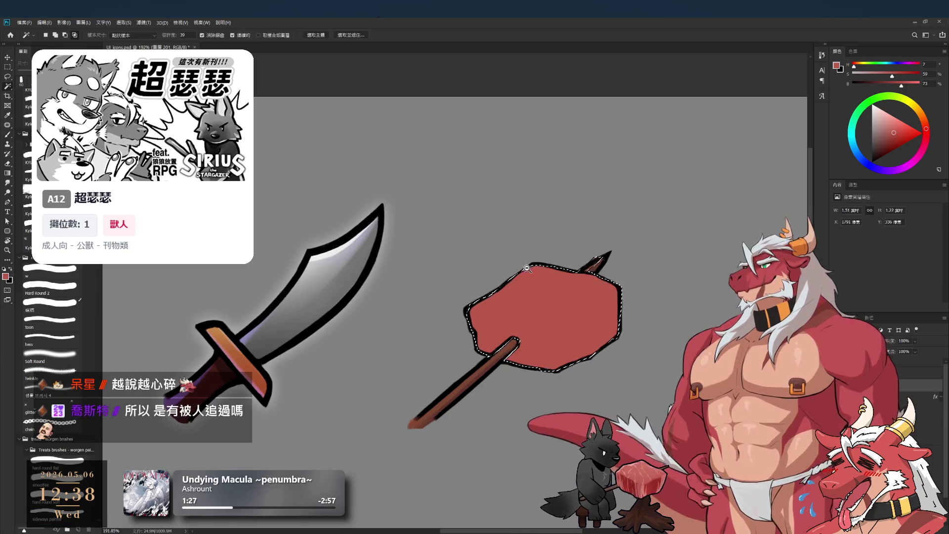
{"action": "scroll", "coordinate": [525, 267], "scroll_direction": "up", "scroll_amount": 2}
{"action": "key", "text": "l"}
{"action": "mouse_move", "coordinate": [631, 282]}
{"action": "left_mouse_down"}
{"action": "mouse_move", "coordinate": [595, 271]}
{"action": "mouse_move", "coordinate": [625, 239]}
{"action": "mouse_move", "coordinate": [639, 275]}
{"action": "mouse_move", "coordinate": [630, 281]}
{"action": "left_mouse_up"}
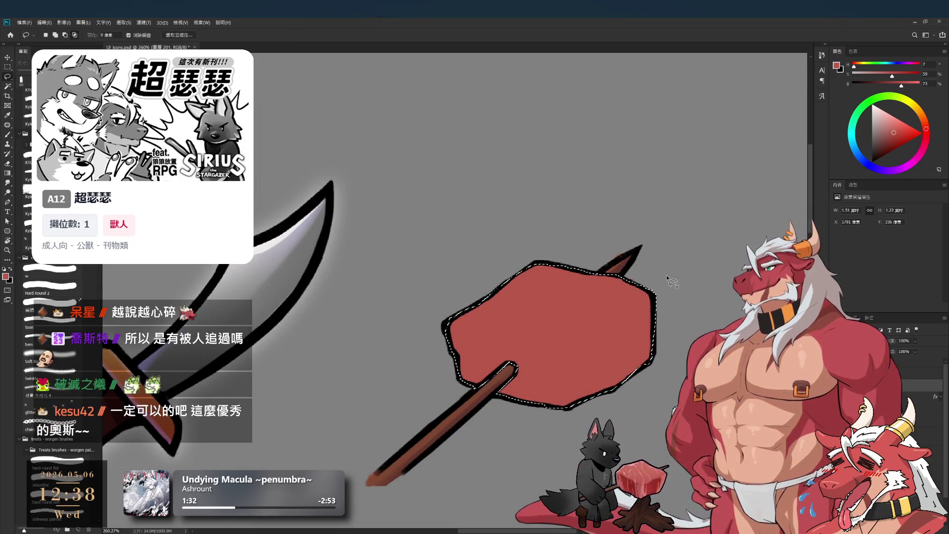
{"action": "key", "text": "ctrl+x"}
{"action": "key", "text": "ctrl+v"}
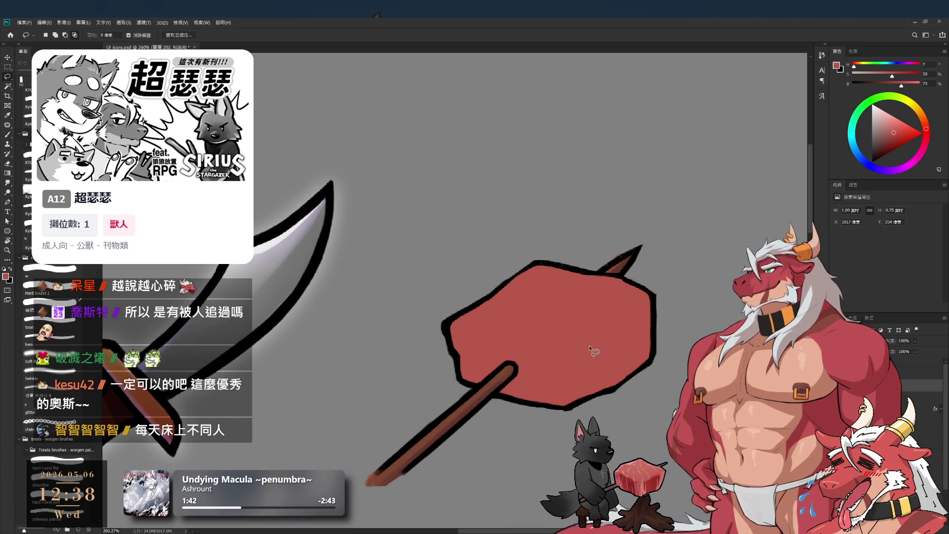
Dab a test brush mark on the separated meat fill before sampling canvas colours.
{"action": "key", "text": "b"}
{"action": "mouse_move", "coordinate": [570, 307]}
{"action": "left_mouse_down"}
{"action": "mouse_move", "coordinate": [586, 356]}
{"action": "mouse_move", "coordinate": [571, 310]}
{"action": "left_mouse_up"}
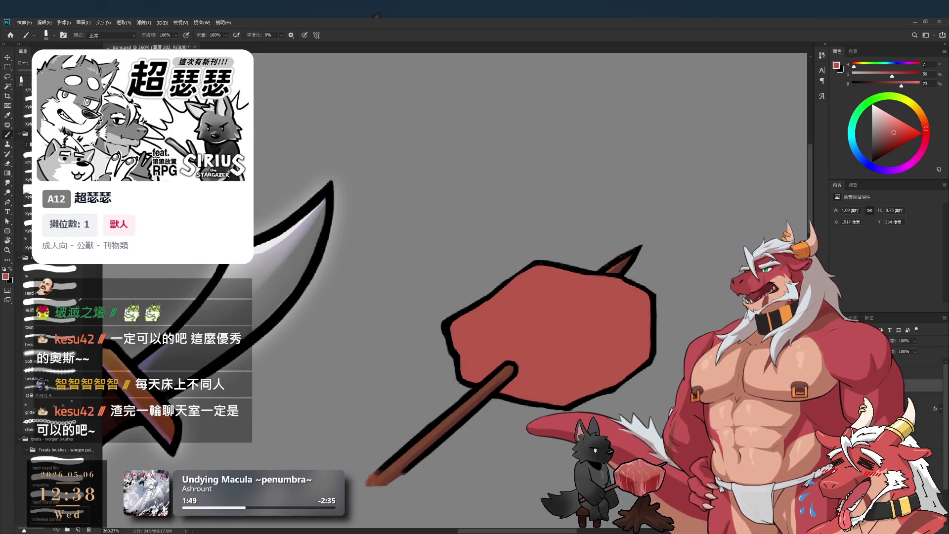
{"action": "key", "text": "i"}
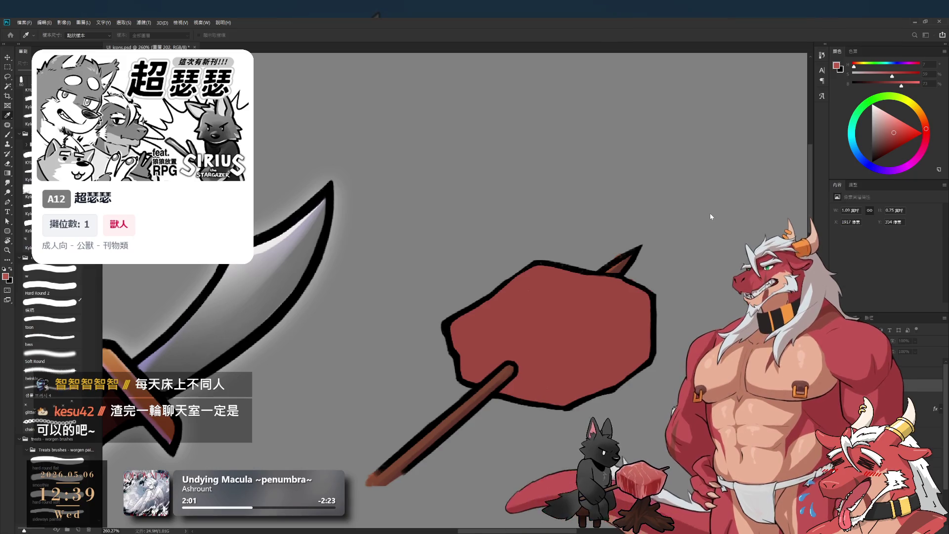
Sample the meat red and pick a light pink, shrinking the brush to 15.
{"action": "key", "text": "b"}
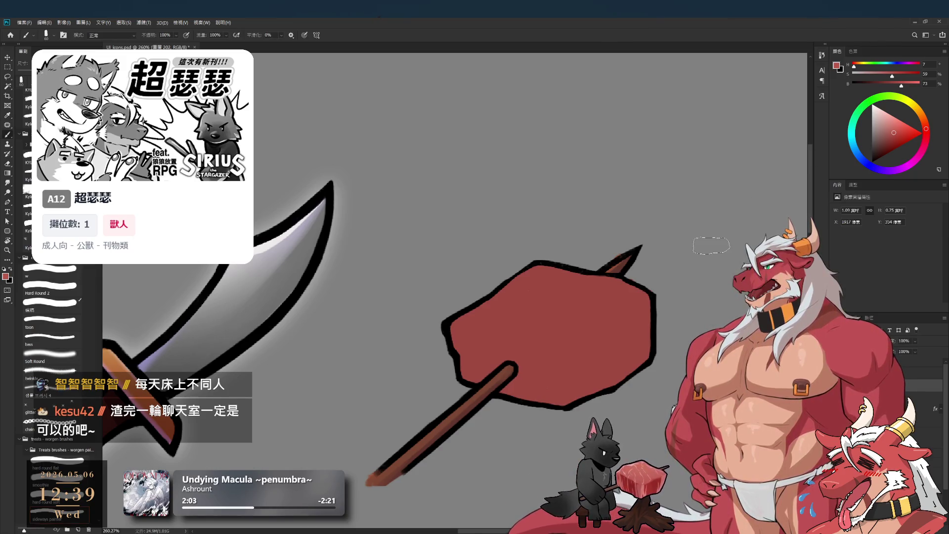
{"action": "key", "text": "l"}
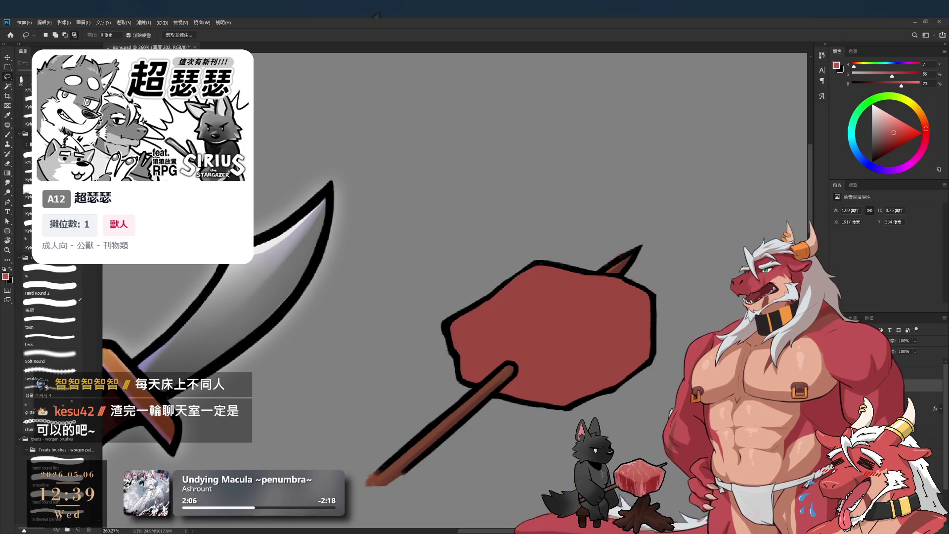
{"action": "key", "text": "b"}
{"action": "left_click", "coordinate": [600, 337], "text": "alt"}
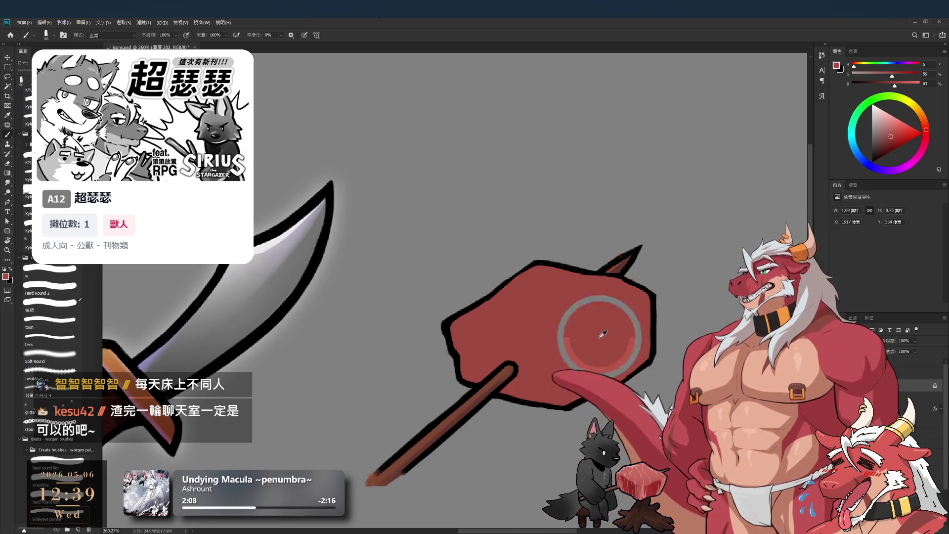
{"action": "left_click", "coordinate": [884, 133]}
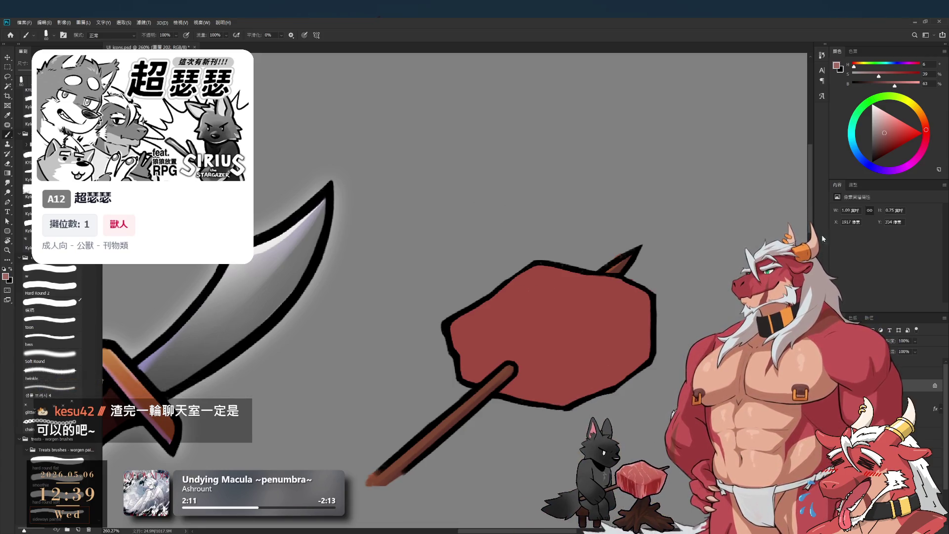
{"action": "left_click", "coordinate": [891, 126]}
{"action": "key", "text": "bracketleft"}
{"action": "key", "text": "bracketleft"}
{"action": "key", "text": "bracketleft"}
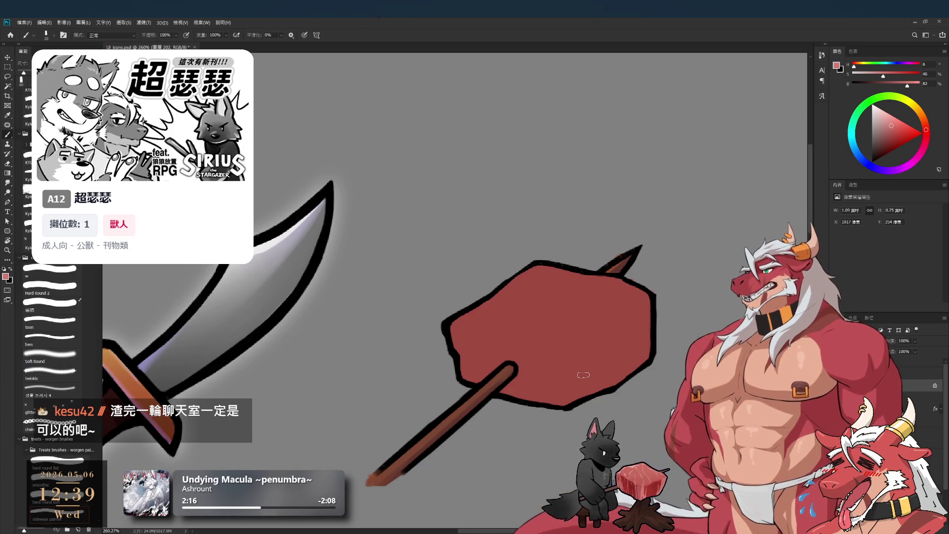
{"action": "key", "text": "bracketleft"}
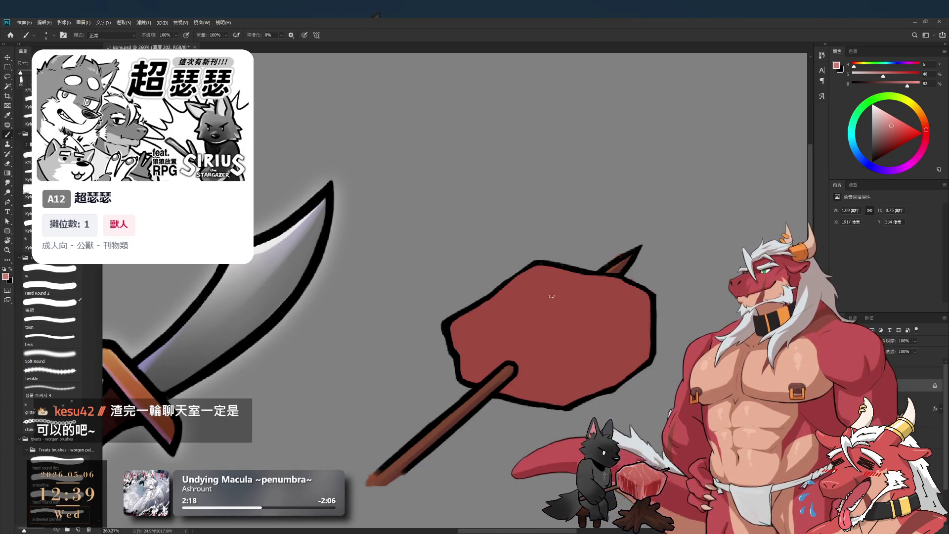
Paint a curved pink streak down the meat, undoing a darker stroke and extending it lower.
{"action": "left_click_drag", "start_coordinate": [566, 282], "coordinate": [555, 324]}
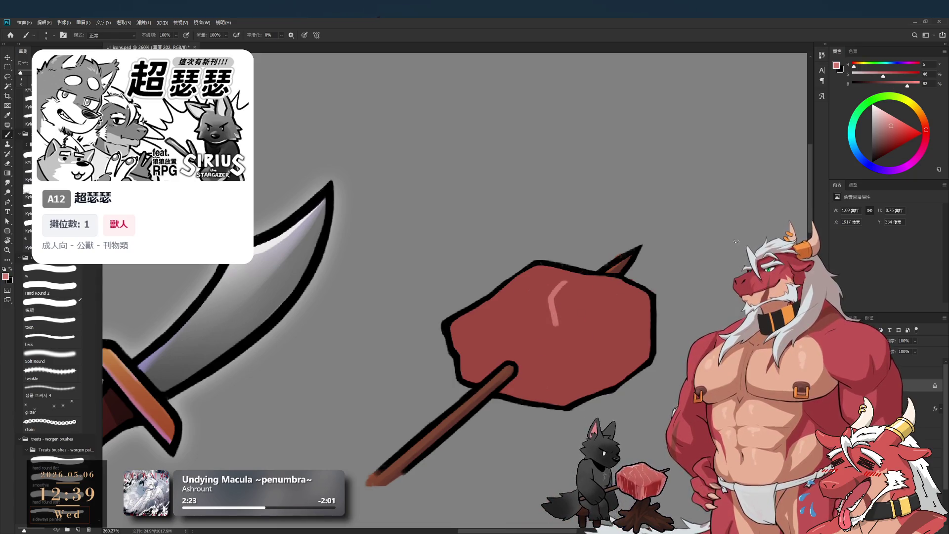
{"action": "left_click", "coordinate": [576, 330], "text": "alt"}
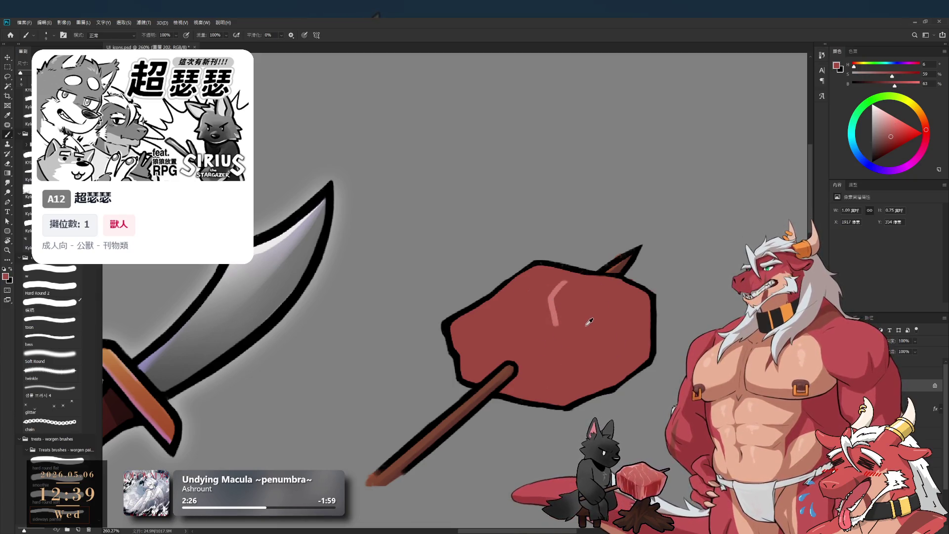
{"action": "left_click_drag", "start_coordinate": [890, 78], "coordinate": [897, 85]}
{"action": "key", "text": "bracketright"}
{"action": "left_click_drag", "start_coordinate": [558, 282], "coordinate": [555, 321]}
{"action": "key", "text": "ctrl+z"}
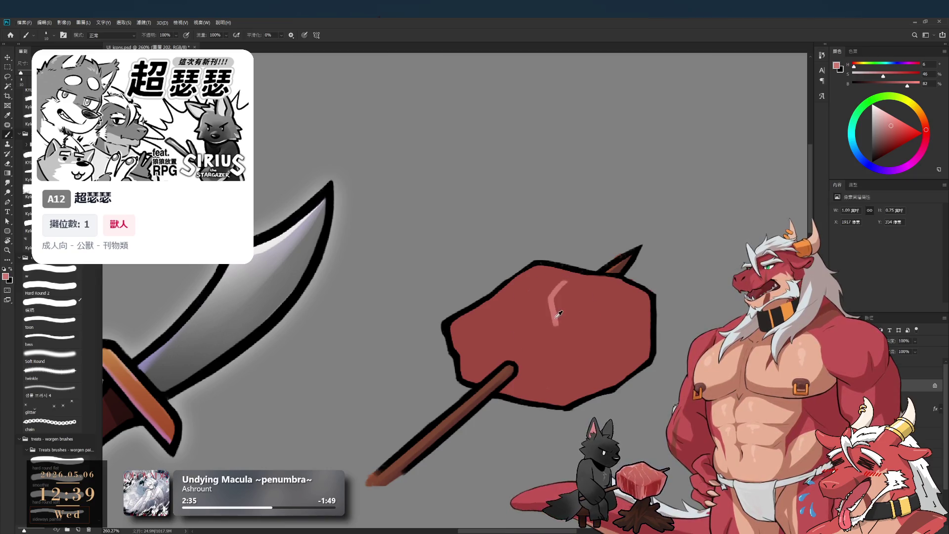
{"action": "key", "text": "bracketright"}
{"action": "left_click_drag", "start_coordinate": [558, 299], "coordinate": [567, 400]}
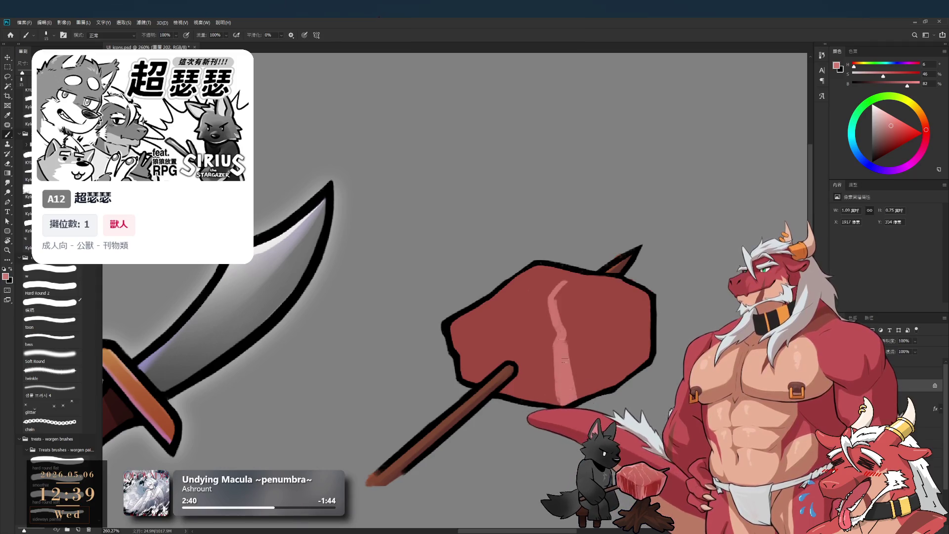
{"action": "scroll", "coordinate": [539, 214], "scroll_direction": "down", "scroll_amount": 5}
With a size-8 brush, sample the meat tones and dab a light pink streak low on the meat.
{"action": "scroll", "coordinate": [539, 213], "scroll_direction": "up", "scroll_amount": 7}
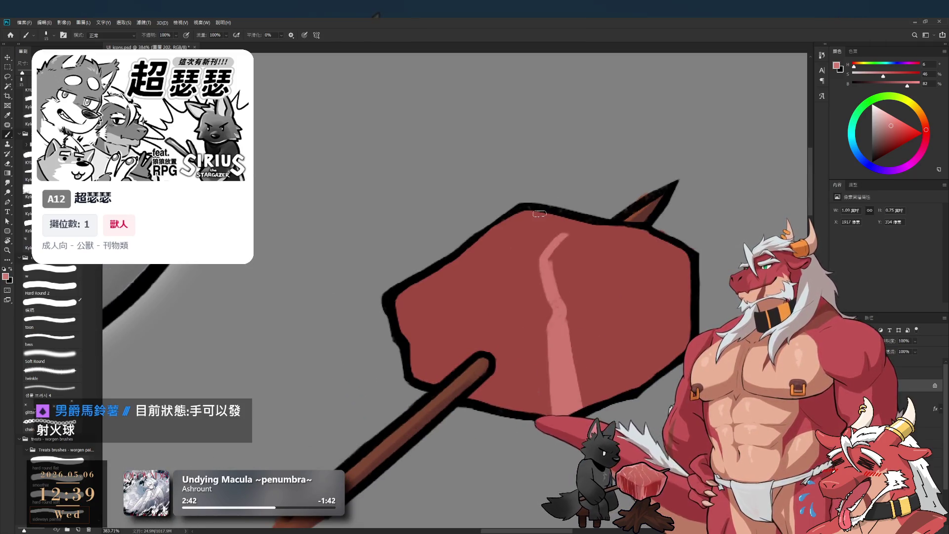
{"action": "key", "text": "bracketleft"}
{"action": "key", "text": "bracketleft"}
{"action": "key", "text": "bracketleft"}
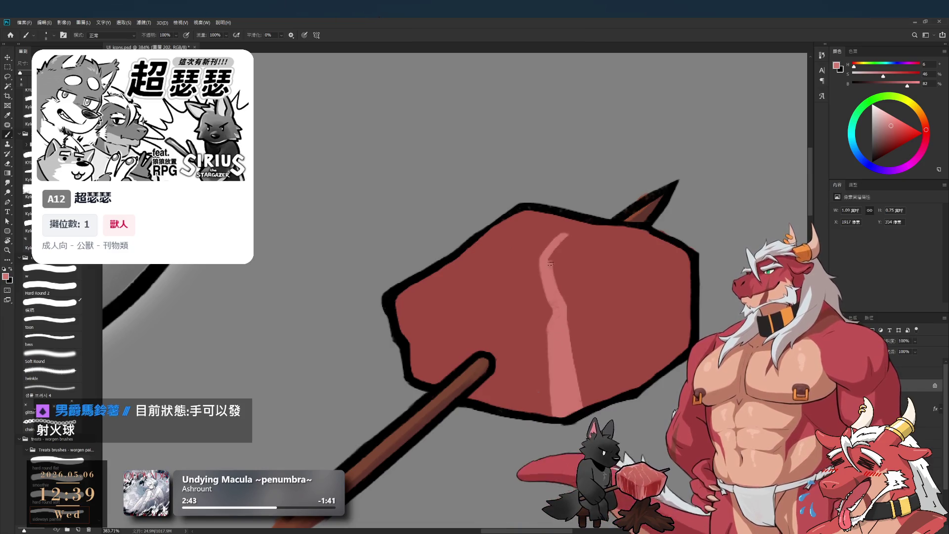
{"action": "left_click", "coordinate": [560, 266], "text": "alt"}
{"action": "key", "text": "bracketright"}
{"action": "key", "text": "bracketright"}
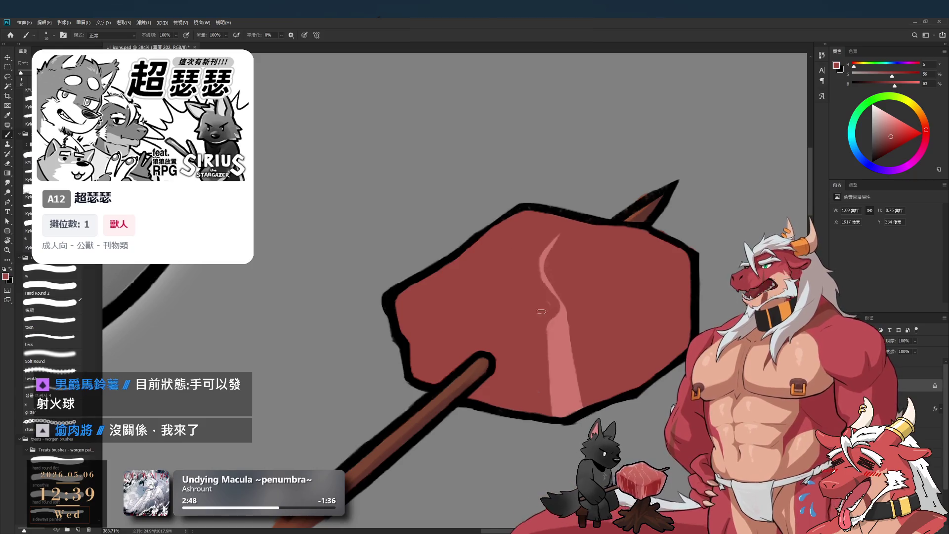
{"action": "left_click", "coordinate": [574, 352], "text": "alt"}
{"action": "left_click", "coordinate": [596, 365], "text": "alt"}
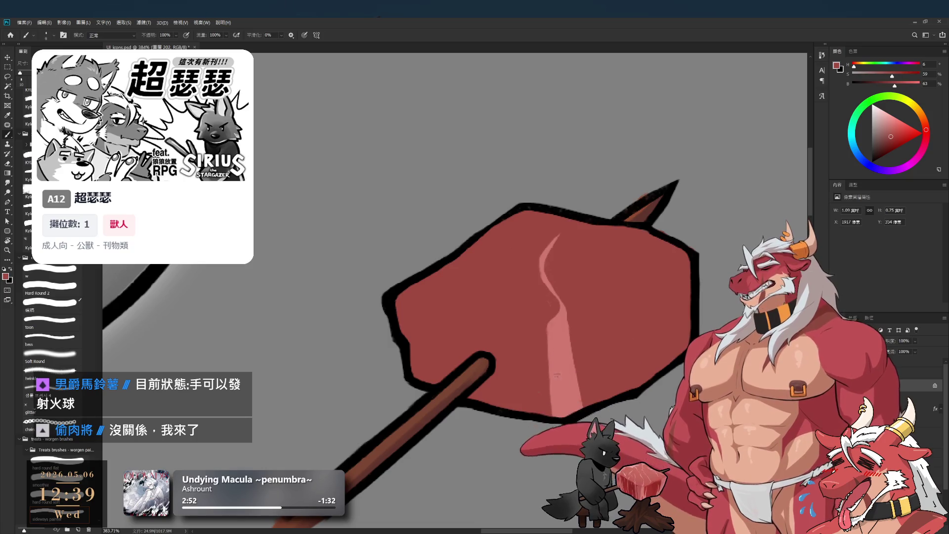
{"action": "left_click", "coordinate": [560, 381], "text": "alt"}
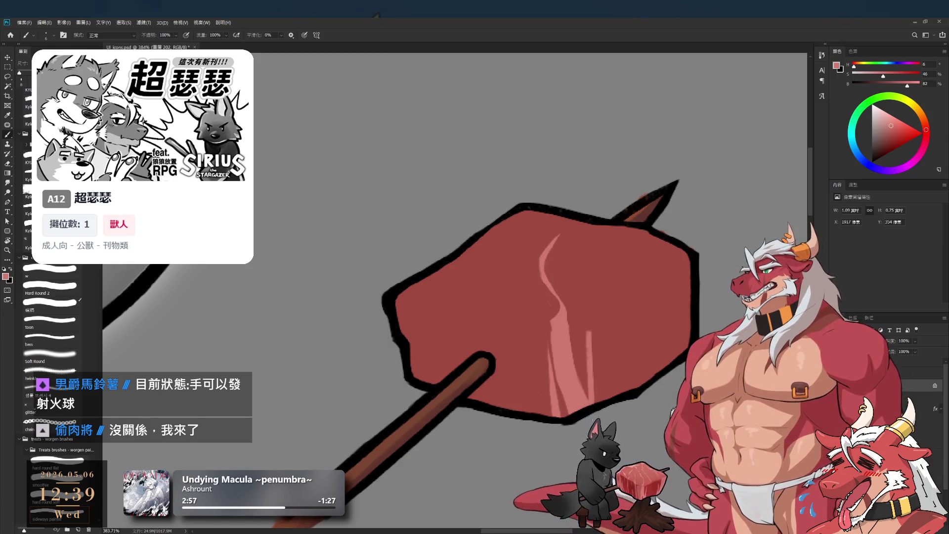
{"action": "mouse_move", "coordinate": [587, 378]}
{"action": "left_mouse_down"}
{"action": "mouse_move", "coordinate": [589, 339]}
{"action": "mouse_move", "coordinate": [588, 380]}
{"action": "left_mouse_up"}
Paint a light pink band along the meat's right edge, undoing an accidental fill shift.
{"action": "left_click", "coordinate": [605, 351], "text": "alt"}
{"action": "left_click", "coordinate": [574, 389], "text": "alt"}
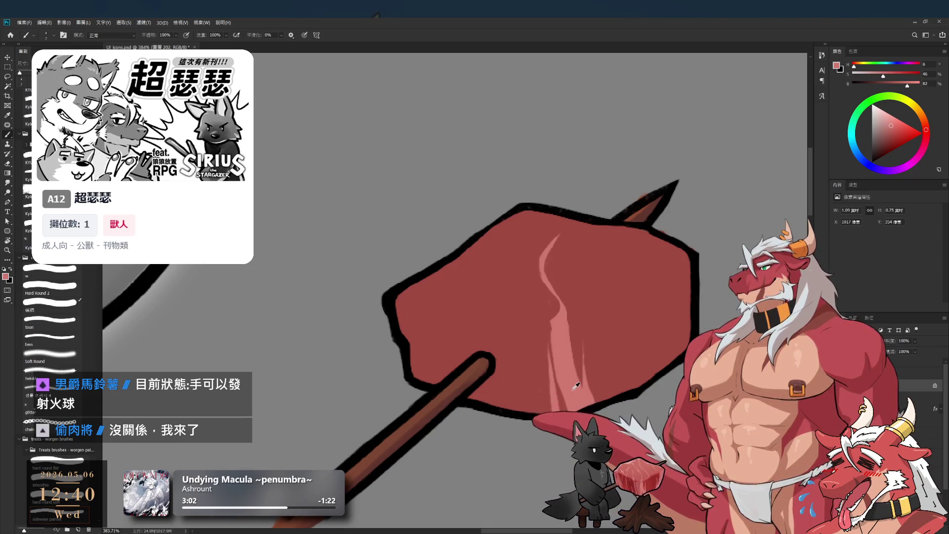
{"action": "left_click_drag", "start_coordinate": [684, 309], "coordinate": [683, 255]}
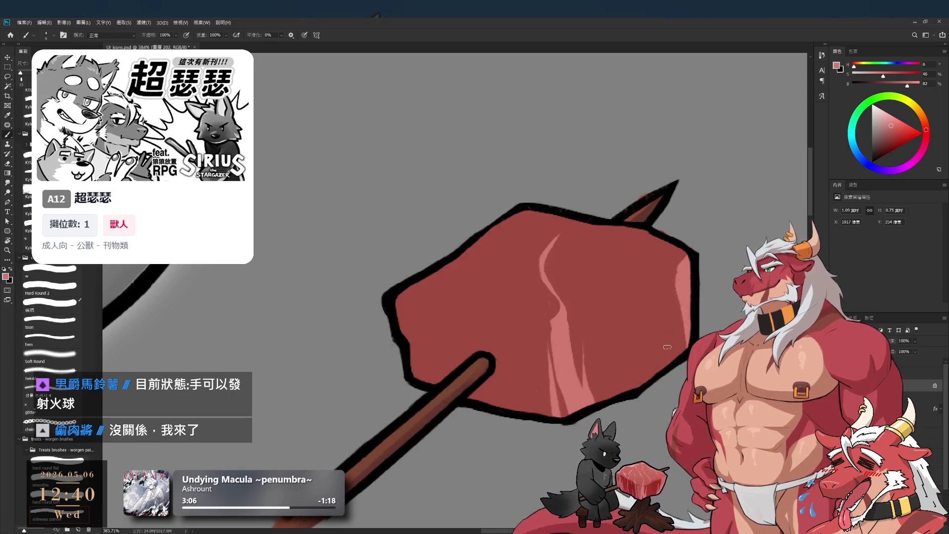
{"action": "left_click", "coordinate": [669, 295], "text": "alt"}
{"action": "left_click", "coordinate": [686, 296], "text": "alt"}
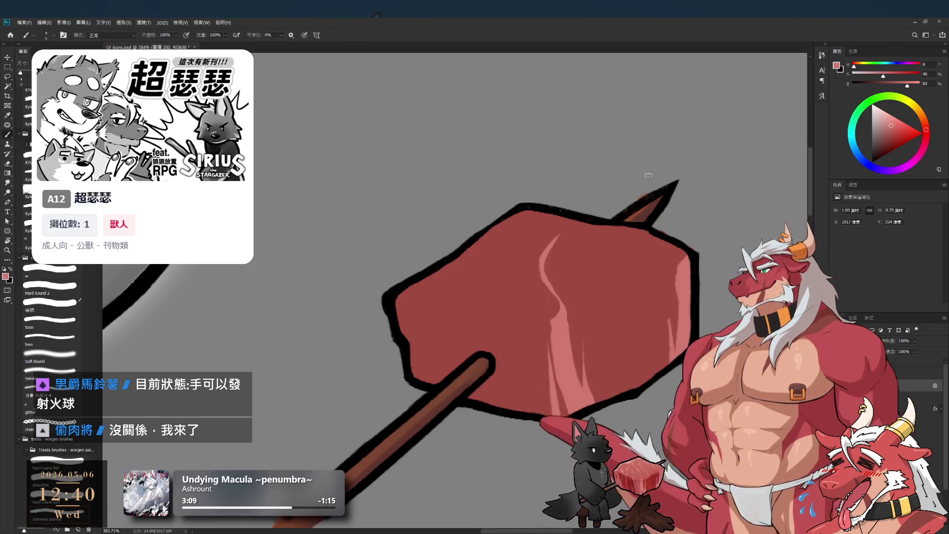
{"action": "key", "text": "bracketright"}
{"action": "key", "text": "bracketright"}
{"action": "key", "text": "bracketright"}
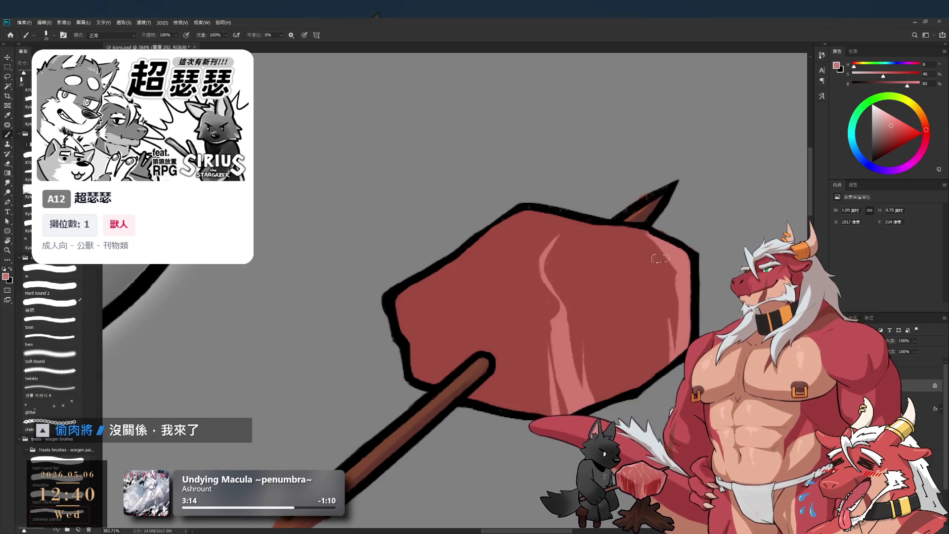
{"action": "left_click", "coordinate": [664, 257], "text": "alt"}
{"action": "left_click", "coordinate": [672, 278], "text": "alt"}
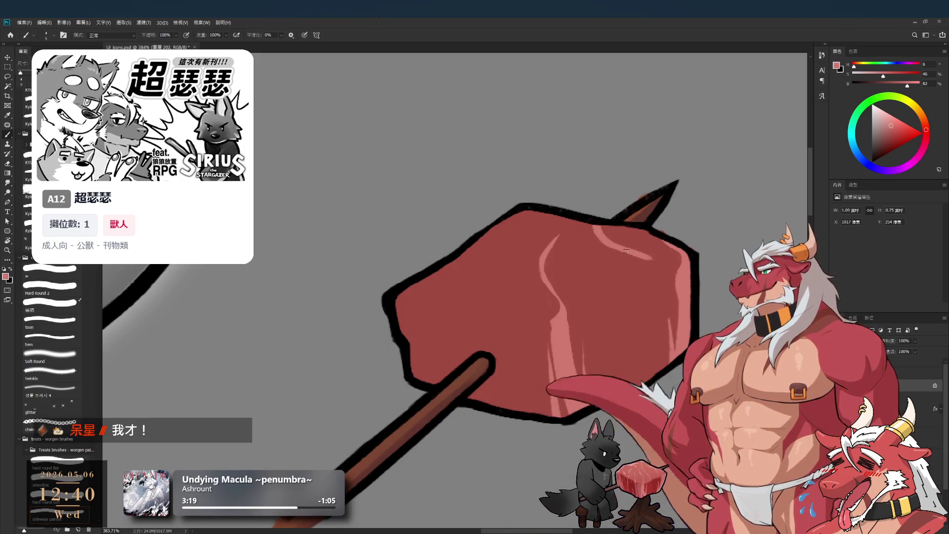
{"action": "left_click", "coordinate": [601, 243], "text": "alt"}
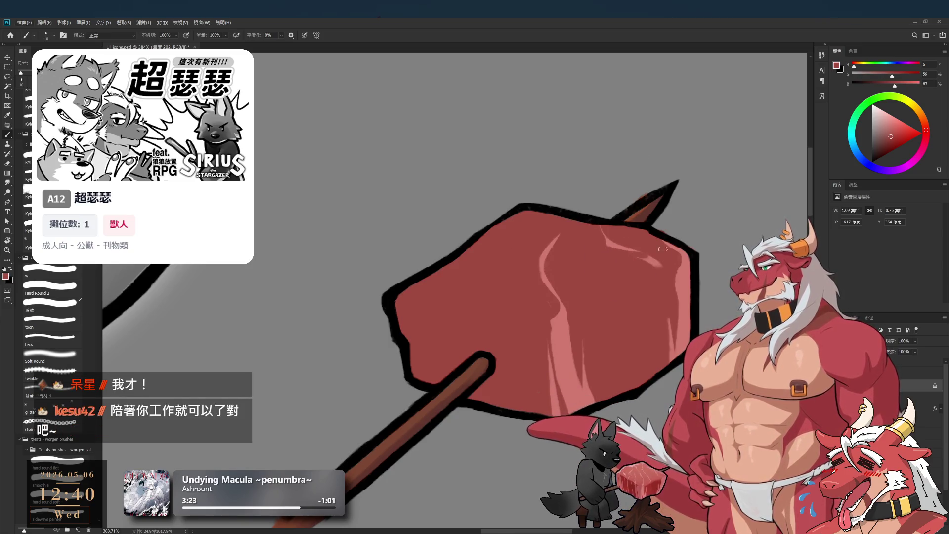
{"action": "left_click_drag", "start_coordinate": [597, 244], "coordinate": [657, 267]}
{"action": "key", "text": "ctrl+z"}
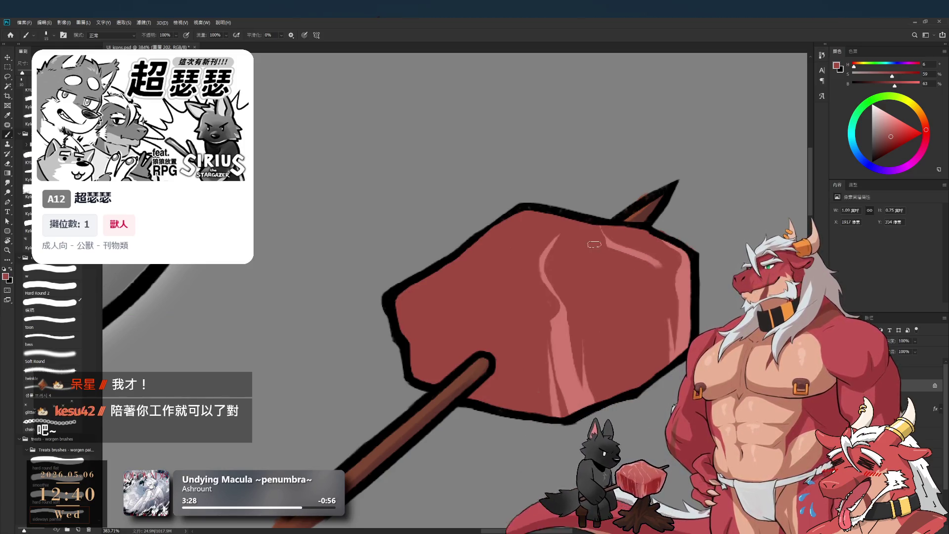
Add light pink along the meat's left edge and shade its left face darker.
{"action": "left_click", "coordinate": [683, 275], "text": "alt"}
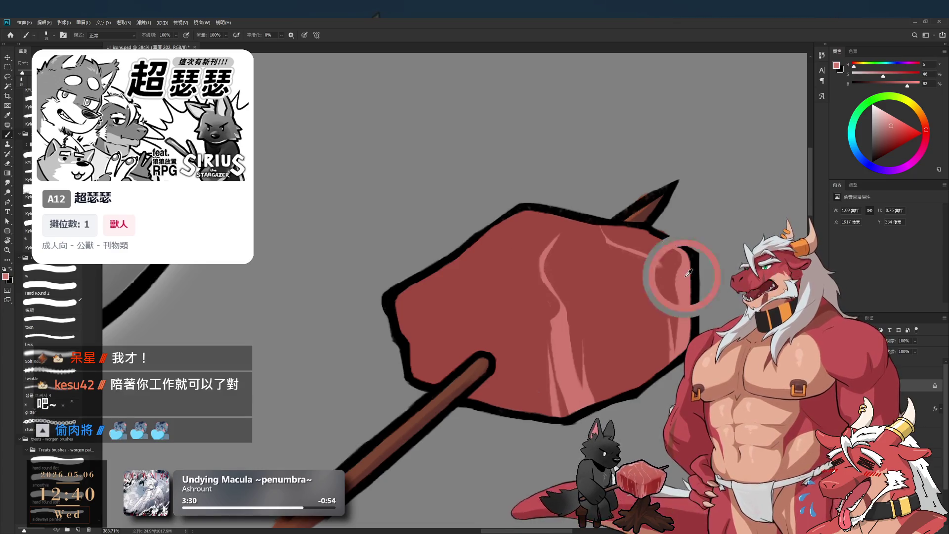
{"action": "key", "text": "bracketright"}
{"action": "key", "text": "bracketright"}
{"action": "mouse_move", "coordinate": [414, 342]}
{"action": "left_mouse_down"}
{"action": "mouse_move", "coordinate": [405, 346]}
{"action": "mouse_move", "coordinate": [433, 387]}
{"action": "left_mouse_up"}
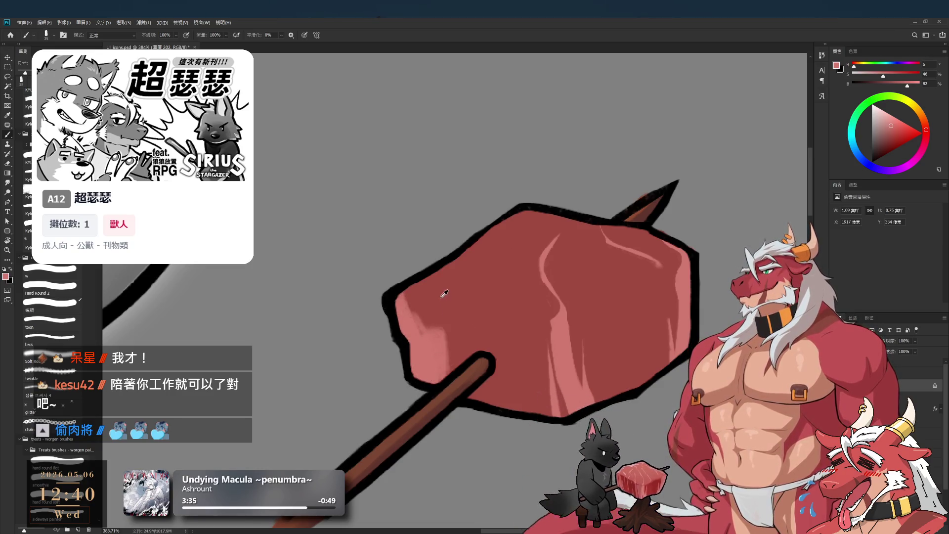
{"action": "left_click", "coordinate": [442, 322], "text": "alt"}
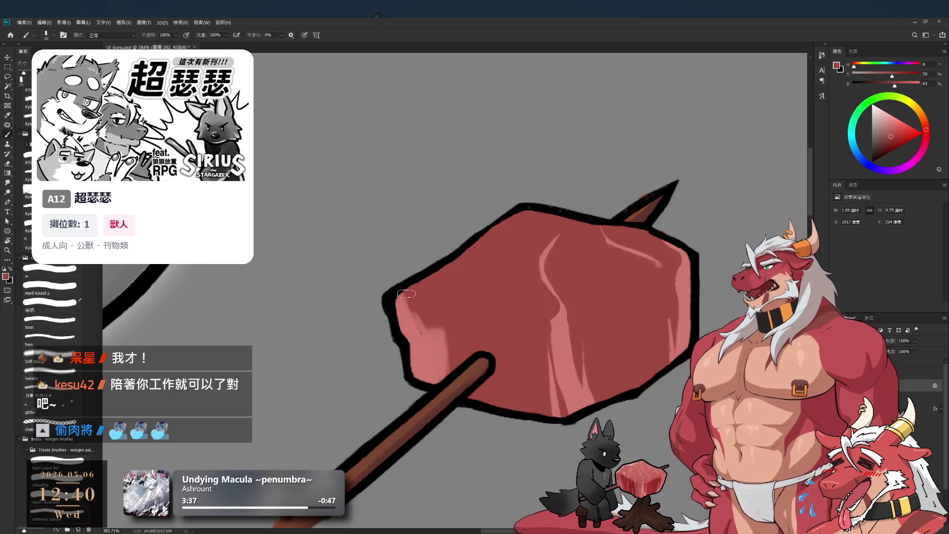
{"action": "mouse_move", "coordinate": [417, 309]}
{"action": "left_mouse_down"}
{"action": "mouse_move", "coordinate": [425, 351]}
{"action": "mouse_move", "coordinate": [418, 349]}
{"action": "mouse_move", "coordinate": [428, 349]}
{"action": "left_mouse_up"}
{"action": "left_click", "coordinate": [436, 365], "text": "alt"}
{"action": "key", "text": "bracketleft"}
{"action": "key", "text": "bracketright"}
{"action": "key", "text": "bracketright"}
{"action": "key", "text": "bracketright"}
{"action": "left_click", "coordinate": [430, 339], "text": "alt"}
{"action": "left_click", "coordinate": [440, 369], "text": "alt"}
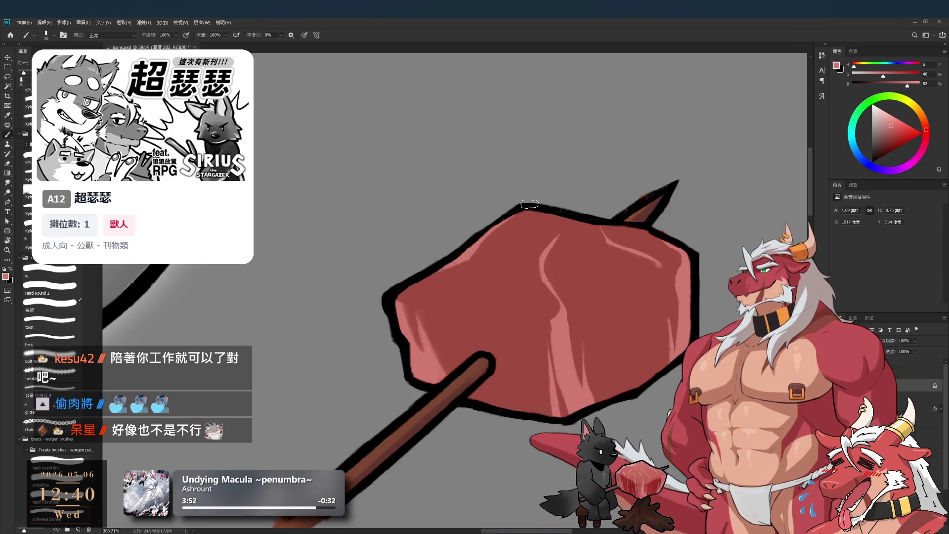
Layer light highlights and darker red strokes on the left face, redoing unwanted strokes.
{"action": "left_click_drag", "start_coordinate": [516, 213], "coordinate": [506, 299]}
{"action": "left_click", "coordinate": [536, 233], "text": "alt"}
{"action": "left_click_drag", "start_coordinate": [514, 231], "coordinate": [512, 284]}
{"action": "left_click_drag", "start_coordinate": [515, 248], "coordinate": [510, 284]}
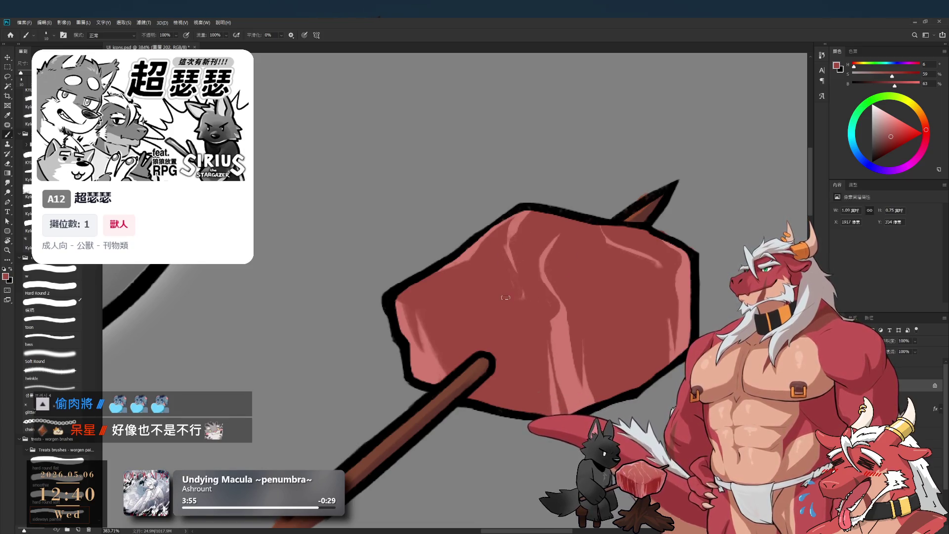
{"action": "left_click", "coordinate": [573, 335], "text": "alt"}
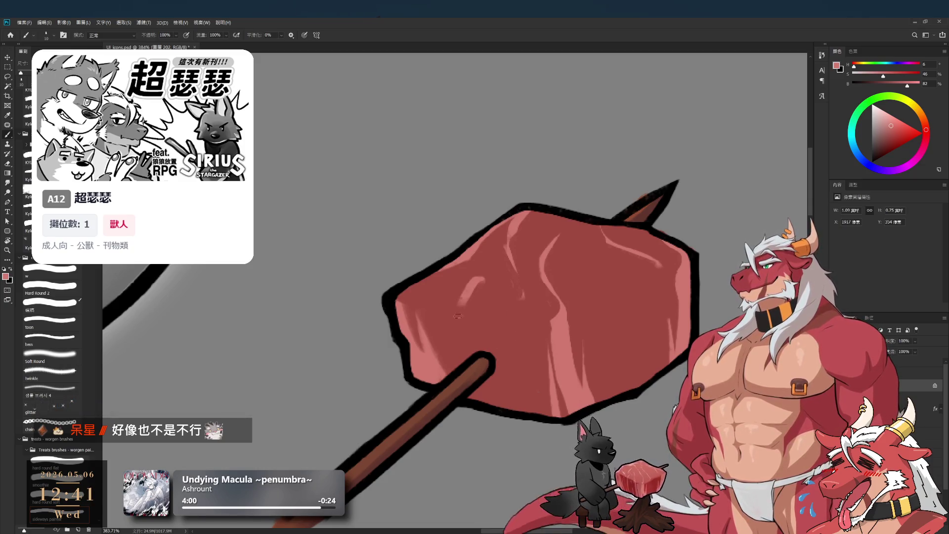
{"action": "left_click_drag", "start_coordinate": [481, 279], "coordinate": [462, 351]}
{"action": "key", "text": "bracketright"}
{"action": "key", "text": "ctrl+z"}
{"action": "left_click_drag", "start_coordinate": [487, 299], "coordinate": [472, 351]}
{"action": "key", "text": "ctrl+z"}
{"action": "left_click_drag", "start_coordinate": [480, 319], "coordinate": [458, 361]}
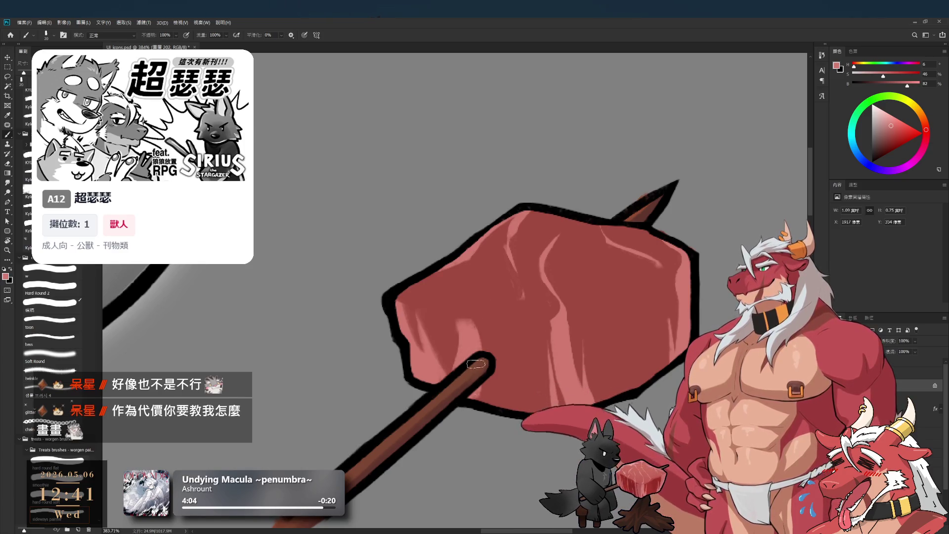
Paint a light pink highlight across the meat and broader pink strokes on its lower part.
{"action": "left_click", "coordinate": [505, 340], "text": "alt"}
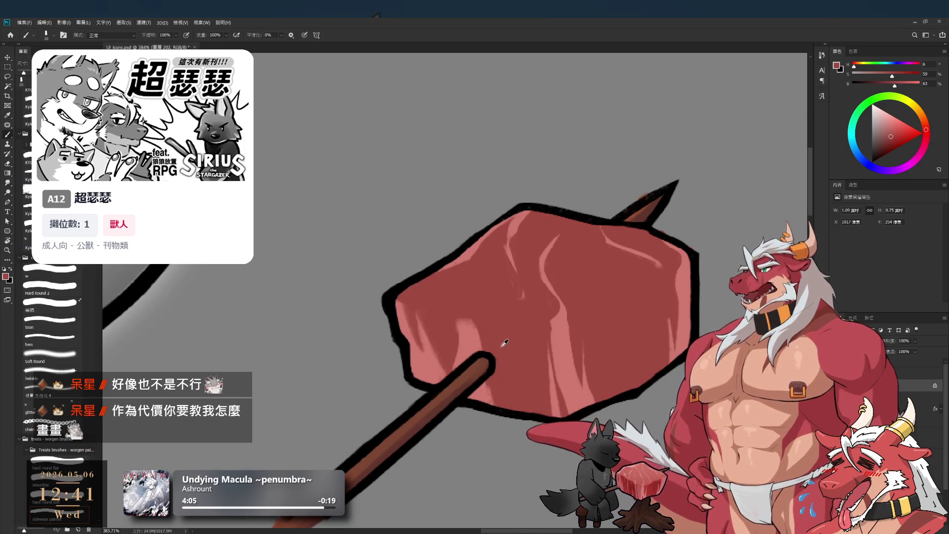
{"action": "left_click", "coordinate": [462, 338], "text": "alt"}
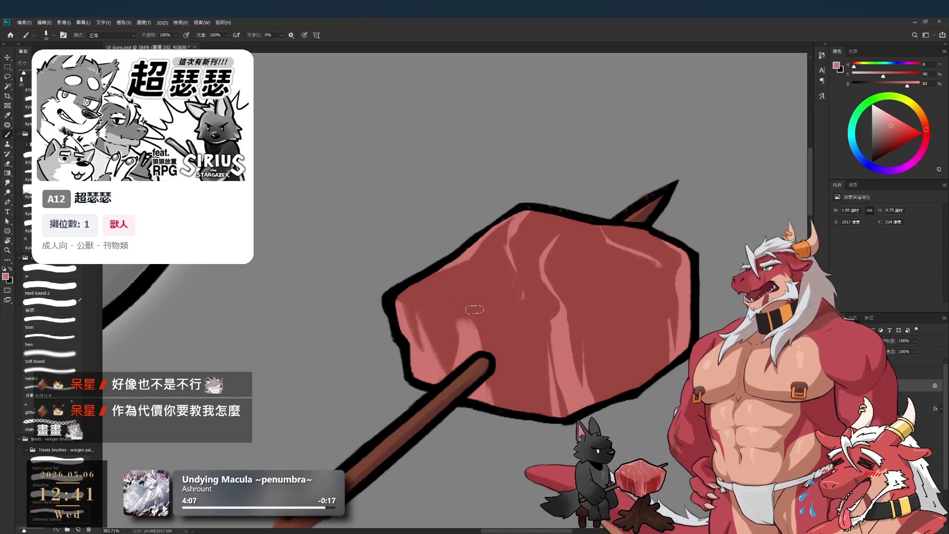
{"action": "key", "text": "bracketleft"}
{"action": "key", "text": "bracketright"}
{"action": "left_click", "coordinate": [450, 305], "text": "alt"}
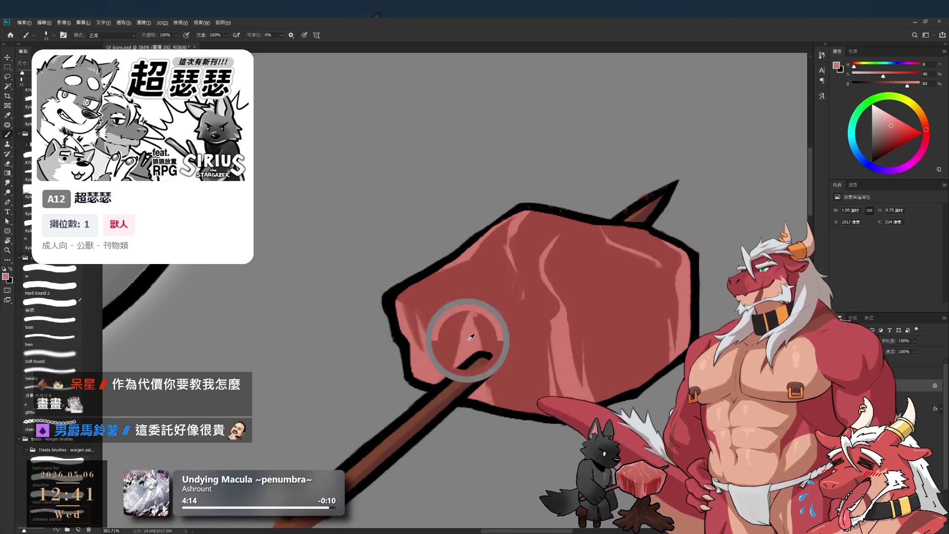
{"action": "left_click", "coordinate": [472, 311], "text": "alt"}
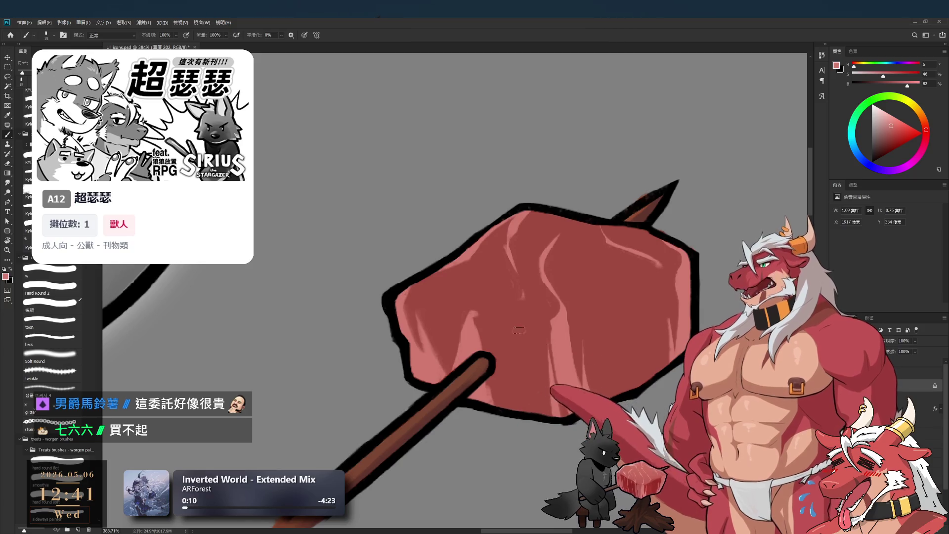
{"action": "left_click_drag", "start_coordinate": [455, 314], "coordinate": [489, 311]}
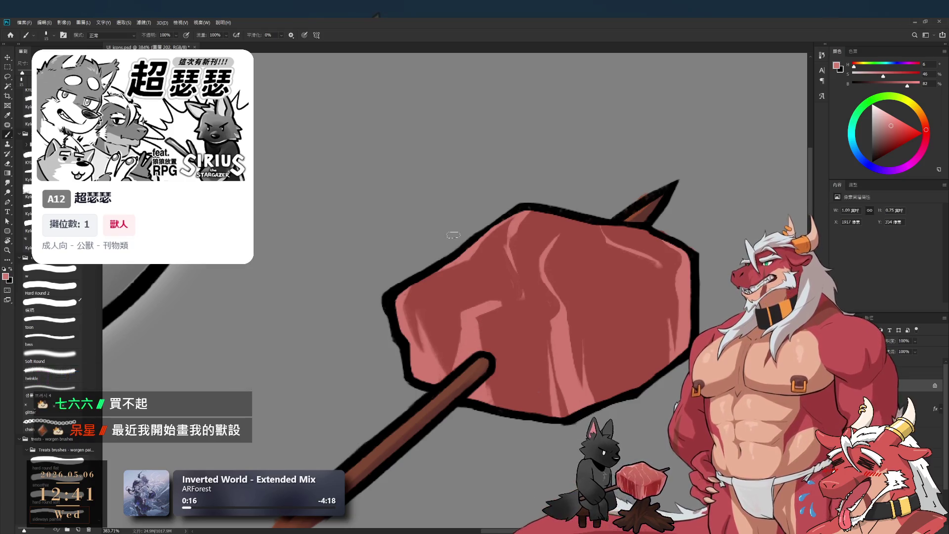
{"action": "left_click", "coordinate": [479, 297], "text": "alt"}
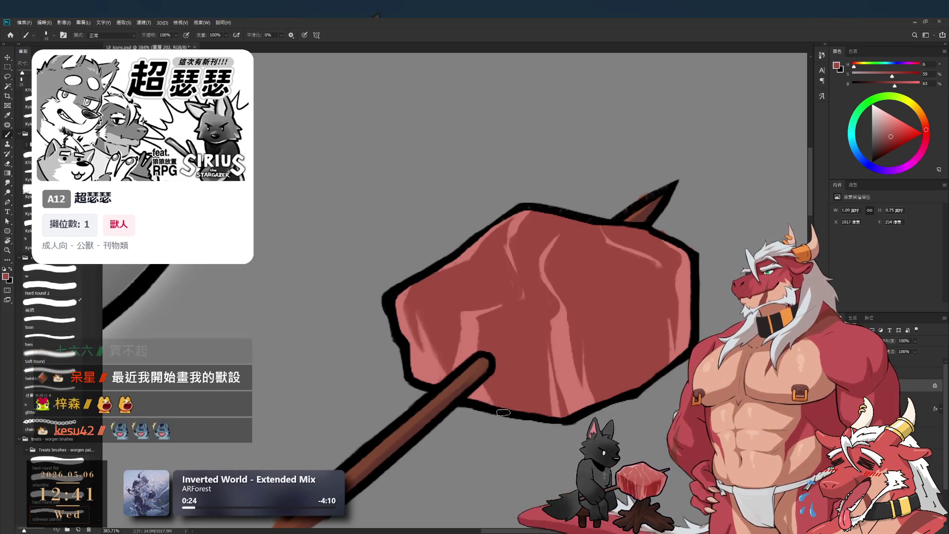
{"action": "left_click", "coordinate": [467, 349], "text": "alt"}
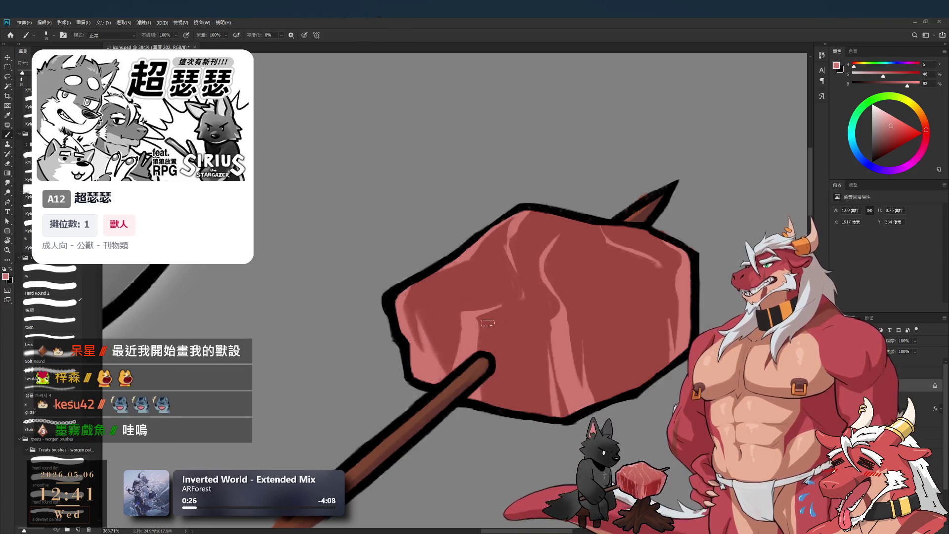
{"action": "key", "text": "bracketright"}
{"action": "mouse_move", "coordinate": [511, 319]}
{"action": "left_mouse_down"}
{"action": "mouse_move", "coordinate": [507, 393]}
{"action": "mouse_move", "coordinate": [527, 357]}
{"action": "left_mouse_up"}
{"action": "left_click", "coordinate": [528, 357], "text": "alt"}
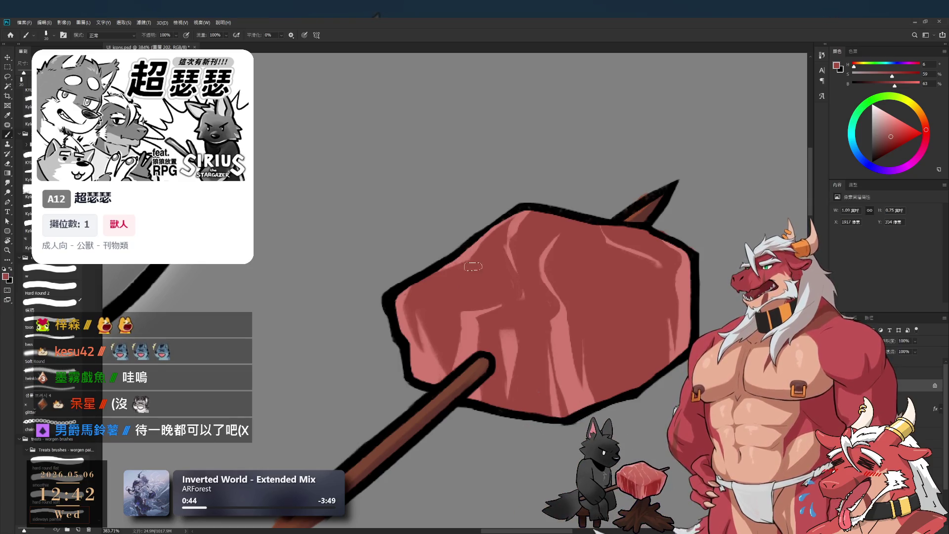
With a finer brush, paint light pink highlights near the meat's upper right.
{"action": "left_click", "coordinate": [466, 256], "text": "alt"}
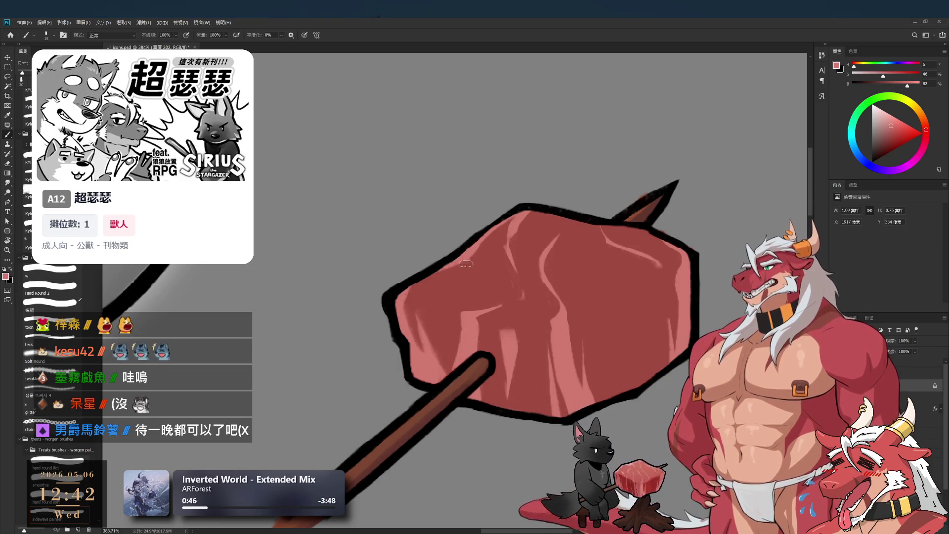
{"action": "key", "text": "bracketleft"}
{"action": "left_click", "coordinate": [482, 268], "text": "alt"}
{"action": "key", "text": "bracketright"}
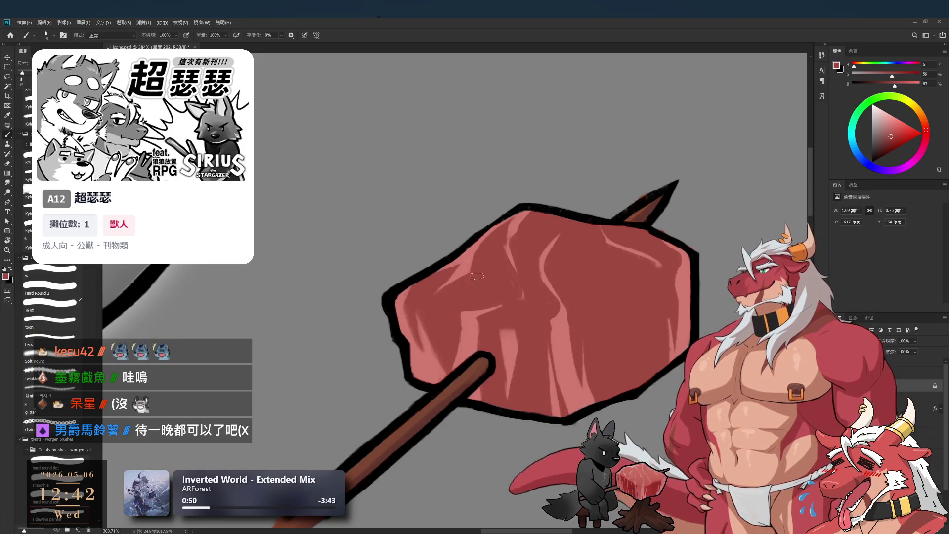
{"action": "left_click", "coordinate": [463, 269], "text": "alt"}
{"action": "key", "text": "bracketleft"}
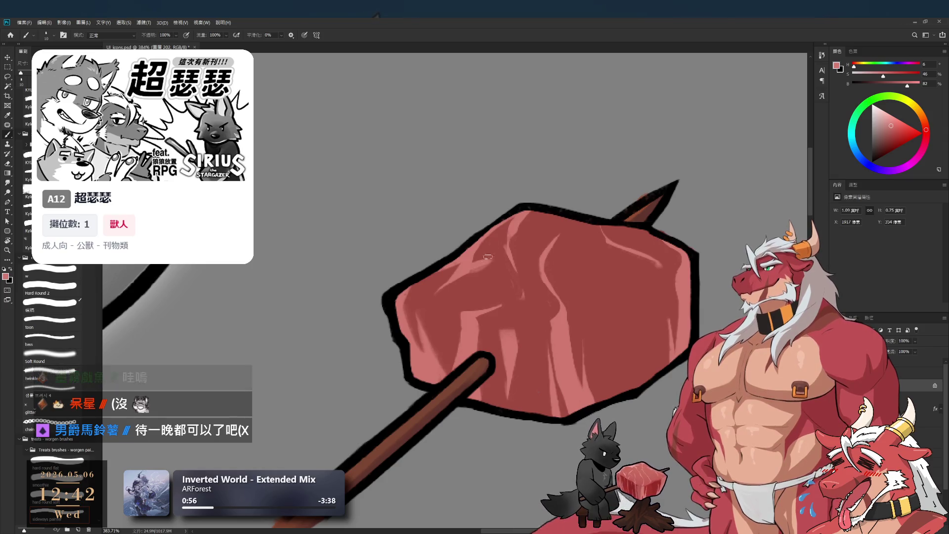
{"action": "left_click", "coordinate": [496, 248], "text": "alt"}
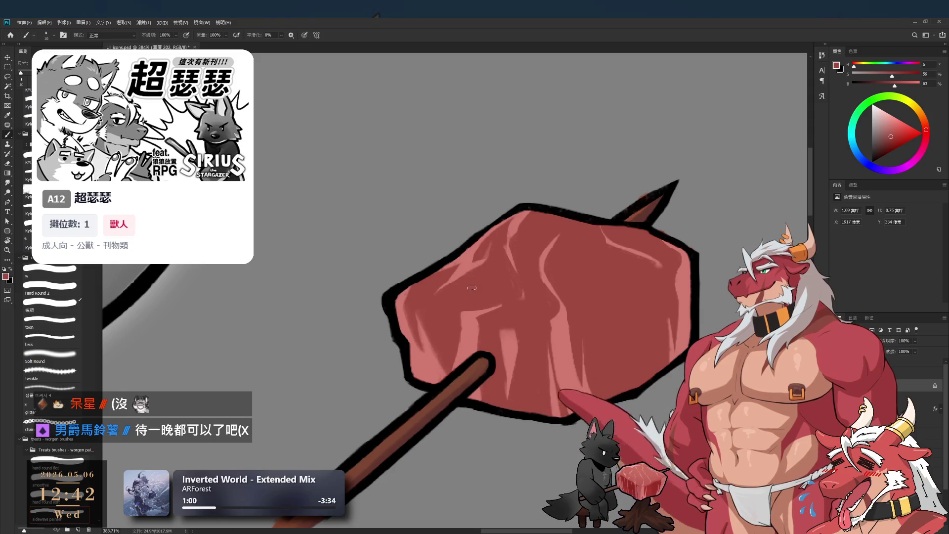
{"action": "left_click", "coordinate": [473, 266], "text": "alt"}
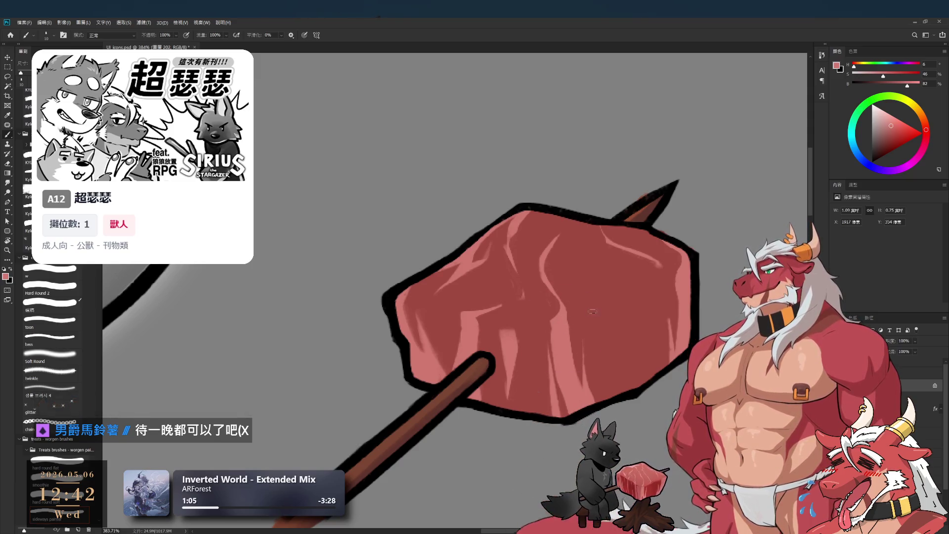
{"action": "mouse_move", "coordinate": [582, 250]}
{"action": "left_mouse_down"}
{"action": "mouse_move", "coordinate": [586, 225]}
{"action": "mouse_move", "coordinate": [596, 246]}
{"action": "left_mouse_up"}
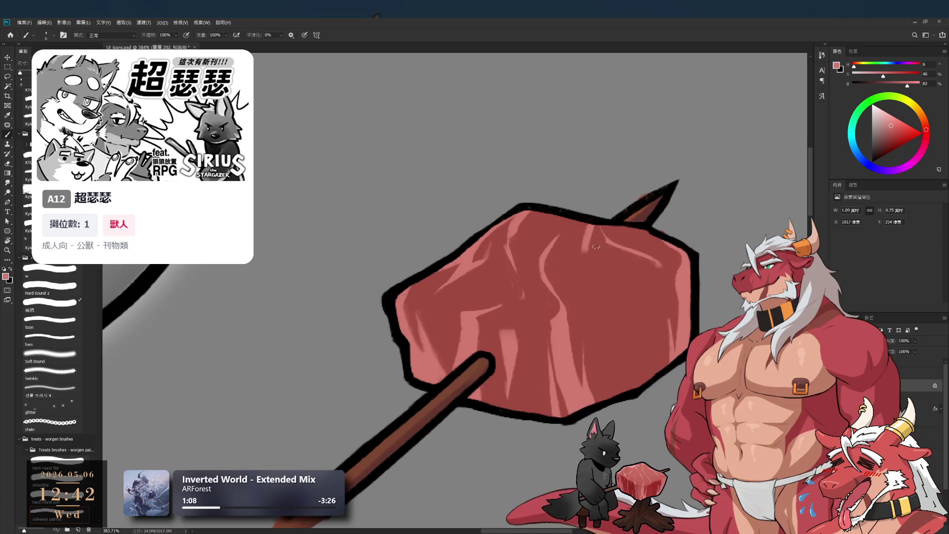
Paint thin light pink streaks down the middle of the meat, redoing one stroke.
{"action": "left_click", "coordinate": [589, 253], "text": "alt"}
{"action": "key", "text": "bracketright"}
{"action": "key", "text": "bracketright"}
{"action": "key", "text": "bracketright"}
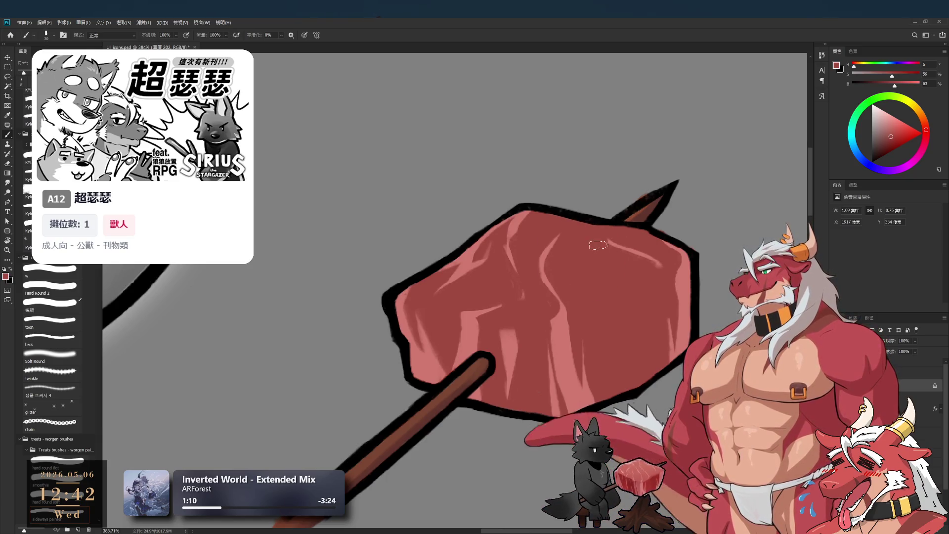
{"action": "left_click", "coordinate": [684, 283], "text": "alt"}
{"action": "key", "text": "bracketleft"}
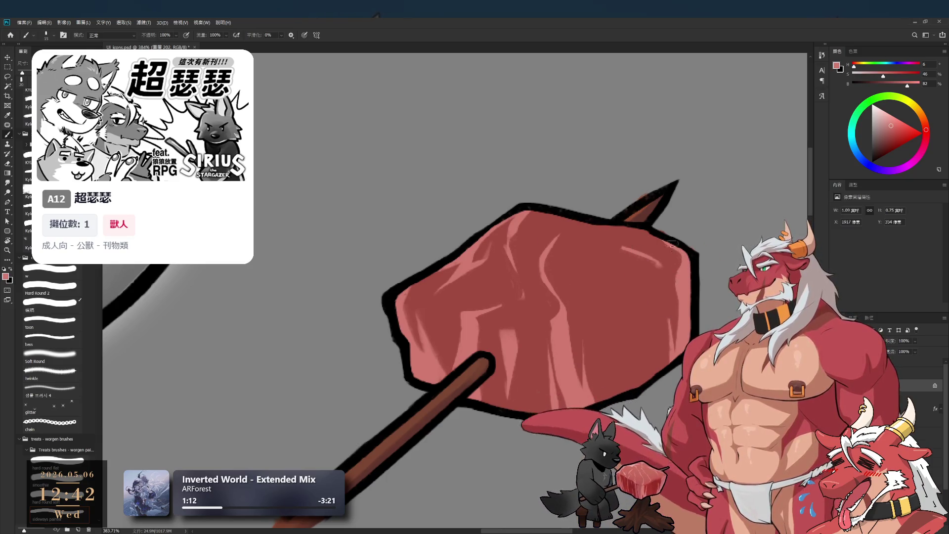
{"action": "left_click", "coordinate": [662, 247], "text": "alt"}
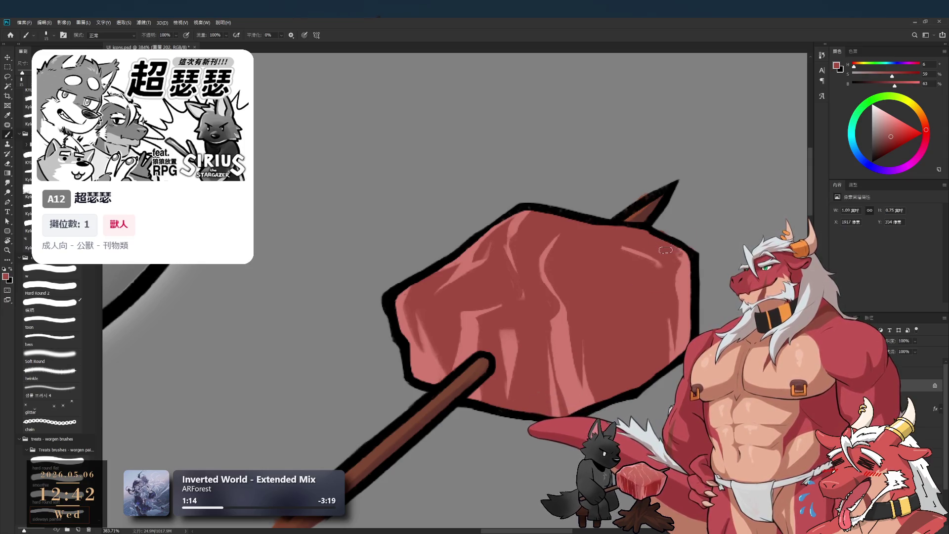
{"action": "left_click", "coordinate": [687, 275], "text": "alt"}
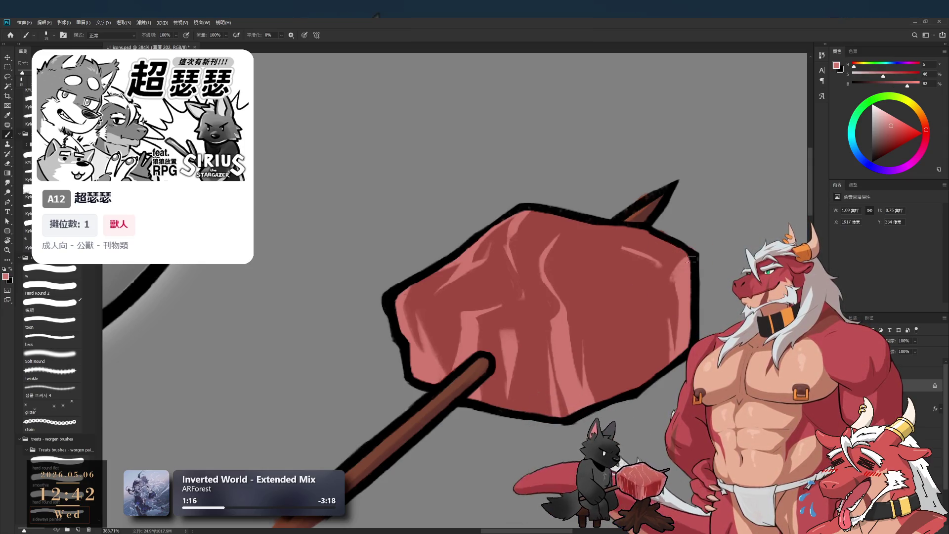
{"action": "key", "text": "bracketleft"}
{"action": "left_click_drag", "start_coordinate": [633, 299], "coordinate": [620, 373]}
{"action": "key", "text": "ctrl+z"}
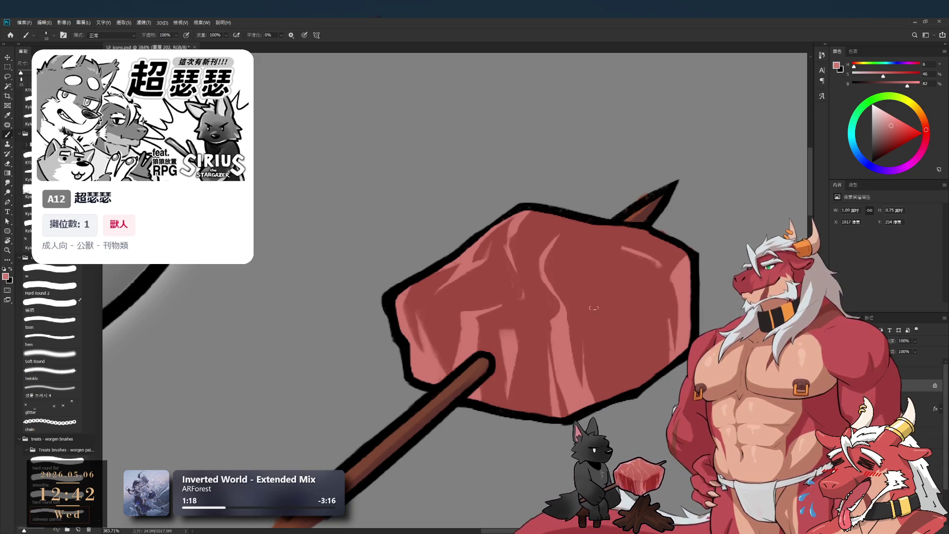
{"action": "left_click_drag", "start_coordinate": [594, 304], "coordinate": [600, 358]}
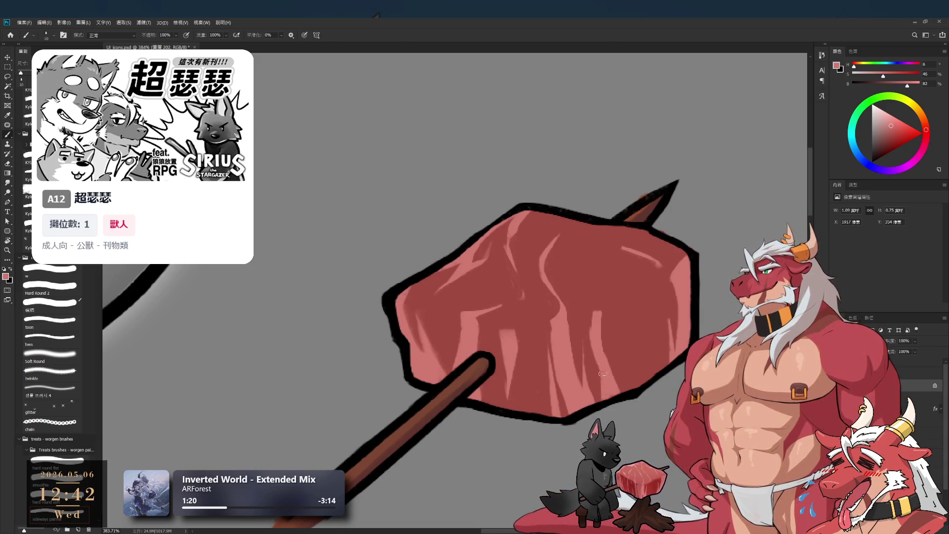
Alternate light pink and dark red samples with a smaller brush to texture the meat's top edge.
{"action": "left_click", "coordinate": [611, 326], "text": "alt"}
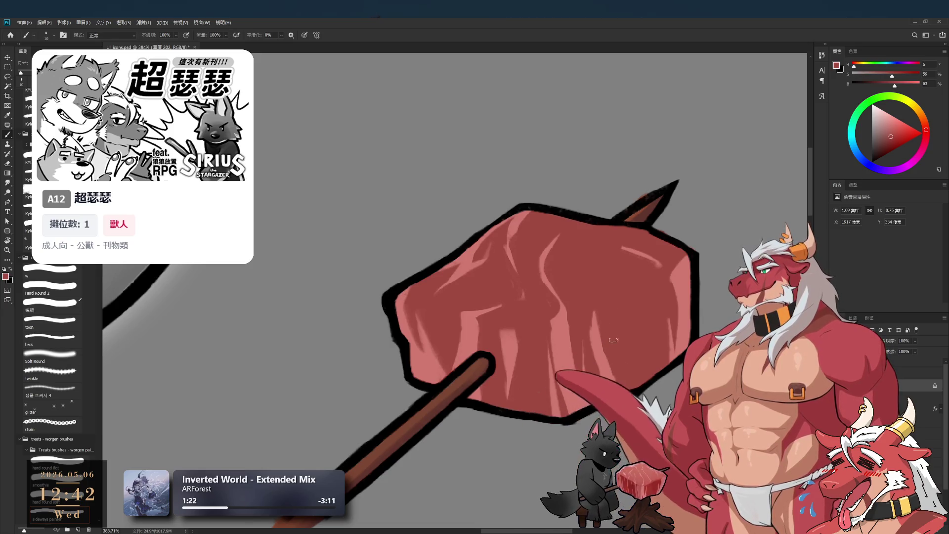
{"action": "left_click", "coordinate": [600, 332], "text": "alt"}
{"action": "key", "text": "bracketleft"}
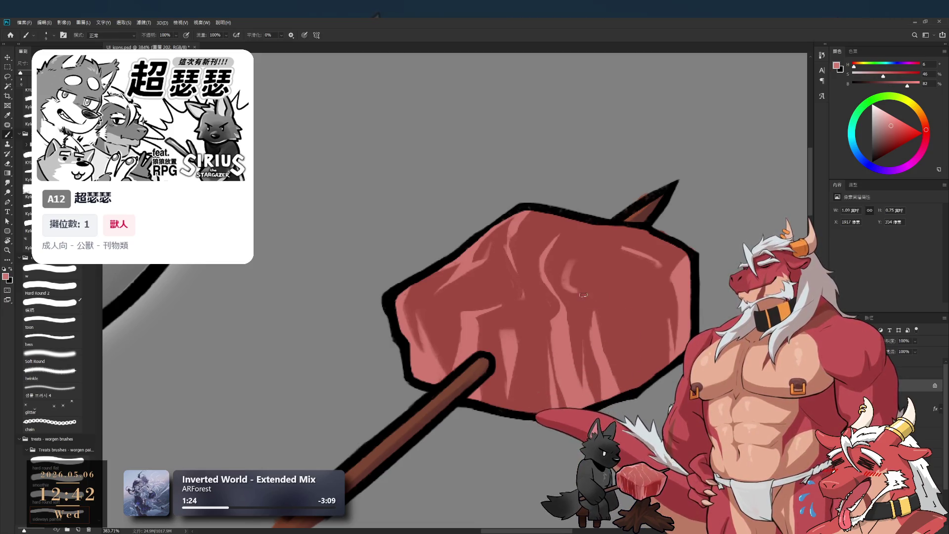
{"action": "left_click", "coordinate": [602, 292], "text": "alt"}
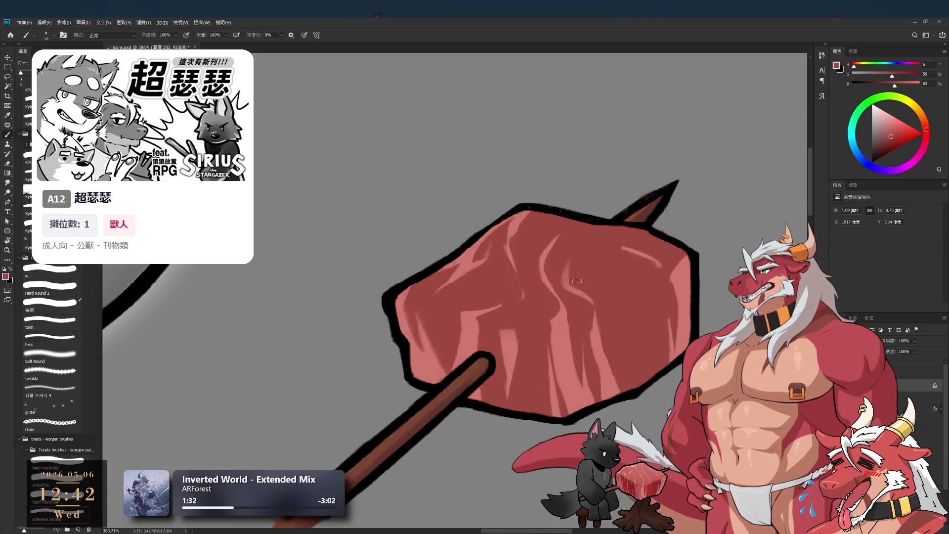
{"action": "left_click", "coordinate": [546, 255], "text": "alt"}
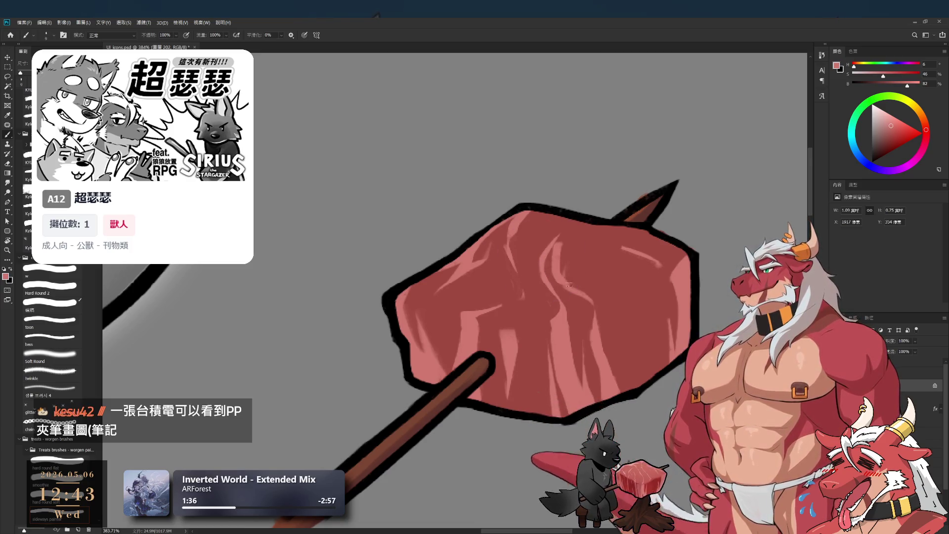
{"action": "left_click", "coordinate": [573, 289], "text": "alt"}
{"action": "key", "text": "bracketright"}
{"action": "key", "text": "bracketright"}
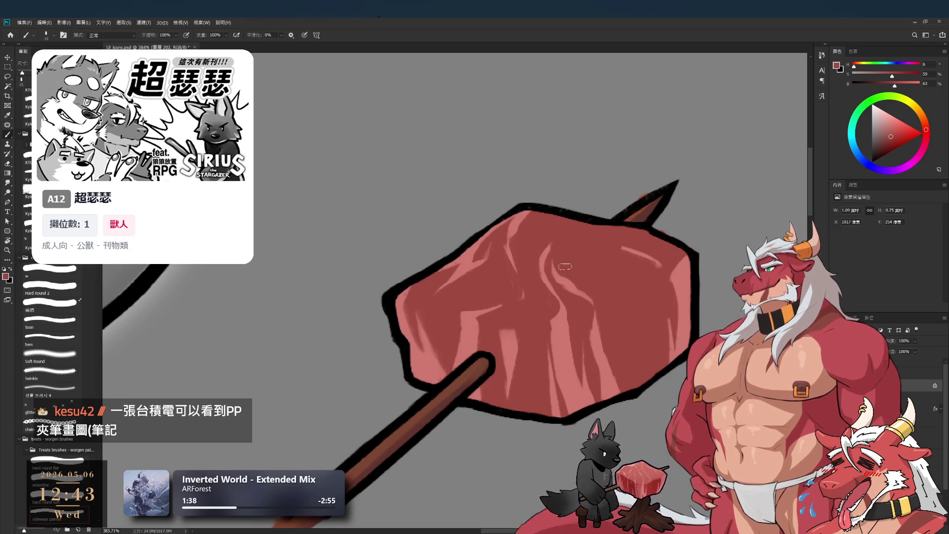
{"action": "left_click", "coordinate": [531, 240], "text": "alt"}
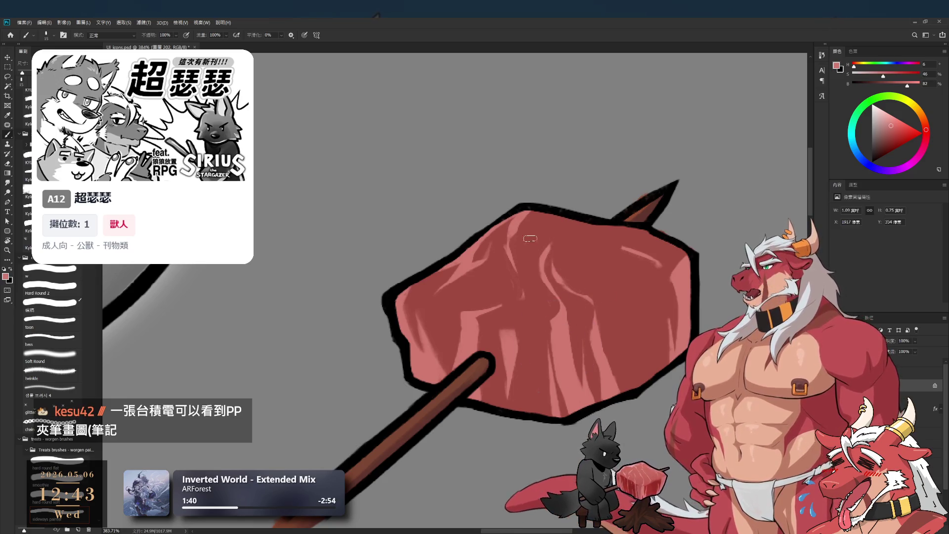
{"action": "key", "text": "bracketleft"}
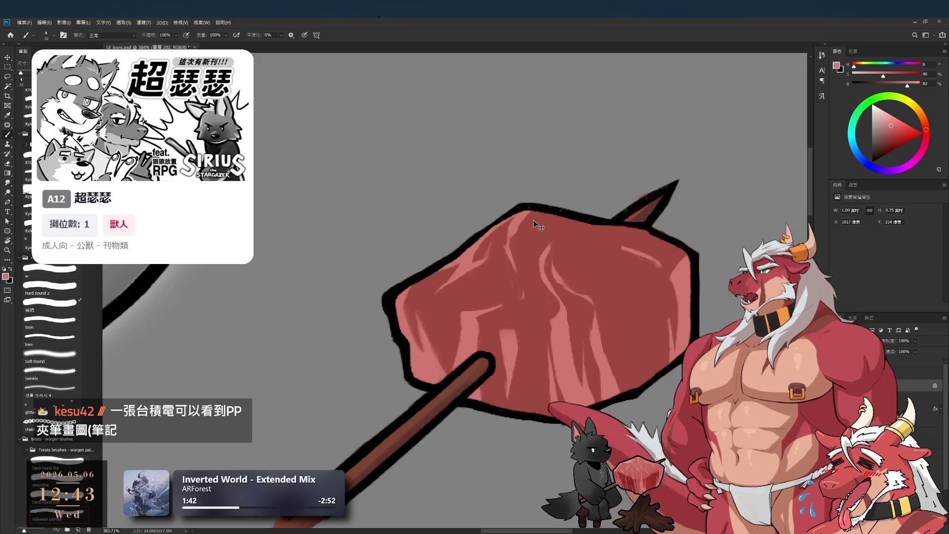
{"action": "key", "text": "bracketleft"}
{"action": "left_click", "coordinate": [534, 253], "text": "alt"}
Zoom in slightly on the meat chunk and sample its light pink and dark red tones.
{"action": "key", "text": "z"}
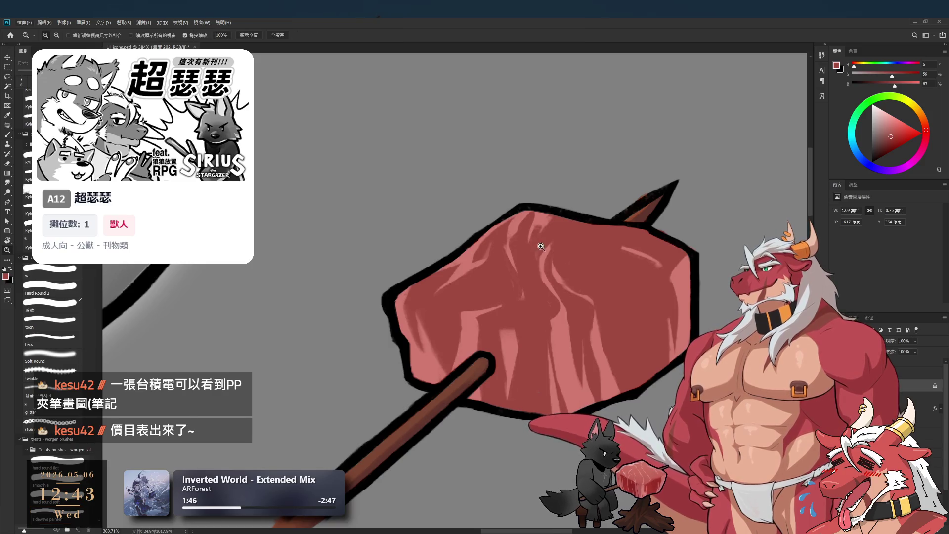
{"action": "mouse_move", "coordinate": [542, 231]}
{"action": "left_mouse_down"}
{"action": "mouse_move", "coordinate": [516, 230]}
{"action": "mouse_move", "coordinate": [556, 226]}
{"action": "mouse_move", "coordinate": [552, 214]}
{"action": "left_mouse_up"}
{"action": "key", "text": "b"}
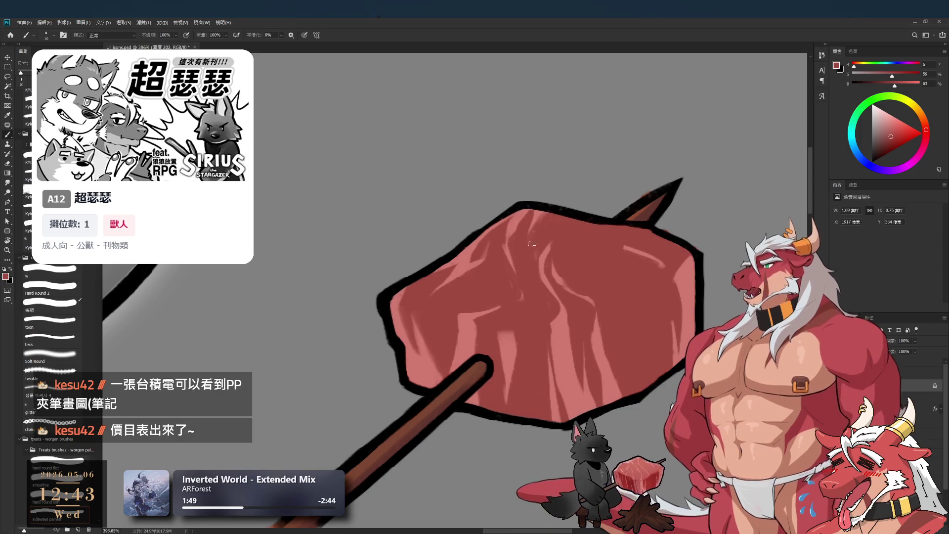
{"action": "left_click", "coordinate": [540, 210], "text": "alt"}
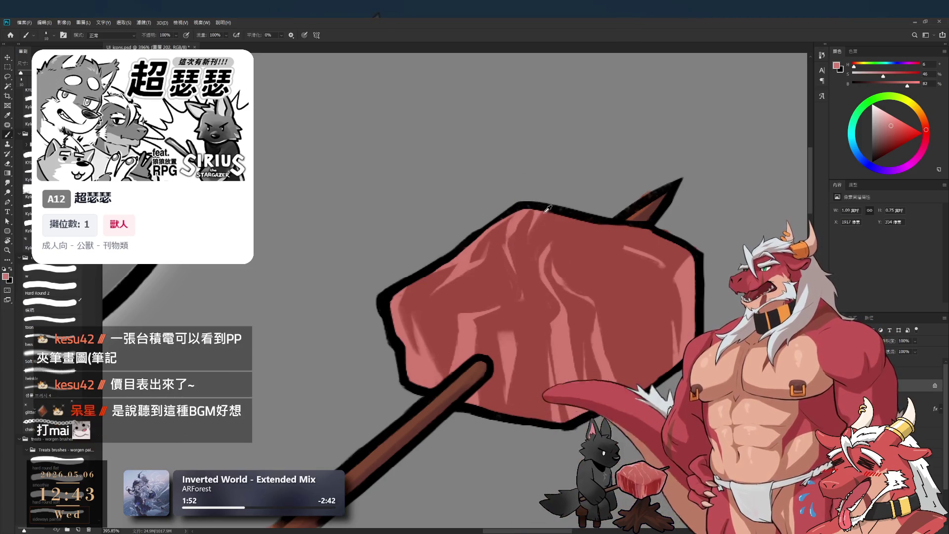
{"action": "left_click", "coordinate": [558, 237], "text": "alt"}
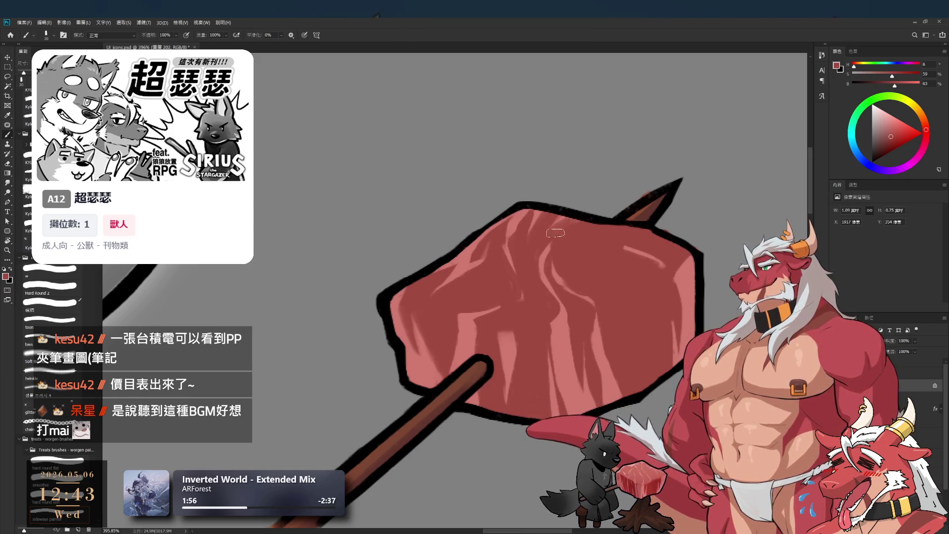
{"action": "left_click", "coordinate": [560, 221], "text": "alt"}
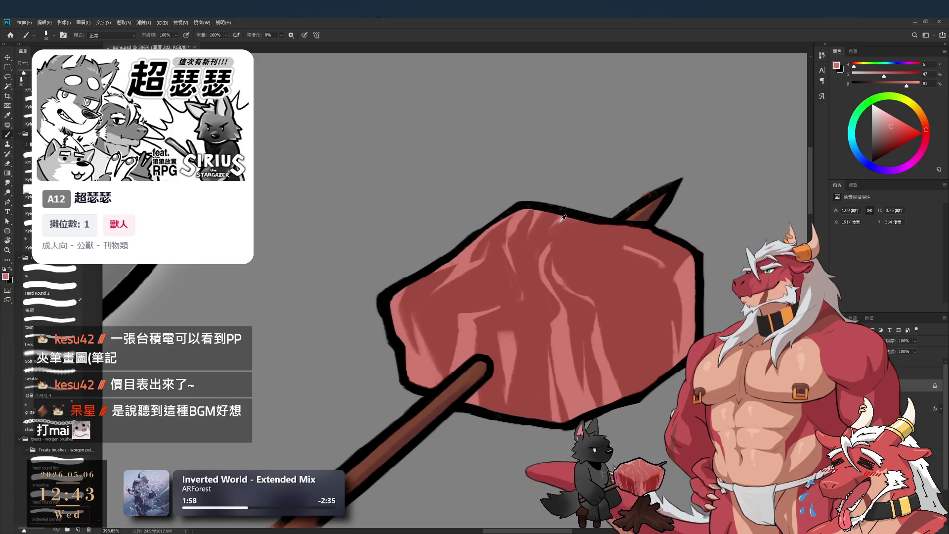
{"action": "left_click", "coordinate": [561, 321], "text": "alt"}
{"action": "key", "text": "bracketleft"}
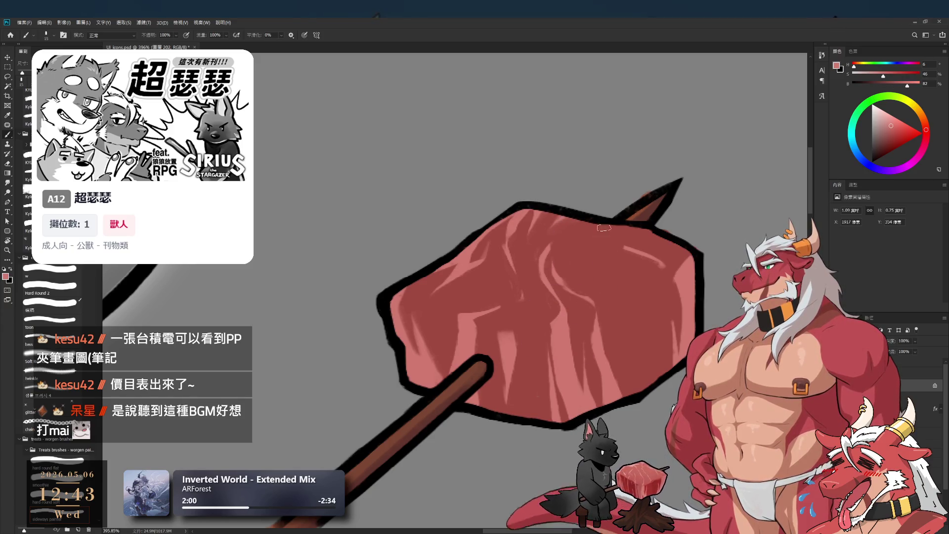
{"action": "left_click", "coordinate": [614, 231], "text": "alt"}
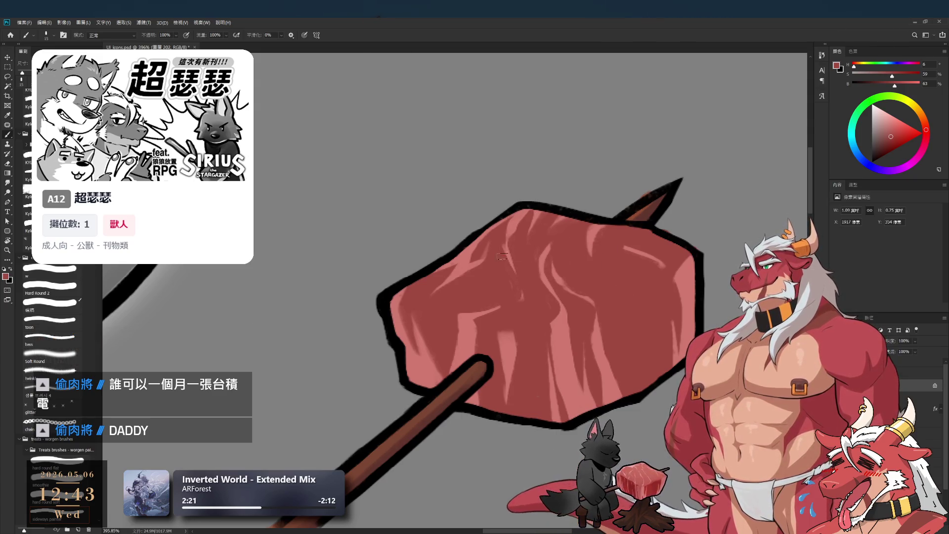
Paint fine light and dark marbling strokes across the center of the meat.
{"action": "key", "text": "bracketleft"}
{"action": "left_click", "coordinate": [508, 232], "text": "alt"}
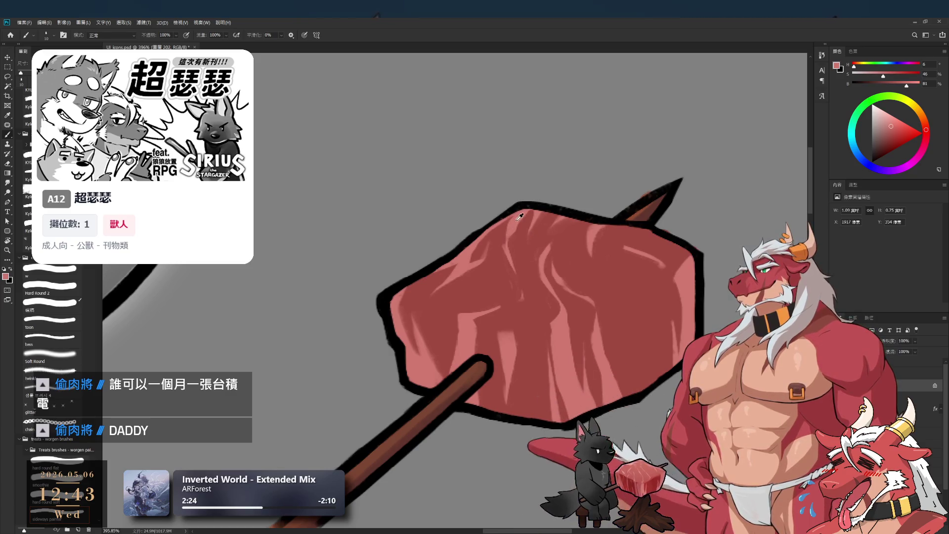
{"action": "left_click", "coordinate": [509, 253], "text": "alt"}
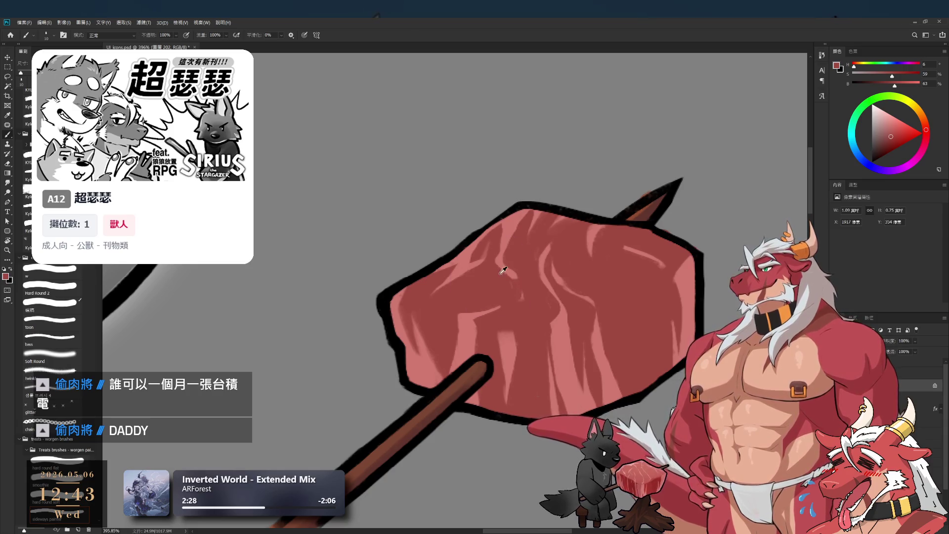
{"action": "left_click", "coordinate": [503, 256], "text": "alt"}
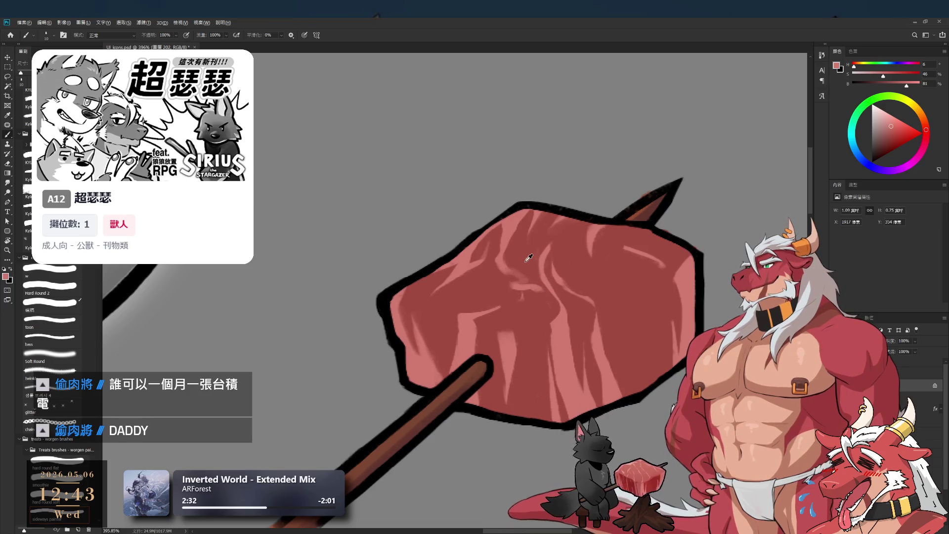
{"action": "left_click", "coordinate": [528, 260], "text": "alt"}
{"action": "left_click", "coordinate": [556, 293], "text": "alt"}
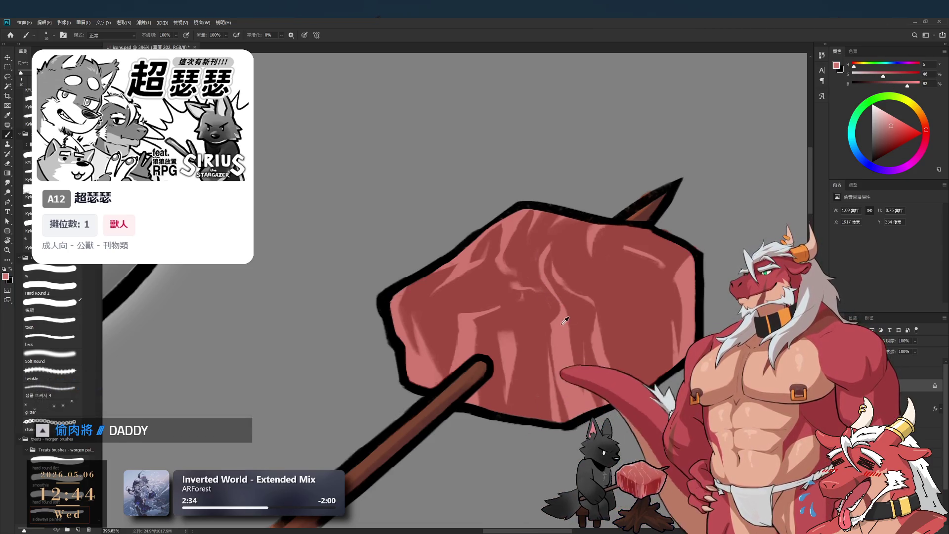
{"action": "key", "text": "bracketleft"}
{"action": "key", "text": "bracketleft"}
{"action": "left_click", "coordinate": [557, 307], "text": "alt"}
{"action": "key", "text": "bracketleft"}
{"action": "left_click", "coordinate": [548, 299], "text": "alt"}
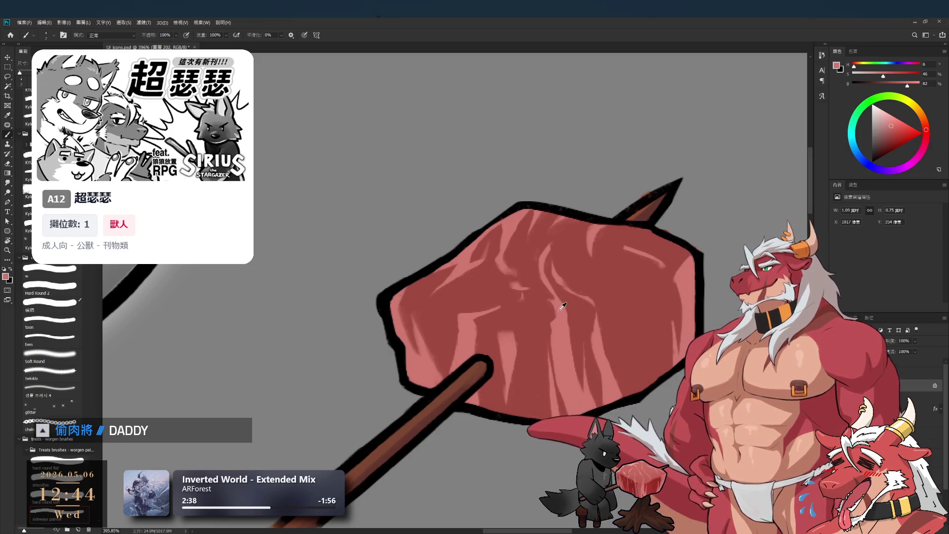
{"action": "left_click", "coordinate": [524, 283], "text": "alt"}
{"action": "left_click", "coordinate": [556, 346], "text": "alt"}
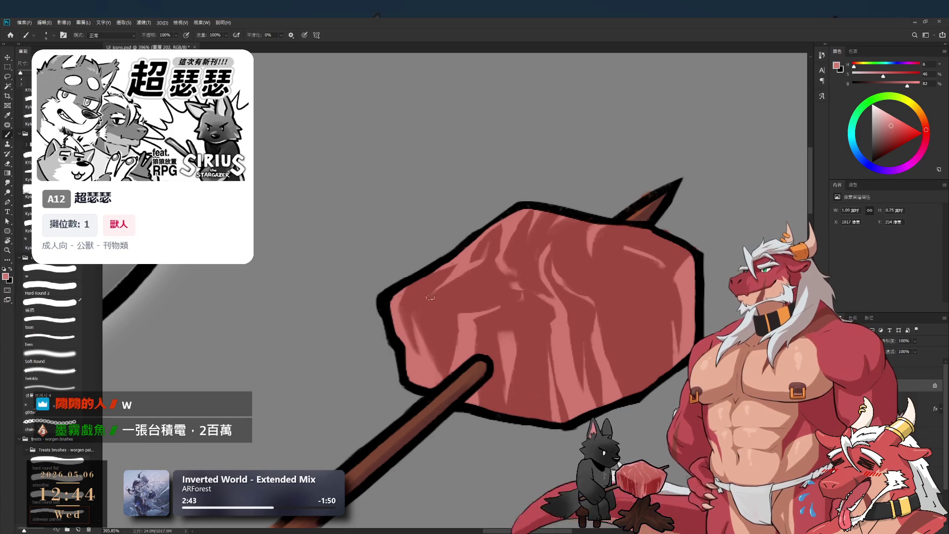
Add light pink and dark red marbling on the meat's left side.
{"action": "left_click", "coordinate": [452, 309], "text": "alt"}
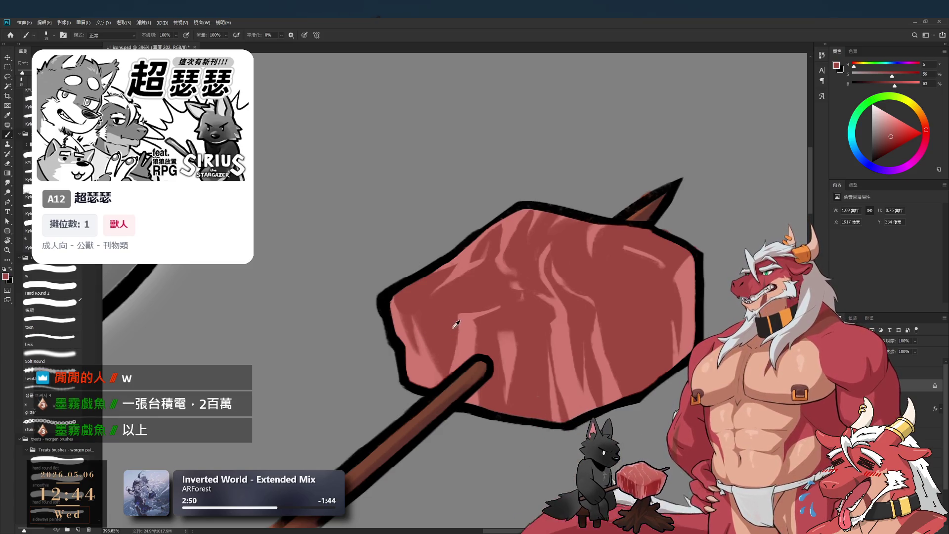
{"action": "left_click", "coordinate": [440, 311], "text": "alt"}
{"action": "key", "text": "bracketleft"}
{"action": "key", "text": "bracketleft"}
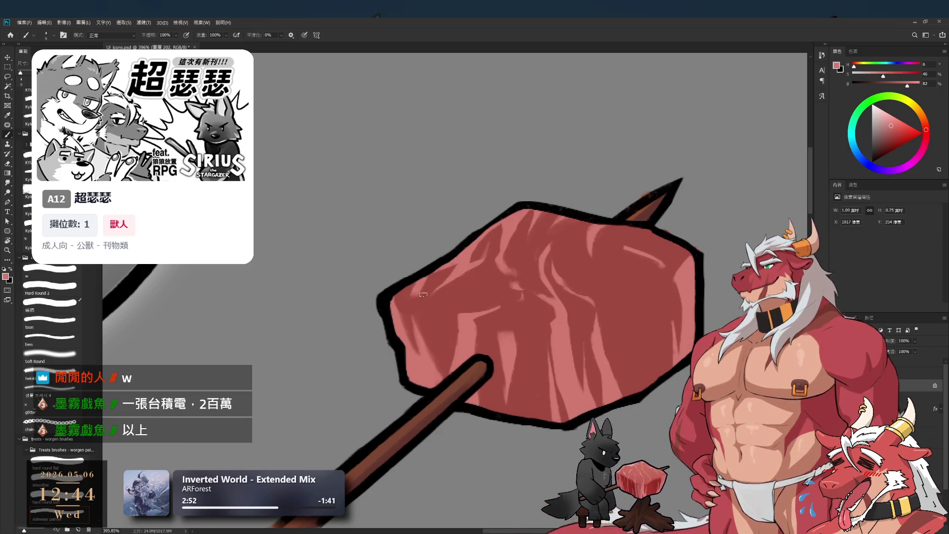
{"action": "left_click", "coordinate": [430, 304], "text": "alt"}
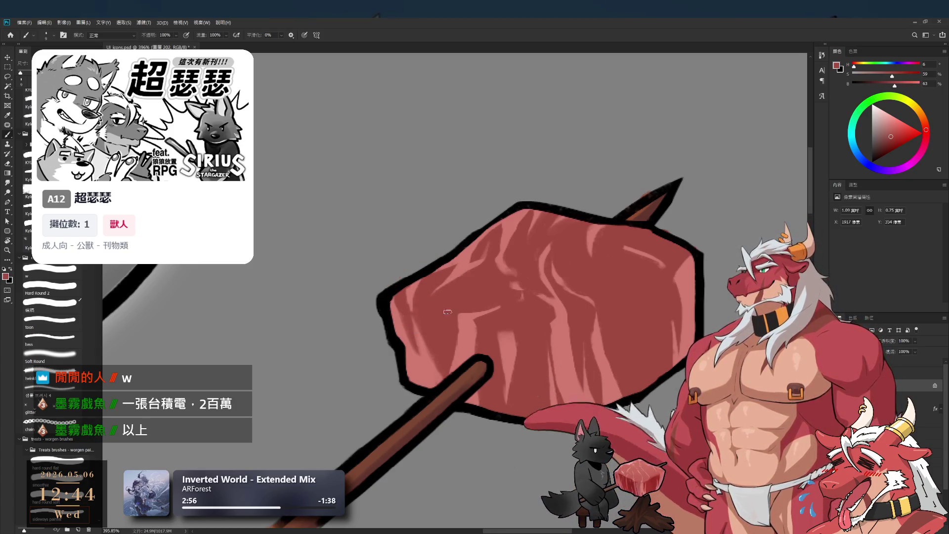
{"action": "key", "text": "bracketright"}
{"action": "key", "text": "bracketright"}
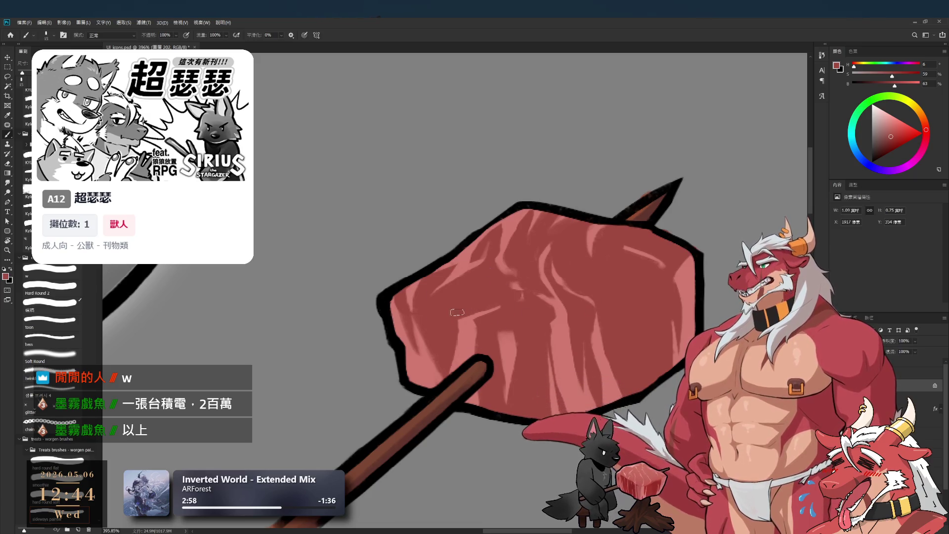
{"action": "left_click", "coordinate": [472, 322], "text": "alt"}
{"action": "key", "text": "bracketleft"}
{"action": "key", "text": "bracketleft"}
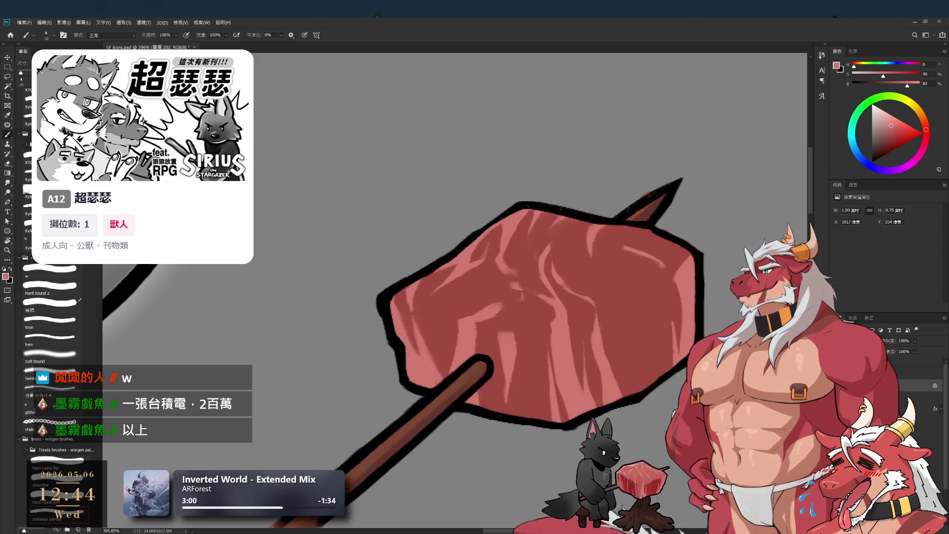
{"action": "left_click", "coordinate": [493, 299], "text": "alt"}
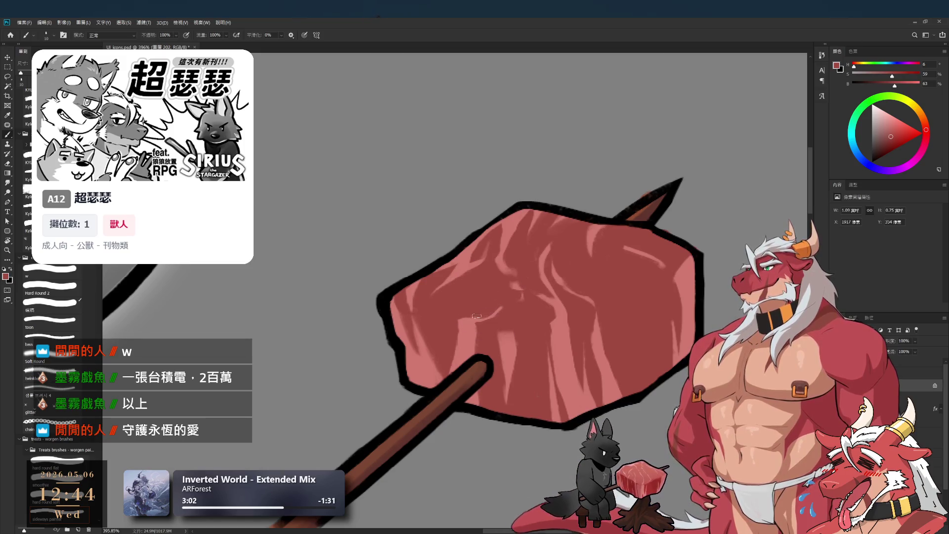
{"action": "left_click", "coordinate": [463, 338], "text": "alt"}
{"action": "key", "text": "bracketleft"}
{"action": "key", "text": "bracketleft"}
{"action": "key", "text": "bracketleft"}
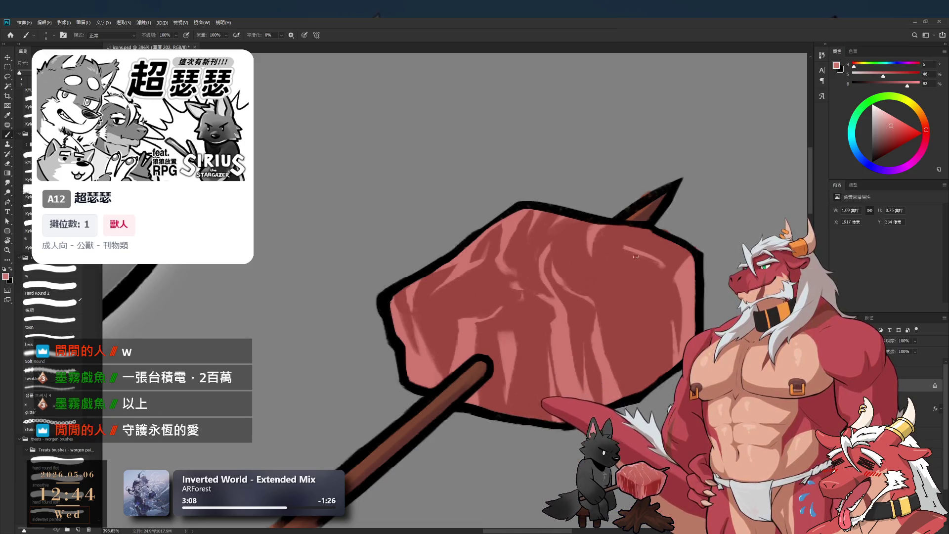
Marble the meat's upper right near the skewer tip with alternating light and dark reds.
{"action": "left_click", "coordinate": [643, 267], "text": "alt"}
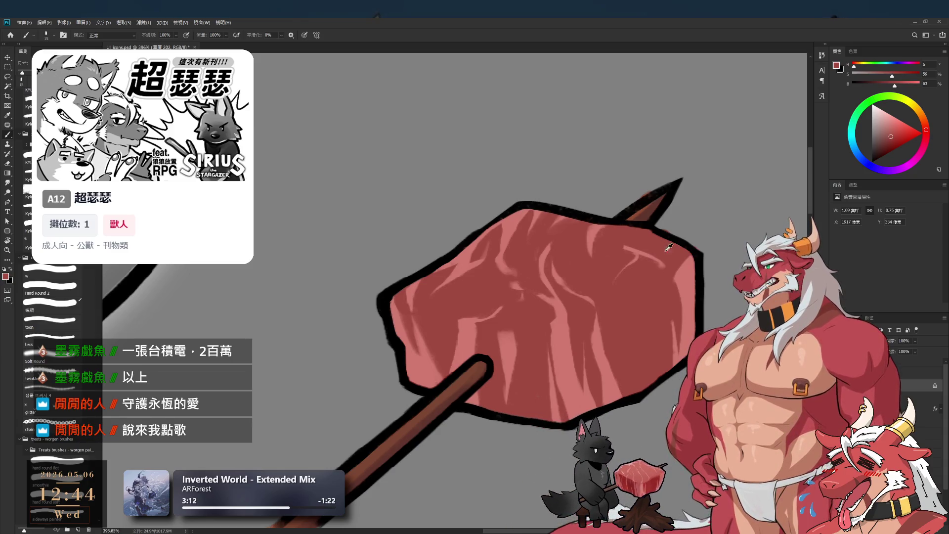
{"action": "left_click", "coordinate": [649, 259], "text": "alt"}
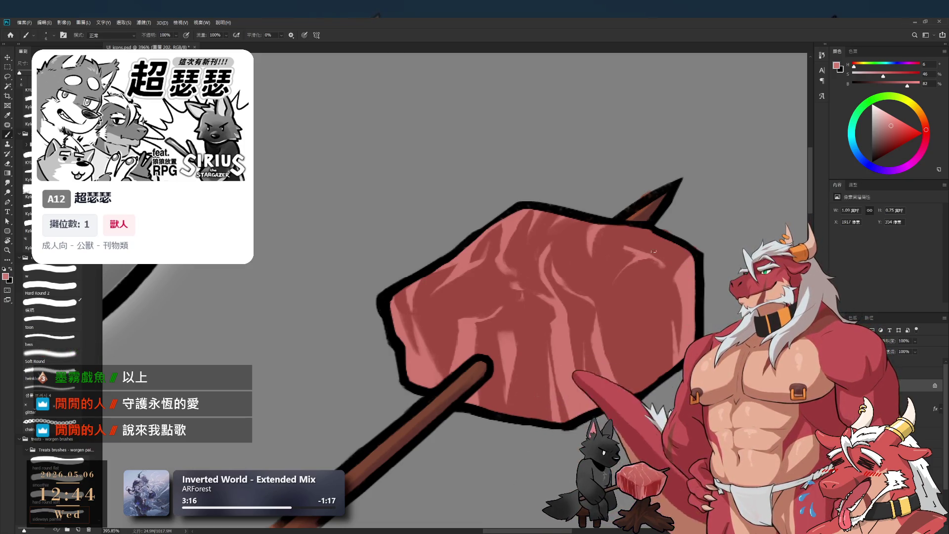
{"action": "left_click", "coordinate": [636, 238], "text": "alt"}
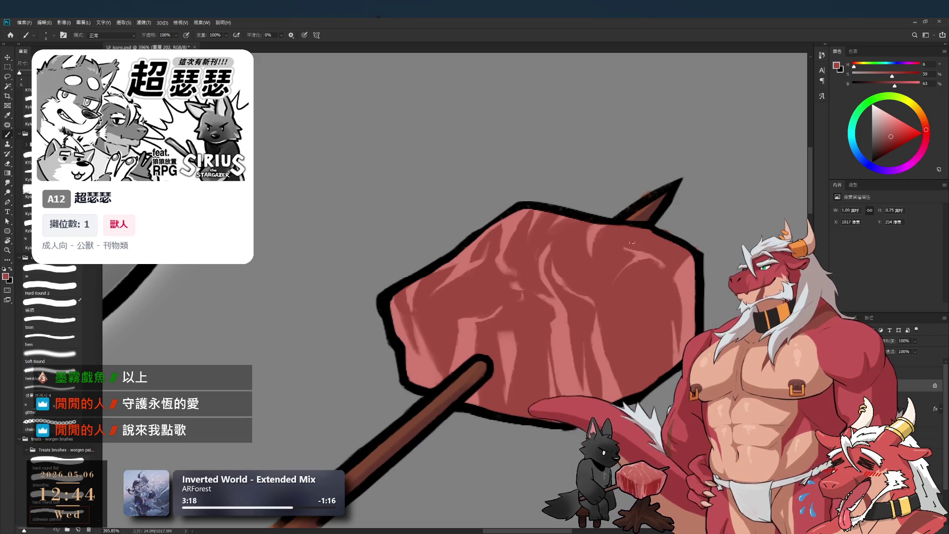
{"action": "left_click", "coordinate": [646, 252], "text": "alt"}
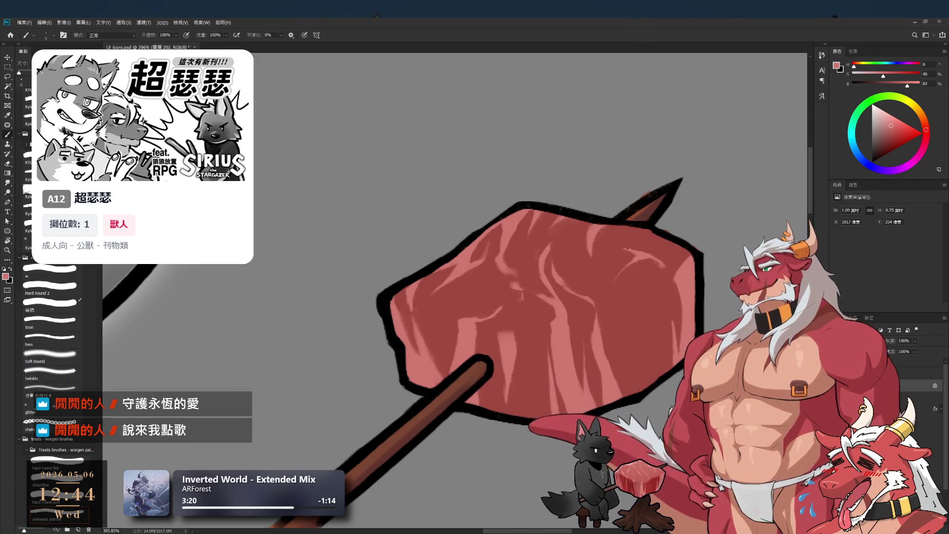
{"action": "left_click", "coordinate": [637, 237], "text": "alt"}
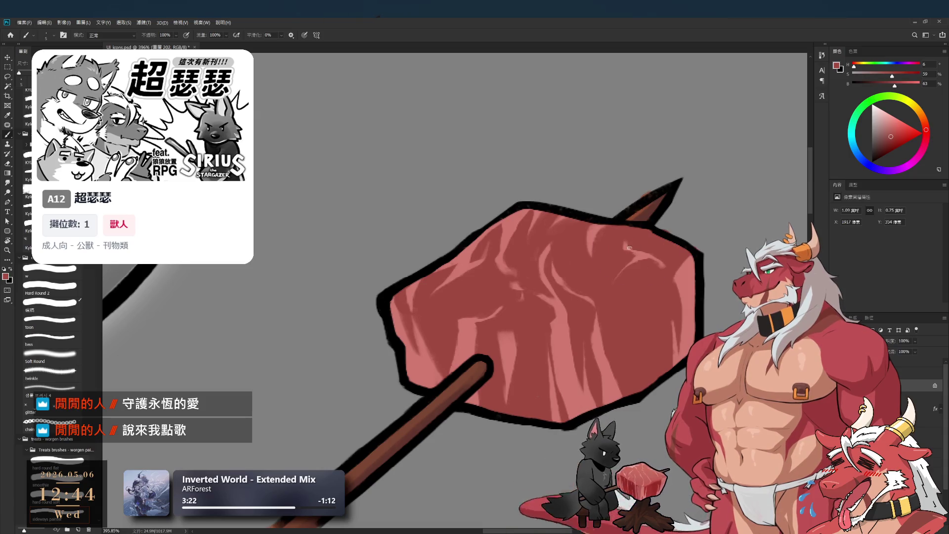
{"action": "left_click", "coordinate": [644, 254], "text": "alt"}
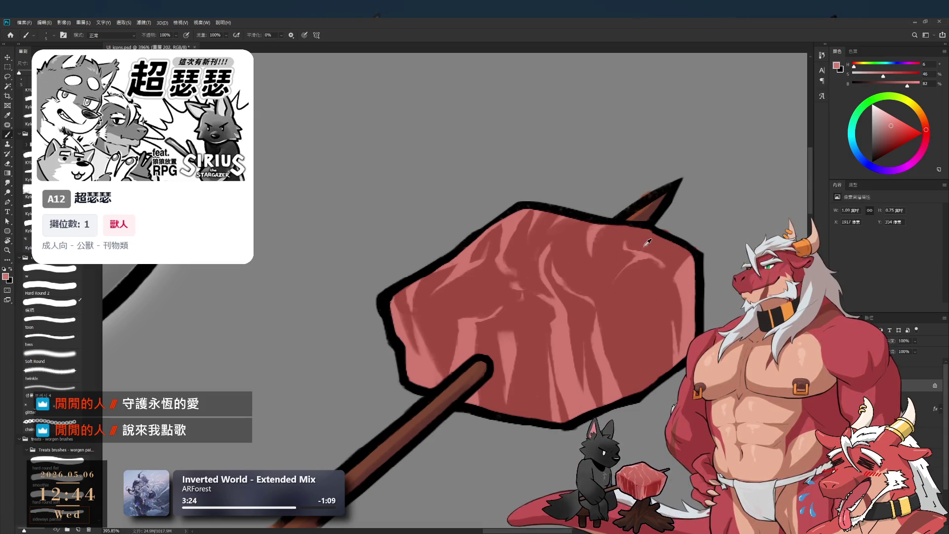
{"action": "left_click", "coordinate": [652, 238], "text": "alt"}
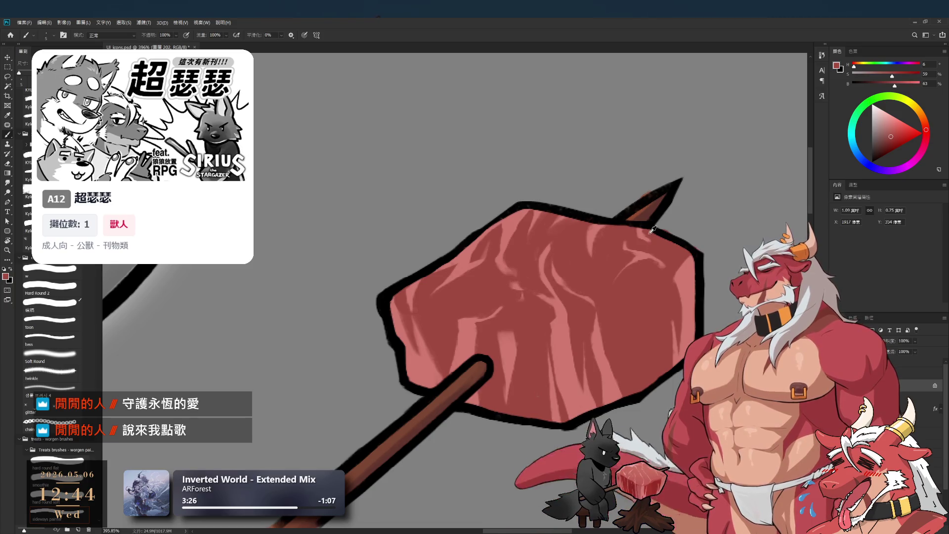
Zoom in close on the meat chunk and paint a light curved streak across it.
{"action": "scroll", "coordinate": [588, 229], "scroll_direction": "down", "scroll_amount": 5}
{"action": "scroll", "coordinate": [633, 272], "scroll_direction": "down", "scroll_amount": 2}
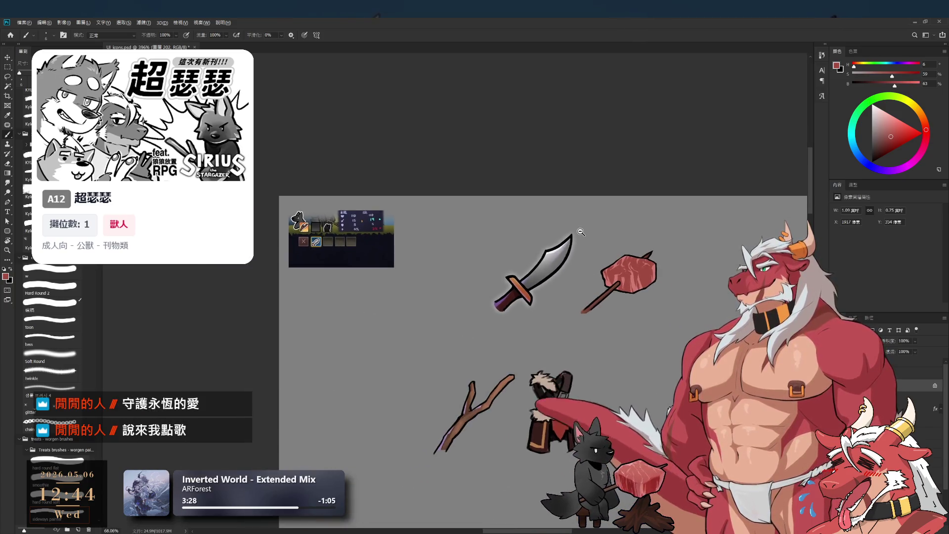
{"action": "scroll", "coordinate": [647, 269], "scroll_direction": "up", "scroll_amount": 7}
{"action": "left_click", "coordinate": [606, 349], "text": "alt"}
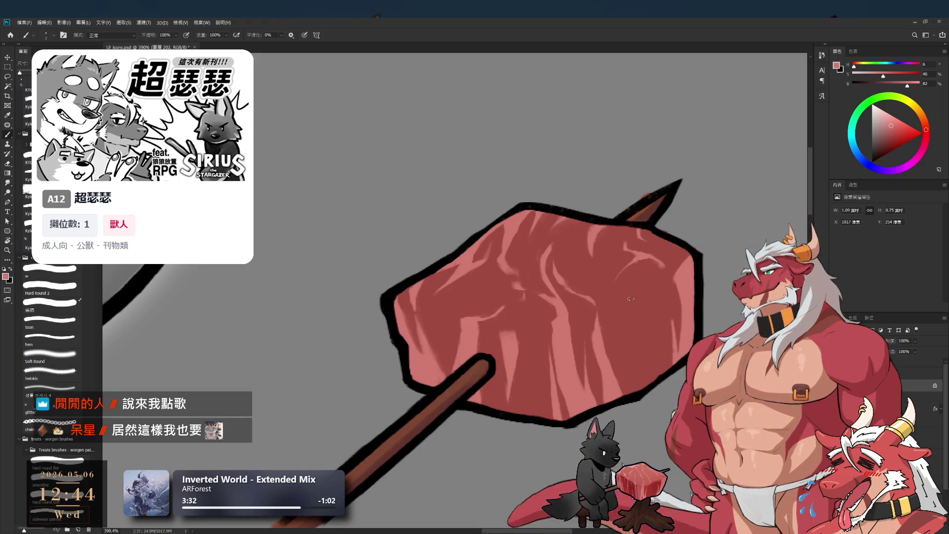
{"action": "left_click_drag", "start_coordinate": [623, 283], "coordinate": [631, 325]}
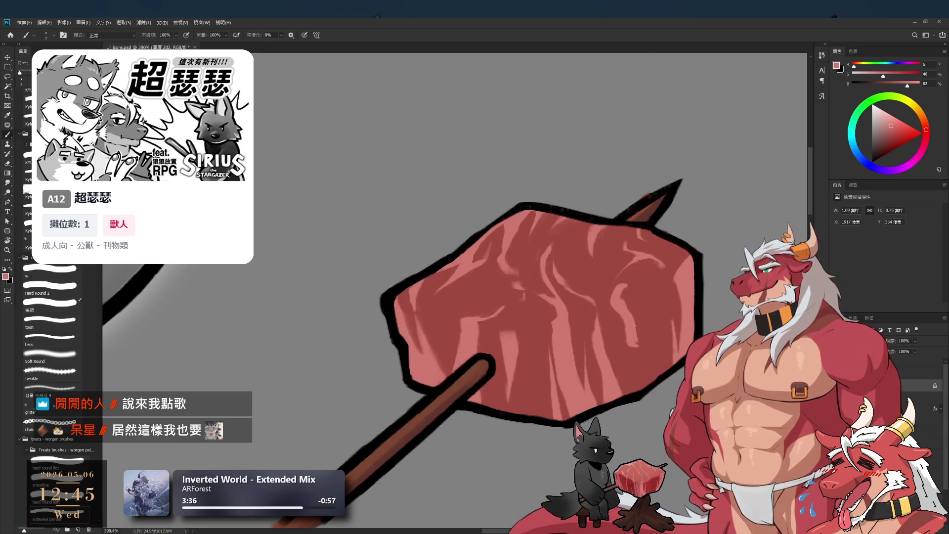
{"action": "left_click", "coordinate": [624, 343], "text": "alt"}
{"action": "key", "text": "bracketright"}
{"action": "key", "text": "bracketright"}
{"action": "key", "text": "bracketright"}
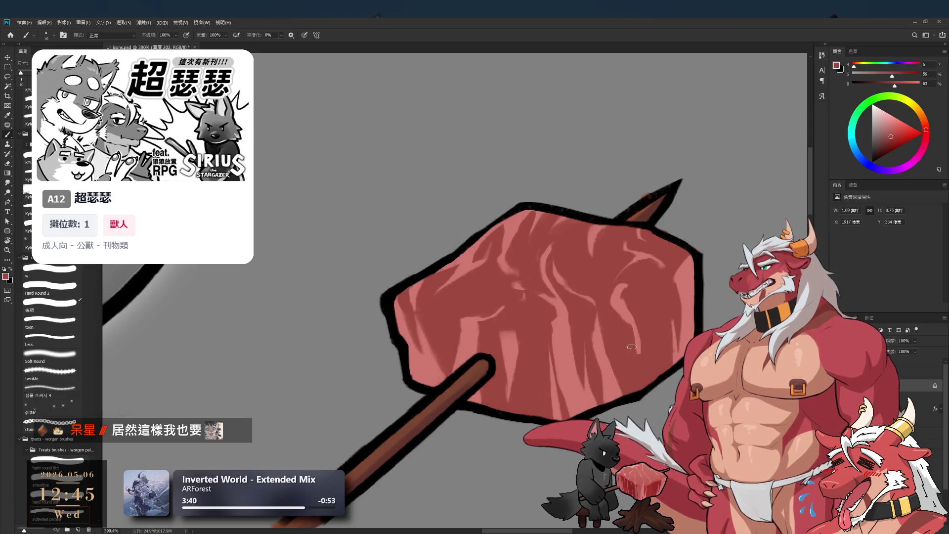
Paint more streaks, alternating sampled light and dark reds and resizing the brush.
{"action": "left_click", "coordinate": [625, 310], "text": "alt"}
{"action": "left_click", "coordinate": [642, 342], "text": "alt"}
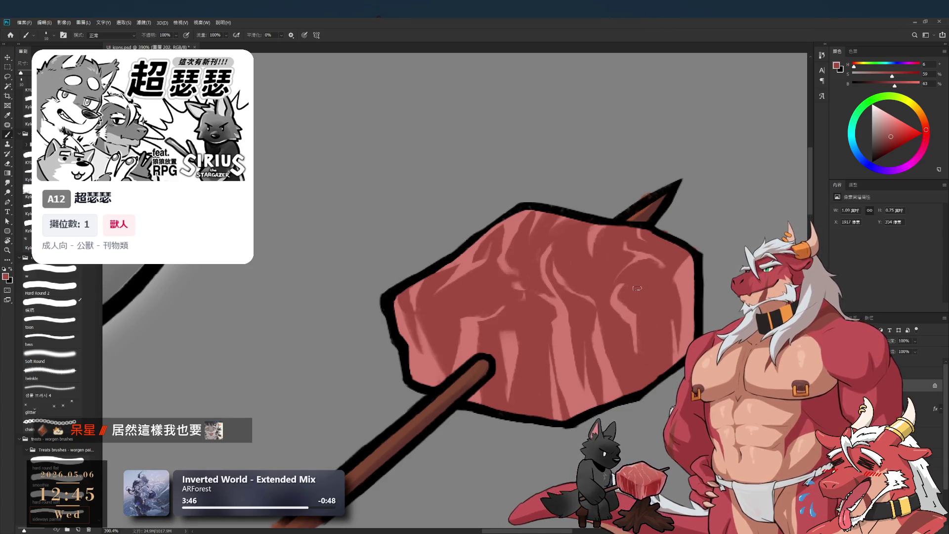
{"action": "key", "text": "bracketright"}
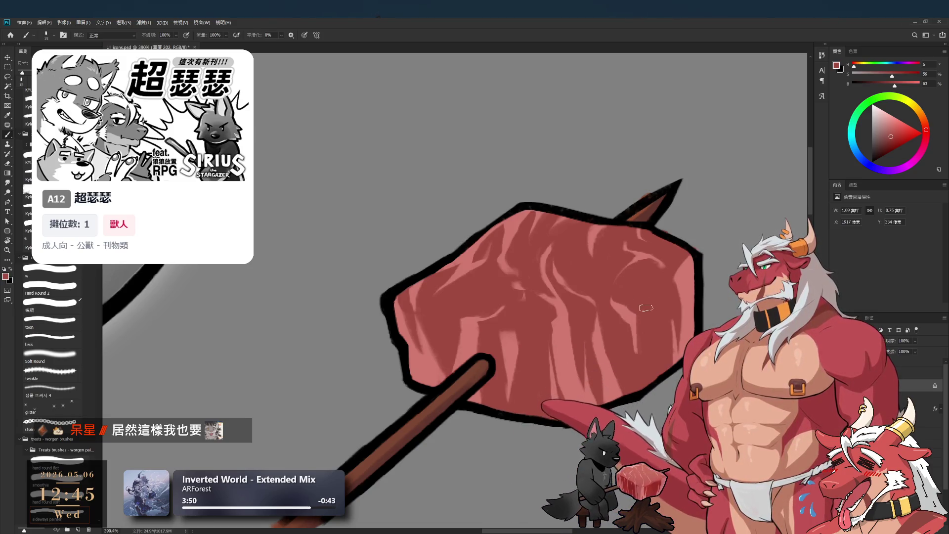
{"action": "left_click", "coordinate": [633, 310], "text": "alt"}
{"action": "key", "text": "bracketleft"}
{"action": "key", "text": "bracketleft"}
{"action": "key", "text": "bracketleft"}
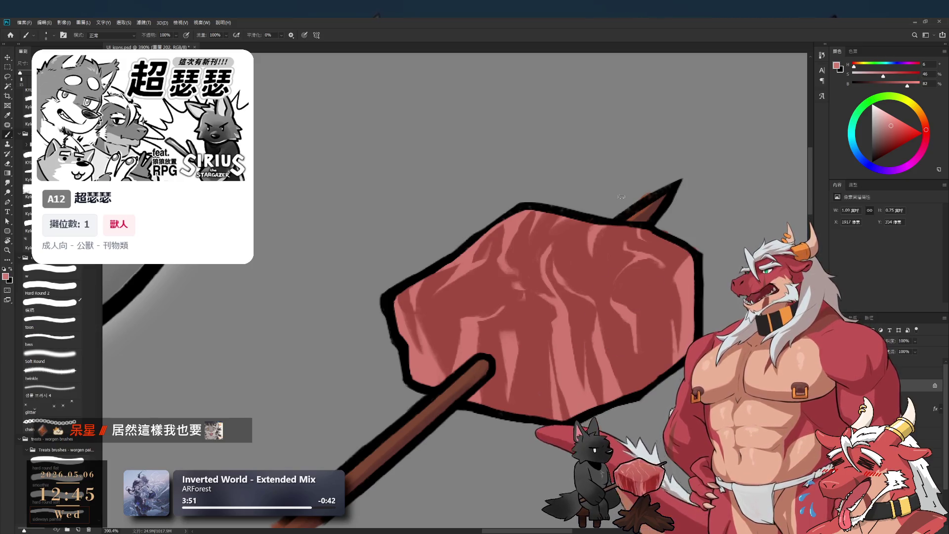
{"action": "left_click", "coordinate": [633, 288], "text": "alt"}
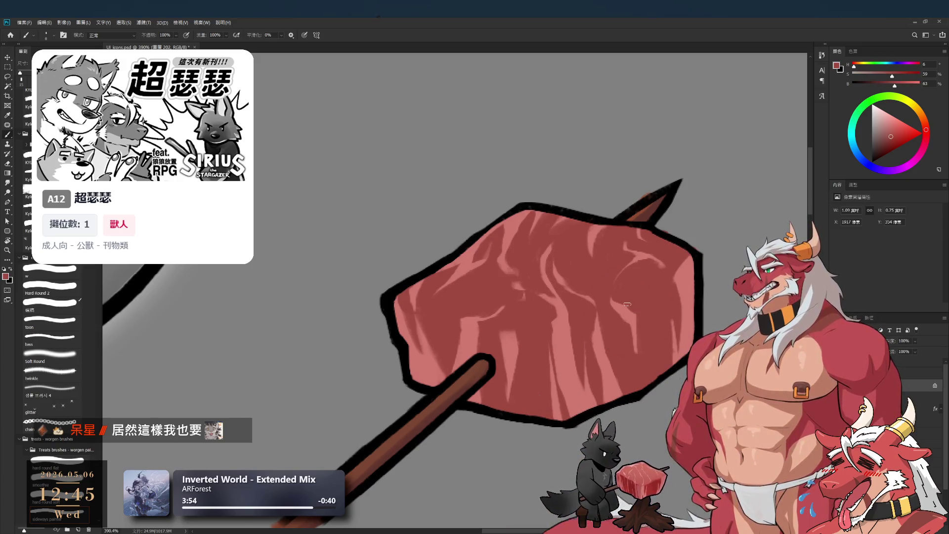
{"action": "left_click", "coordinate": [641, 303], "text": "alt"}
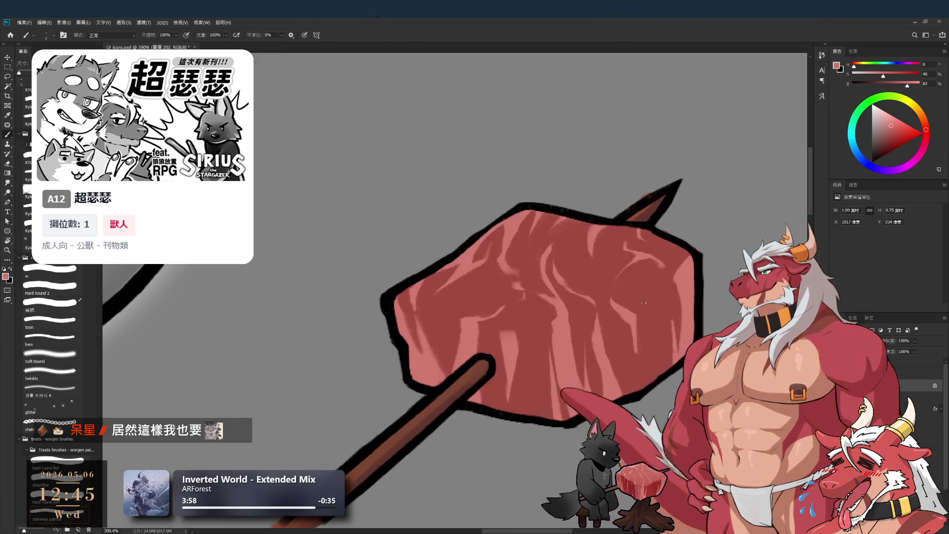
Add final pink and dark red streaks across the meat, then zoom out to the whole skewer.
{"action": "left_click", "coordinate": [651, 326], "text": "alt"}
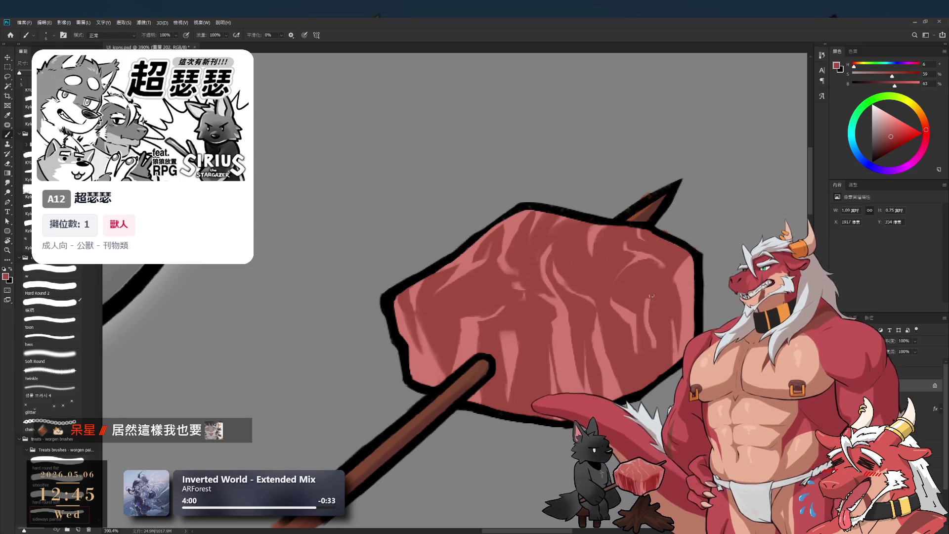
{"action": "left_click", "coordinate": [649, 329], "text": "alt"}
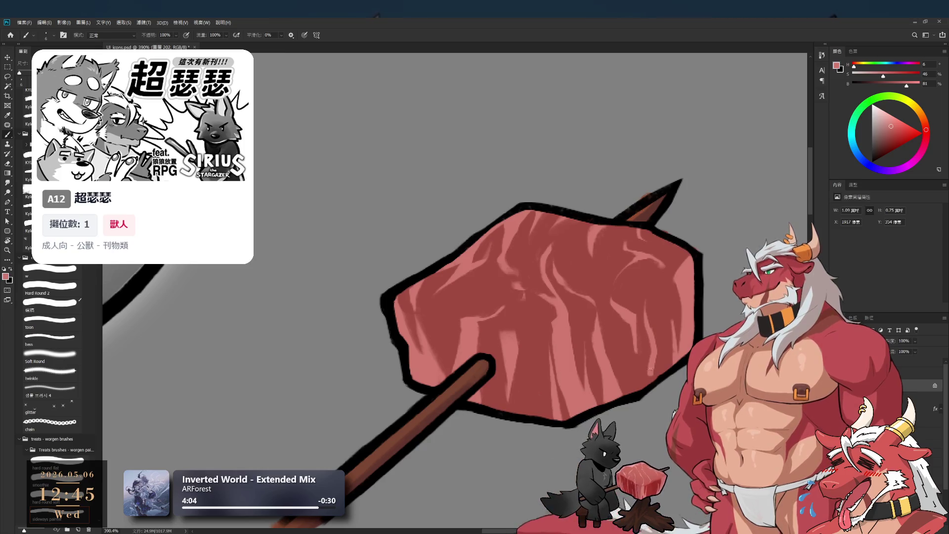
{"action": "left_click", "coordinate": [651, 379], "text": "alt"}
{"action": "left_click", "coordinate": [654, 327], "text": "alt"}
{"action": "left_click", "coordinate": [657, 318], "text": "alt"}
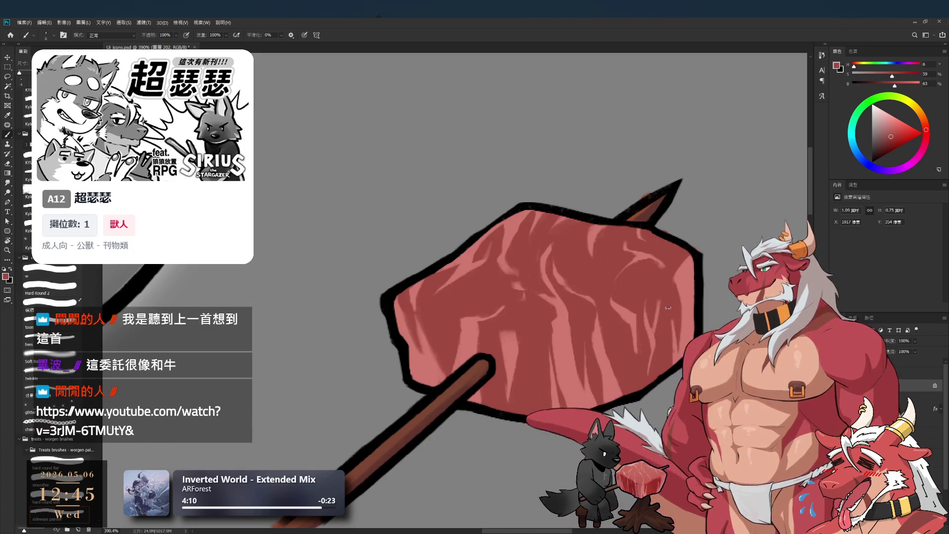
{"action": "mouse_move", "coordinate": [666, 307]}
{"action": "left_mouse_down"}
{"action": "mouse_move", "coordinate": [616, 308]}
{"action": "mouse_move", "coordinate": [633, 301]}
{"action": "left_mouse_up"}
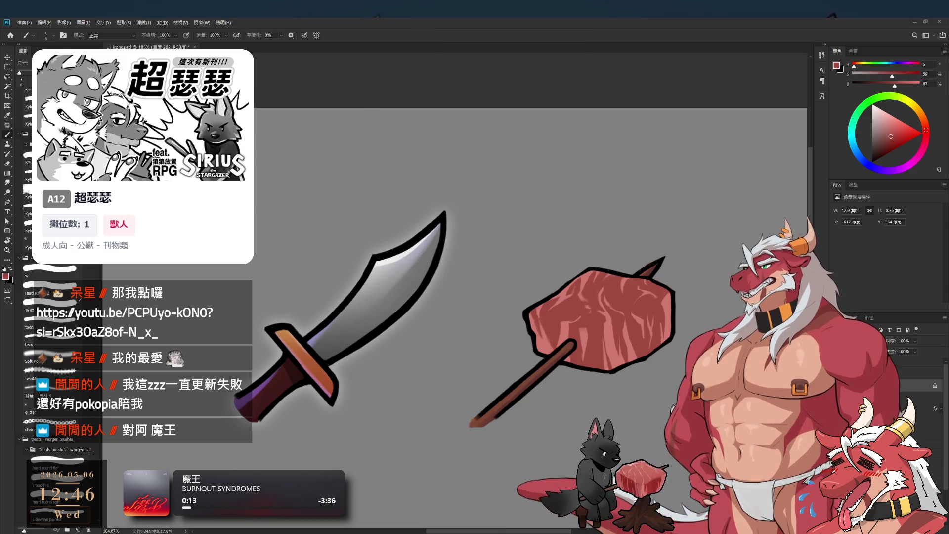
Select the meat skewer's group and move it to the left of the sword.
{"action": "scroll", "coordinate": [581, 294], "scroll_direction": "down", "scroll_amount": 5}
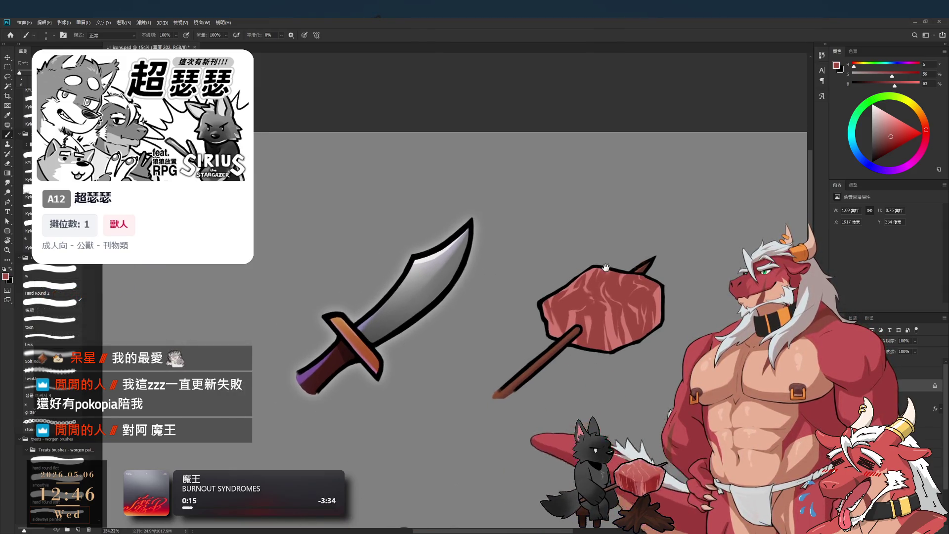
{"action": "scroll", "coordinate": [581, 294], "scroll_direction": "up", "scroll_amount": 1}
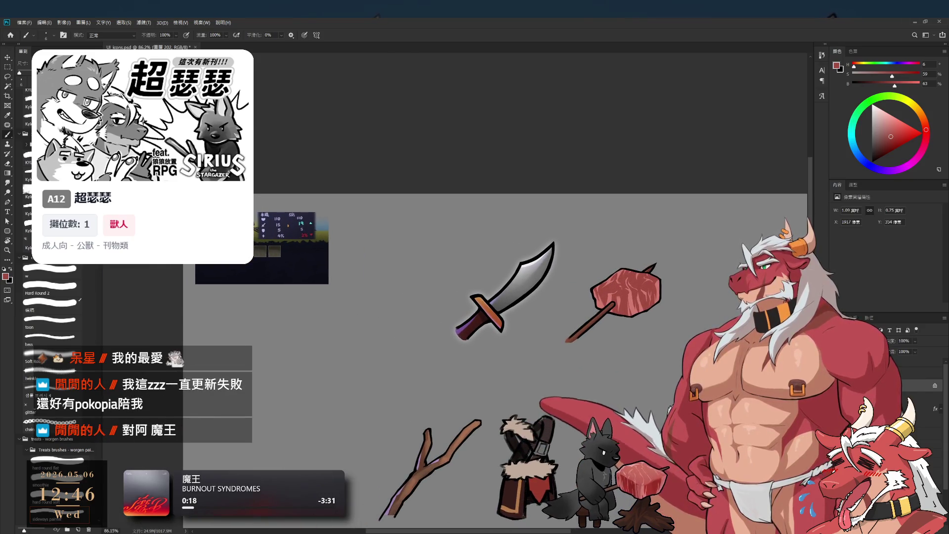
{"action": "left_click", "coordinate": [914, 371]}
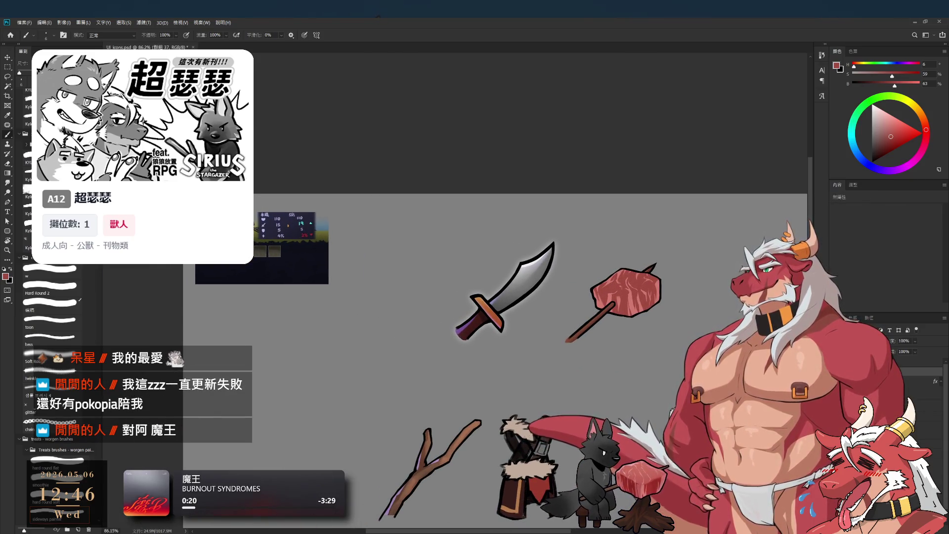
{"action": "key", "text": "ctrl+t"}
{"action": "left_click_drag", "start_coordinate": [623, 297], "coordinate": [398, 282]}
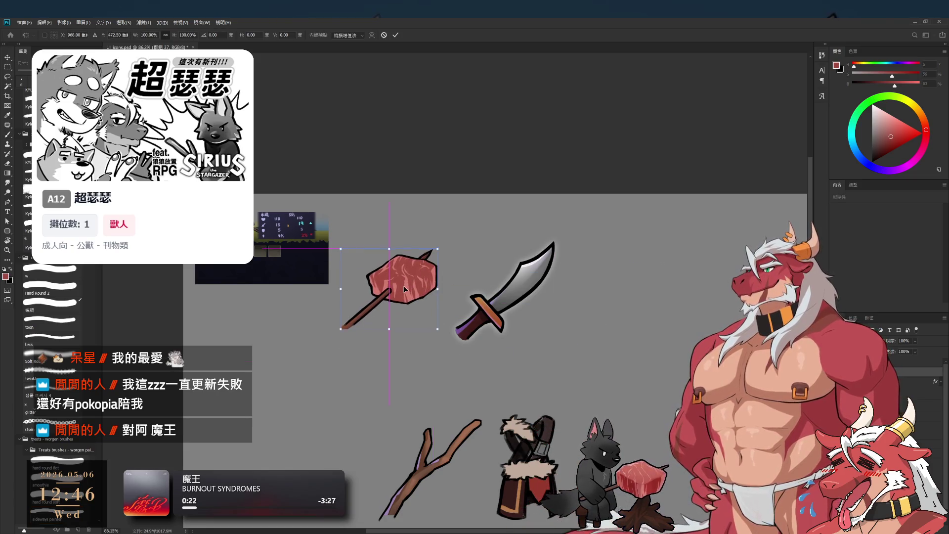
{"action": "key", "text": "Return"}
{"action": "key", "text": "b"}
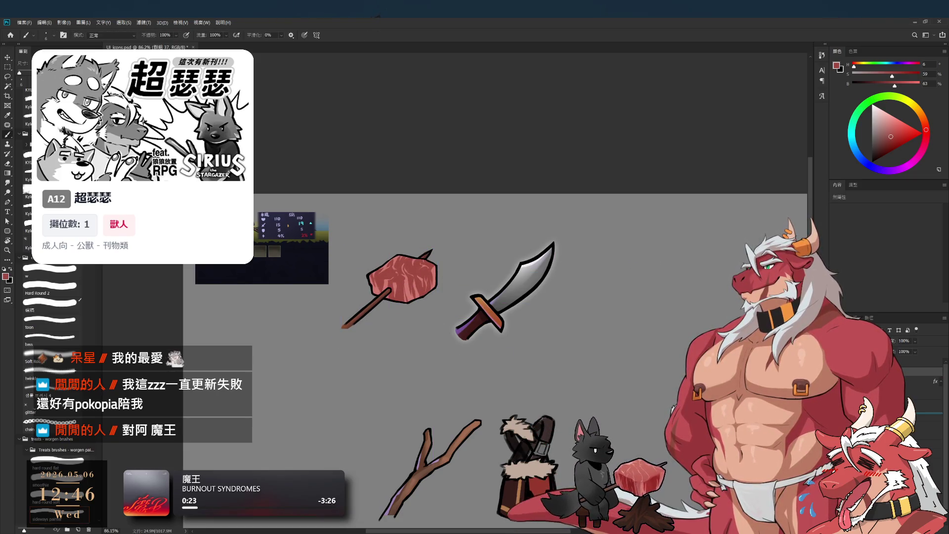
Nudge the meat skewer slightly and scale it up to about 113%.
{"action": "scroll", "coordinate": [585, 326], "scroll_direction": "up", "scroll_amount": 5}
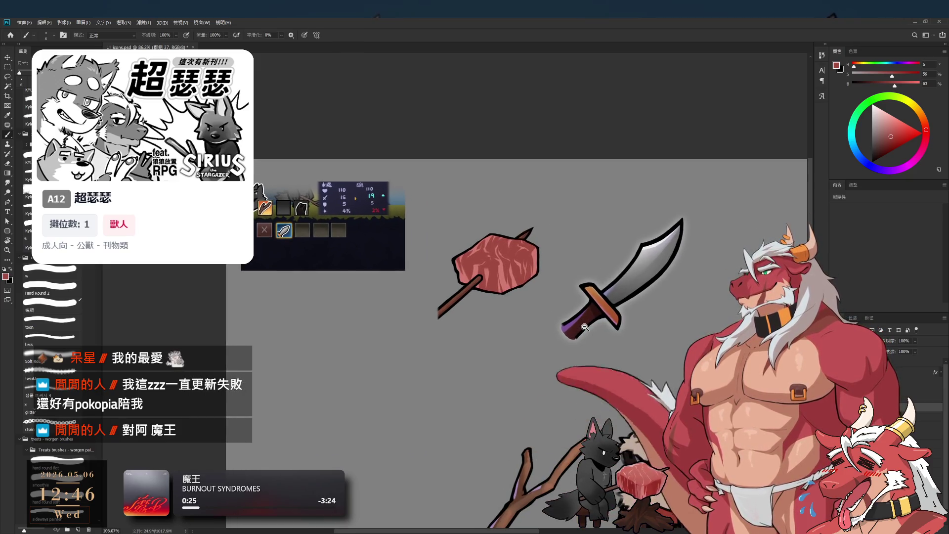
{"action": "key", "text": "ctrl+t"}
{"action": "mouse_move", "coordinate": [550, 299]}
{"action": "left_mouse_down"}
{"action": "mouse_move", "coordinate": [538, 299]}
{"action": "mouse_move", "coordinate": [561, 301]}
{"action": "left_mouse_up"}
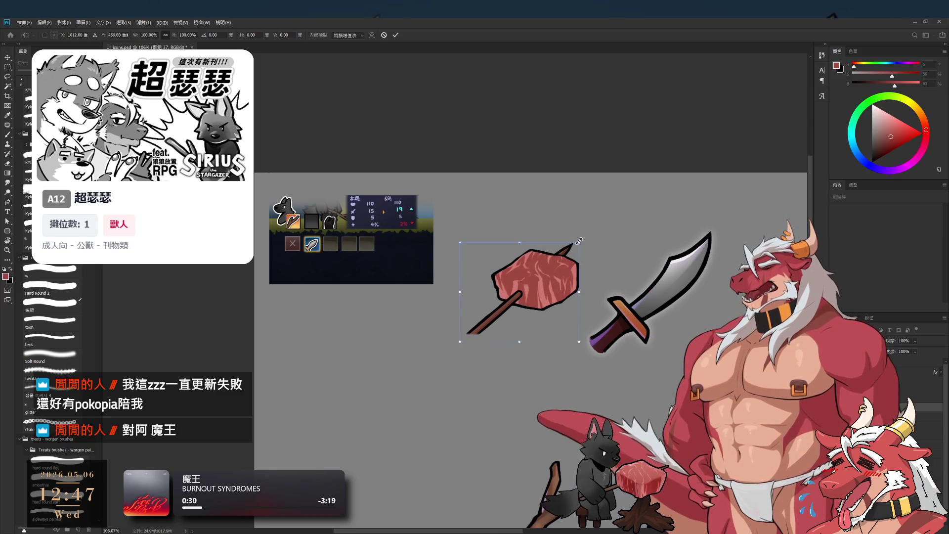
{"action": "mouse_move", "coordinate": [578, 243]}
{"action": "left_mouse_down"}
{"action": "mouse_move", "coordinate": [610, 204]}
{"action": "mouse_move", "coordinate": [593, 229]}
{"action": "left_mouse_up"}
{"action": "mouse_move", "coordinate": [543, 258]}
{"action": "left_mouse_down"}
{"action": "mouse_move", "coordinate": [525, 258]}
{"action": "mouse_move", "coordinate": [550, 245]}
{"action": "left_mouse_up"}
{"action": "key", "text": "Return"}
Rotate the meat skewer about 7 degrees so its stick angles more steeply.
{"action": "scroll", "coordinate": [507, 299], "scroll_direction": "down", "scroll_amount": 2}
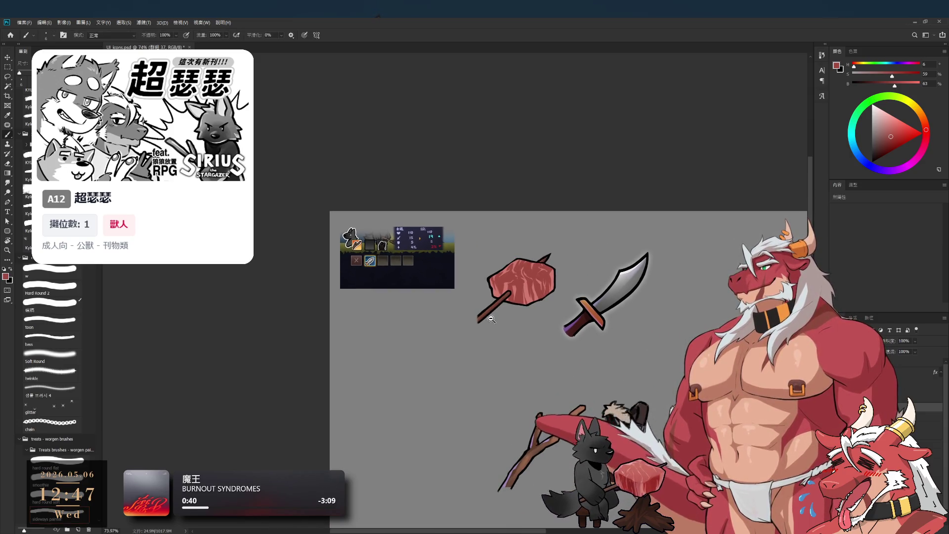
{"action": "scroll", "coordinate": [490, 322], "scroll_direction": "up", "scroll_amount": 2}
{"action": "key", "text": "ctrl+t"}
{"action": "left_click_drag", "start_coordinate": [591, 212], "coordinate": [603, 196]}
{"action": "key", "text": "Return"}
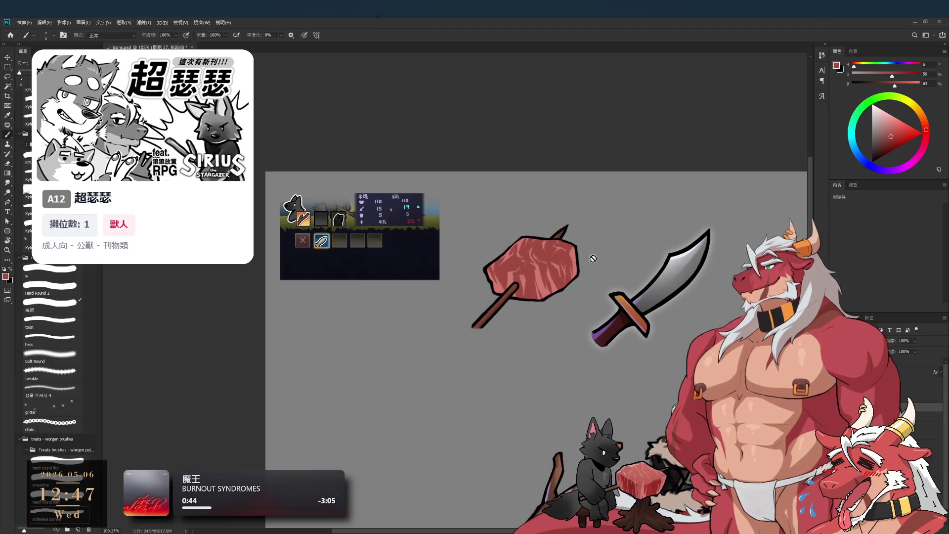
{"action": "scroll", "coordinate": [594, 262], "scroll_direction": "down", "scroll_amount": 3}
{"action": "scroll", "coordinate": [598, 254], "scroll_direction": "up", "scroll_amount": 2}
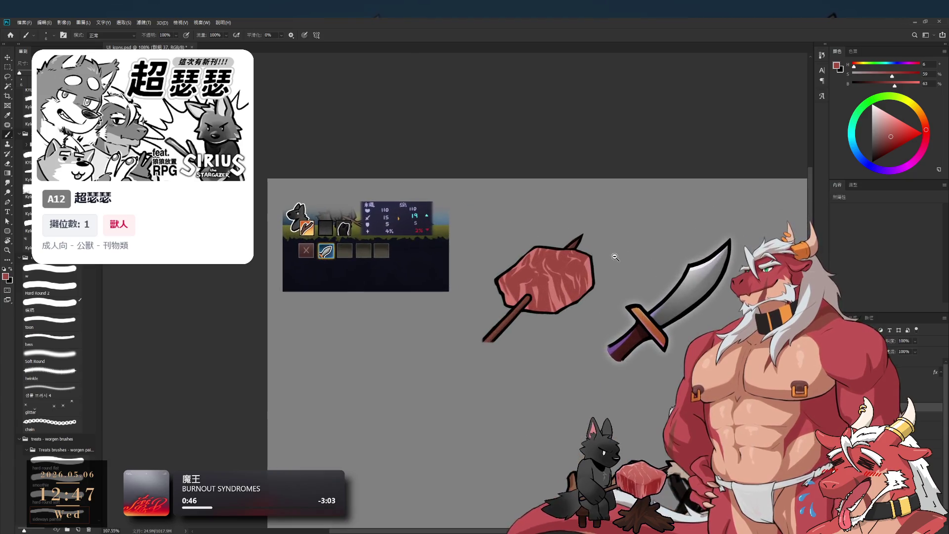
{"action": "scroll", "coordinate": [606, 282], "scroll_direction": "up", "scroll_amount": 2}
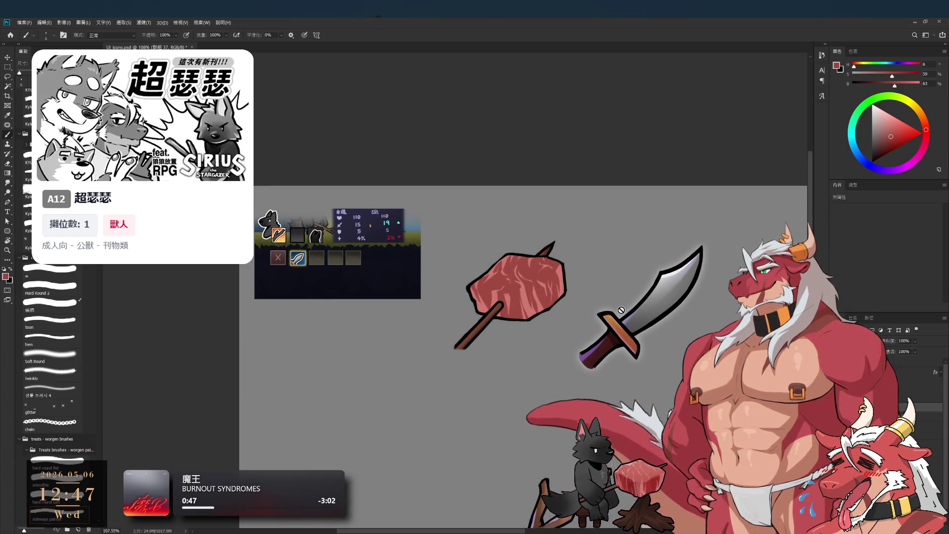
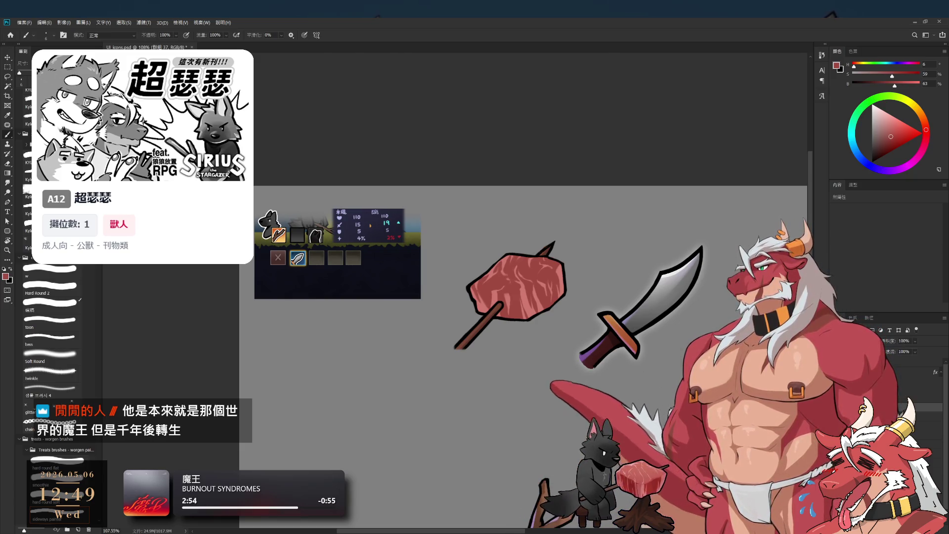
Zoom in on the meat skewer, add an empty layer above 圖層 202, and pick light grey paint.
{"action": "left_click_drag", "start_coordinate": [533, 285], "coordinate": [581, 287]}
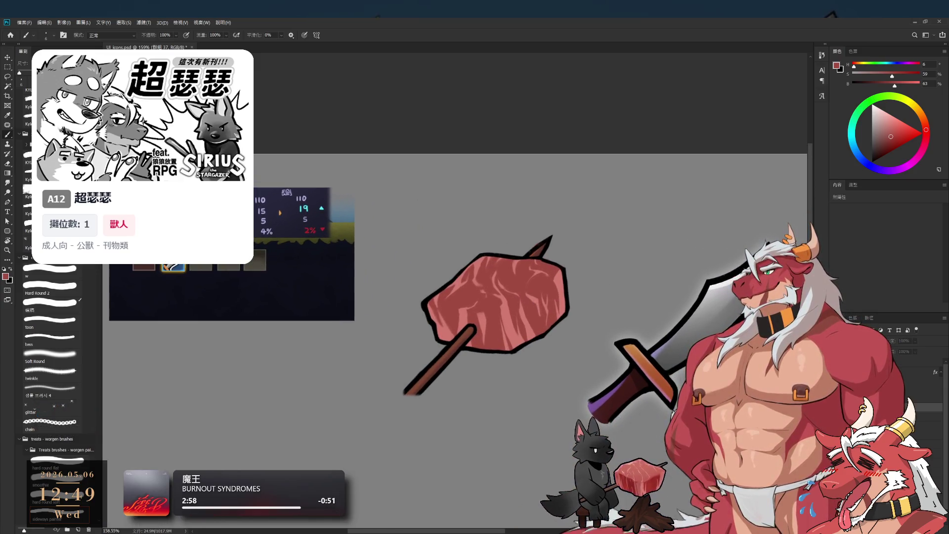
{"action": "scroll", "coordinate": [658, 377], "scroll_direction": "down", "scroll_amount": 4}
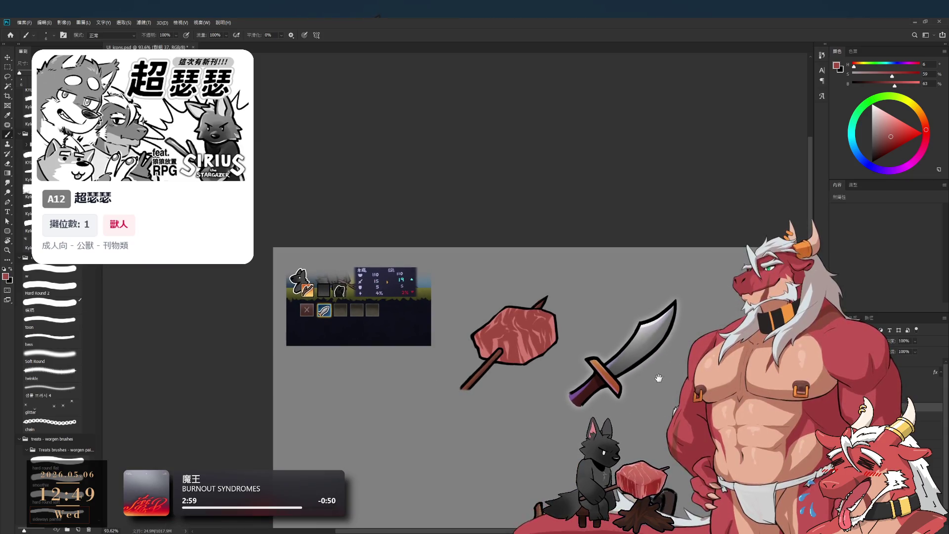
{"action": "left_click_drag", "start_coordinate": [658, 377], "coordinate": [633, 377]}
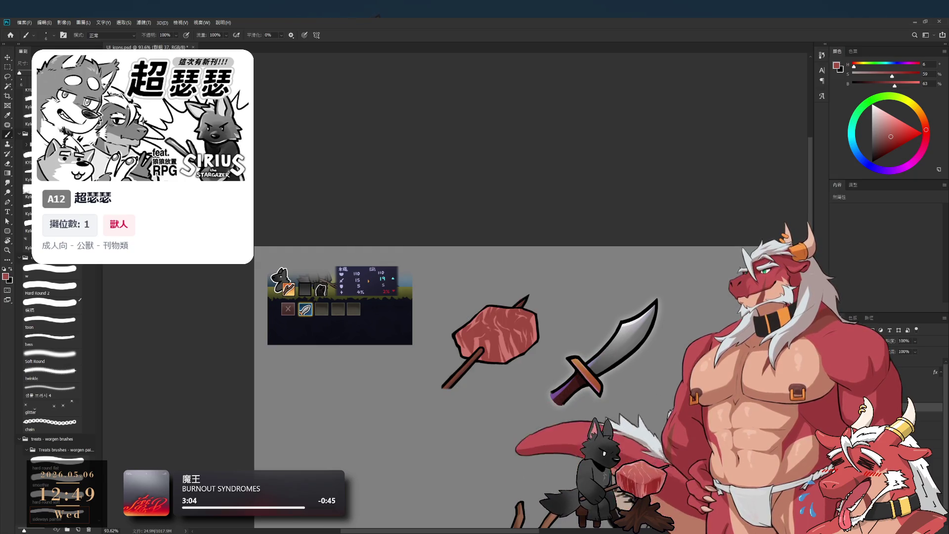
{"action": "scroll", "coordinate": [418, 345], "scroll_direction": "up", "scroll_amount": 4}
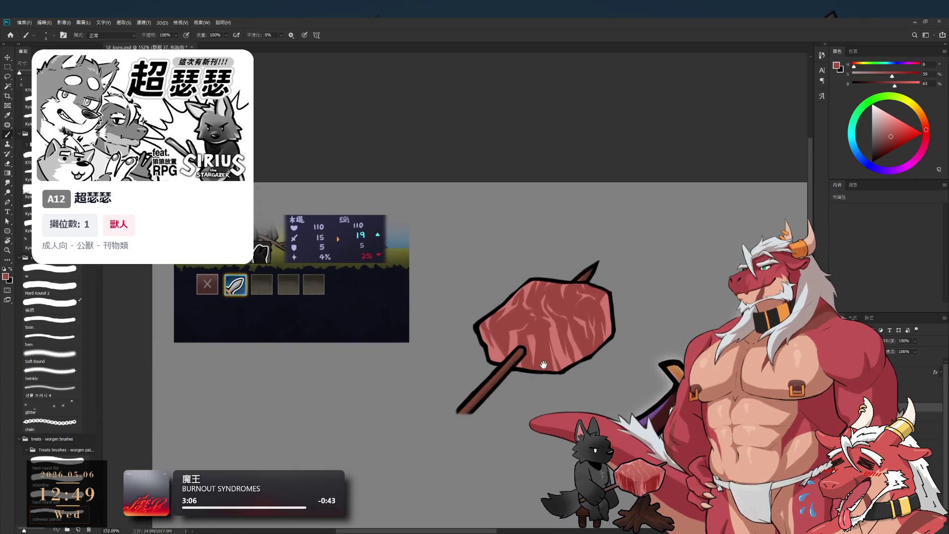
{"action": "left_click", "coordinate": [914, 430]}
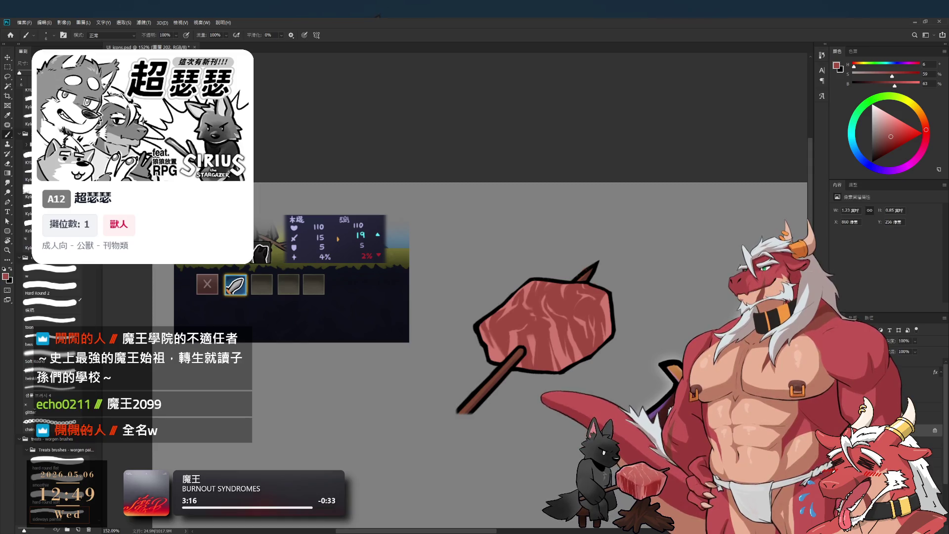
{"action": "key", "text": "ctrl+shift+alt+n"}
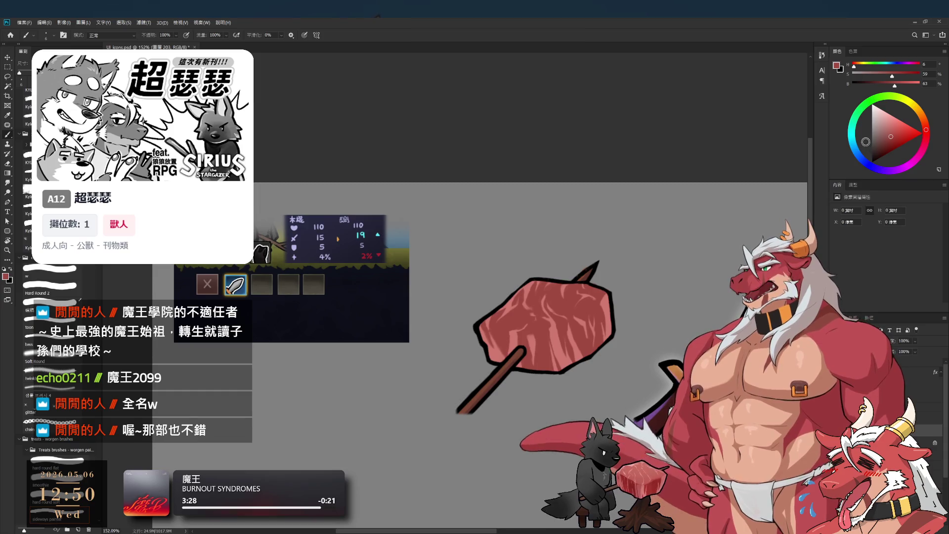
{"action": "left_click", "coordinate": [543, 386], "text": "alt"}
Drop a grey test stroke and load the Hard Round 2 brush at size 40 with pale muted red.
{"action": "left_click_drag", "start_coordinate": [546, 366], "coordinate": [599, 311]}
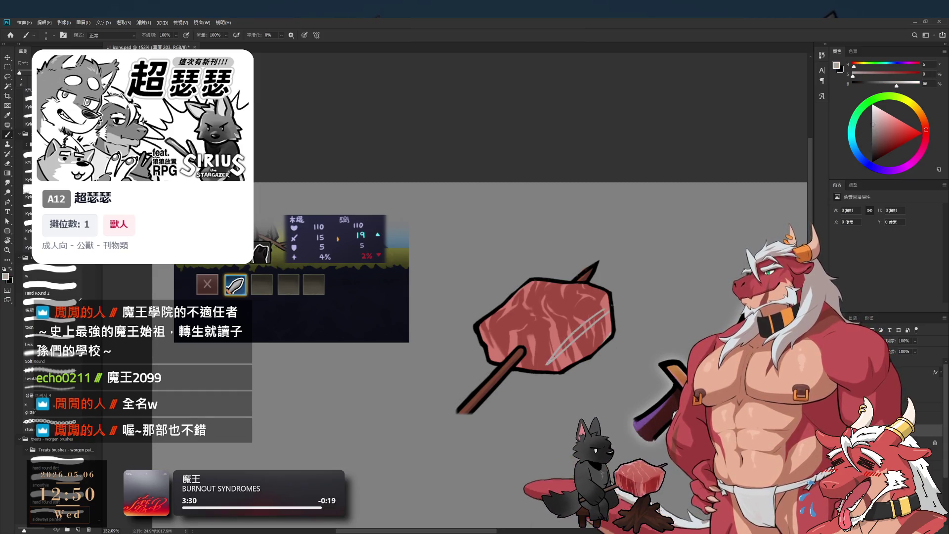
{"action": "key", "text": "ctrl+z"}
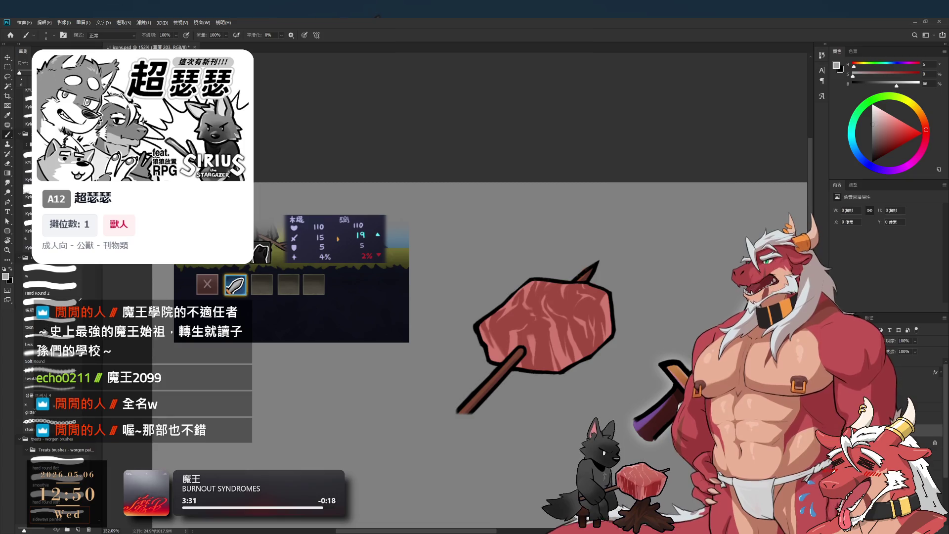
{"action": "left_click", "coordinate": [51, 285]}
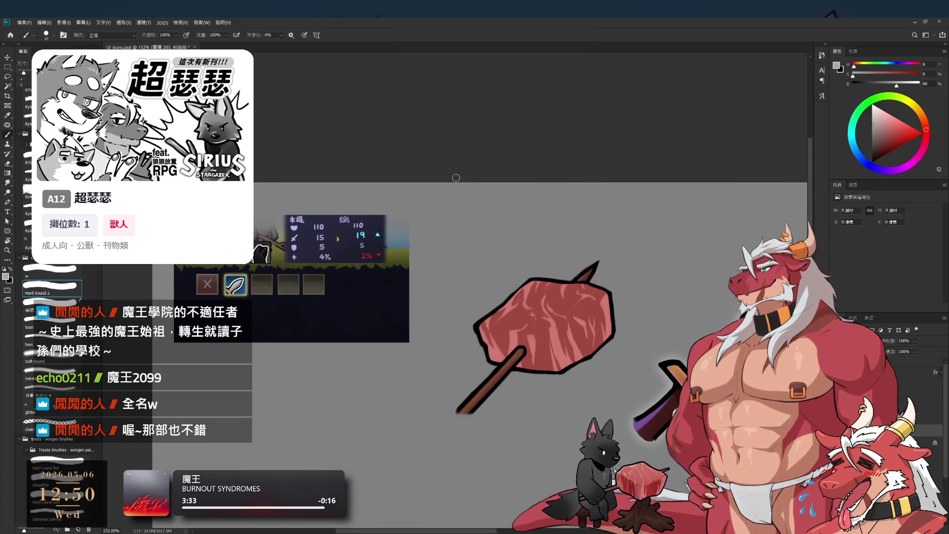
{"action": "key", "text": "bracketleft"}
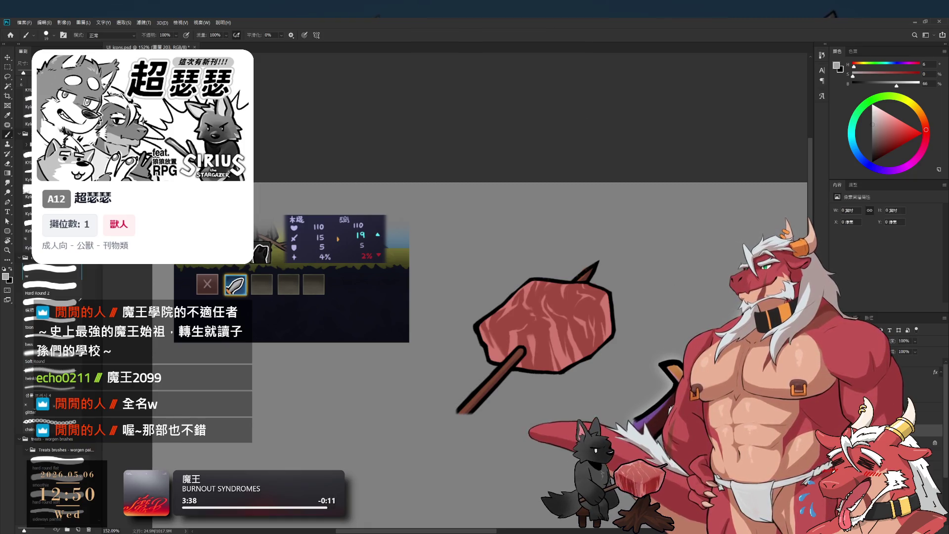
{"action": "left_click", "coordinate": [879, 123]}
{"action": "key", "text": "bracketright"}
Paint deeper muted-red shading along the meat's lower-right, lower-left and upper-right edges.
{"action": "mouse_move", "coordinate": [608, 296]}
{"action": "left_mouse_down"}
{"action": "mouse_move", "coordinate": [568, 346]}
{"action": "mouse_move", "coordinate": [607, 329]}
{"action": "left_mouse_up"}
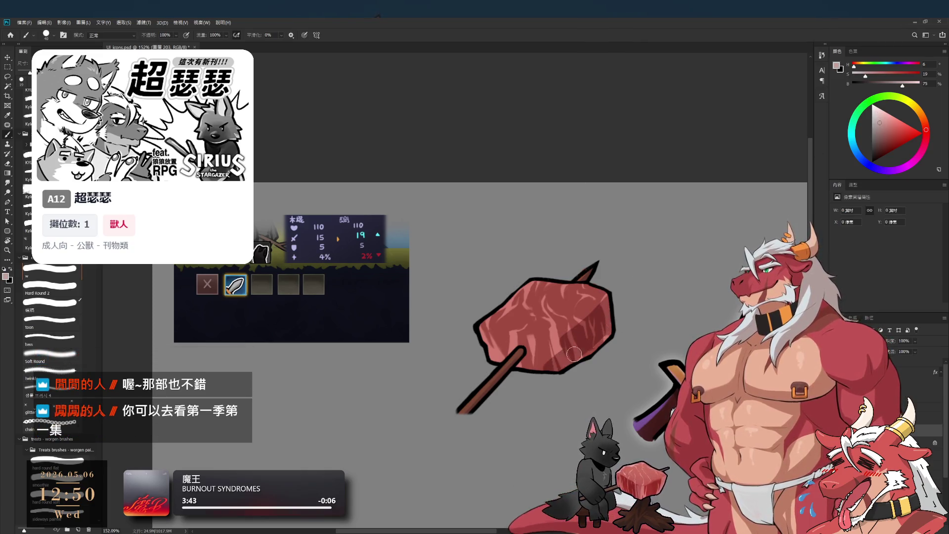
{"action": "key", "text": "ctrl+z"}
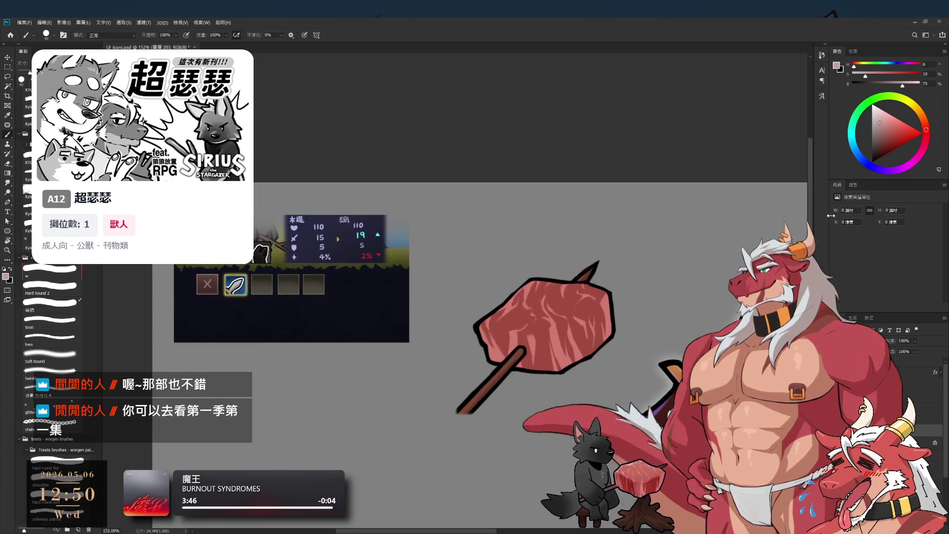
{"action": "left_click", "coordinate": [882, 122]}
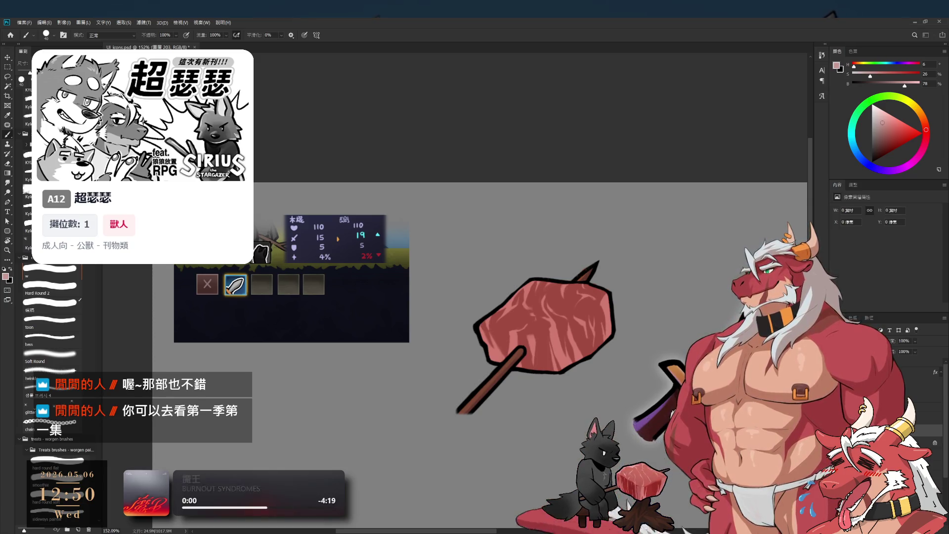
{"action": "mouse_move", "coordinate": [606, 297]}
{"action": "left_mouse_down"}
{"action": "mouse_move", "coordinate": [580, 333]}
{"action": "mouse_move", "coordinate": [534, 363]}
{"action": "left_mouse_up"}
{"action": "left_click_drag", "start_coordinate": [610, 324], "coordinate": [534, 378]}
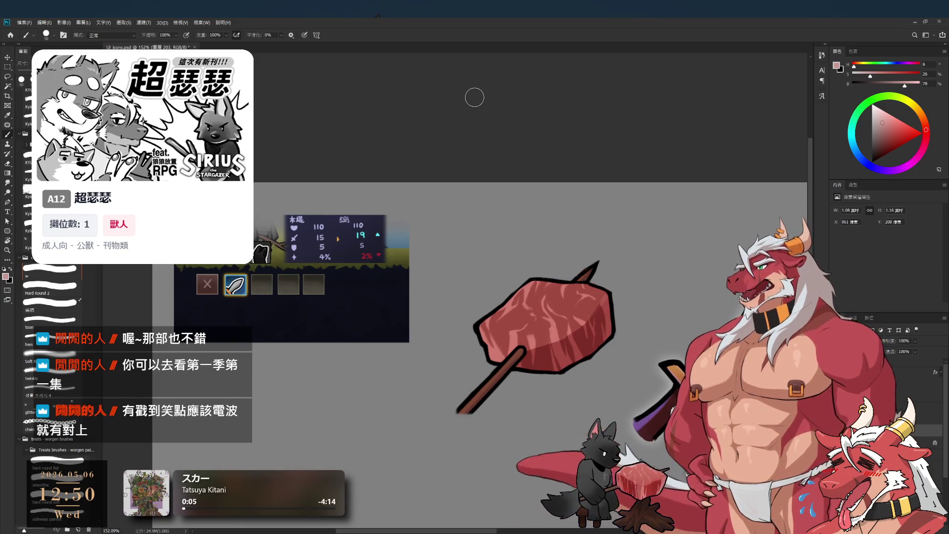
{"action": "mouse_move", "coordinate": [566, 341]}
{"action": "left_mouse_down"}
{"action": "mouse_move", "coordinate": [499, 348]}
{"action": "mouse_move", "coordinate": [541, 360]}
{"action": "mouse_move", "coordinate": [577, 350]}
{"action": "mouse_move", "coordinate": [520, 369]}
{"action": "left_mouse_up"}
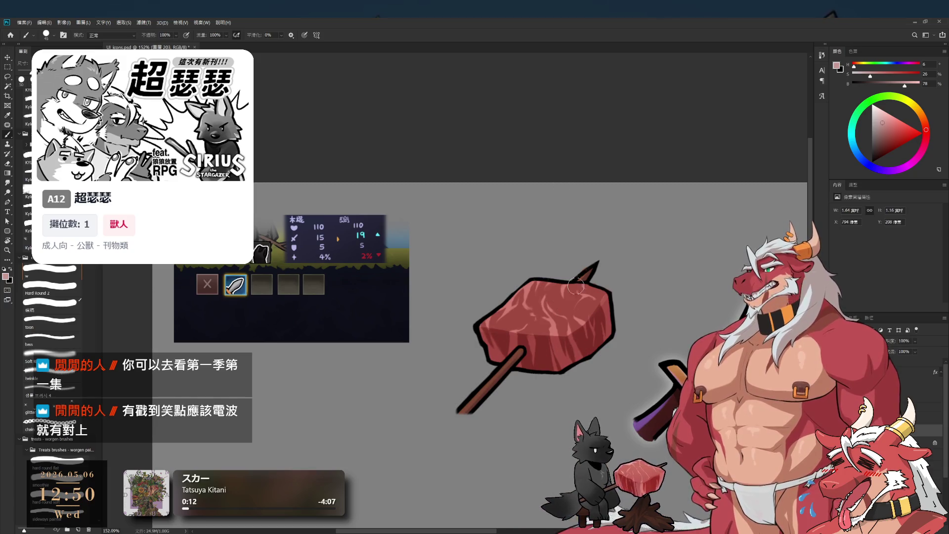
{"action": "left_click_drag", "start_coordinate": [620, 306], "coordinate": [613, 294]}
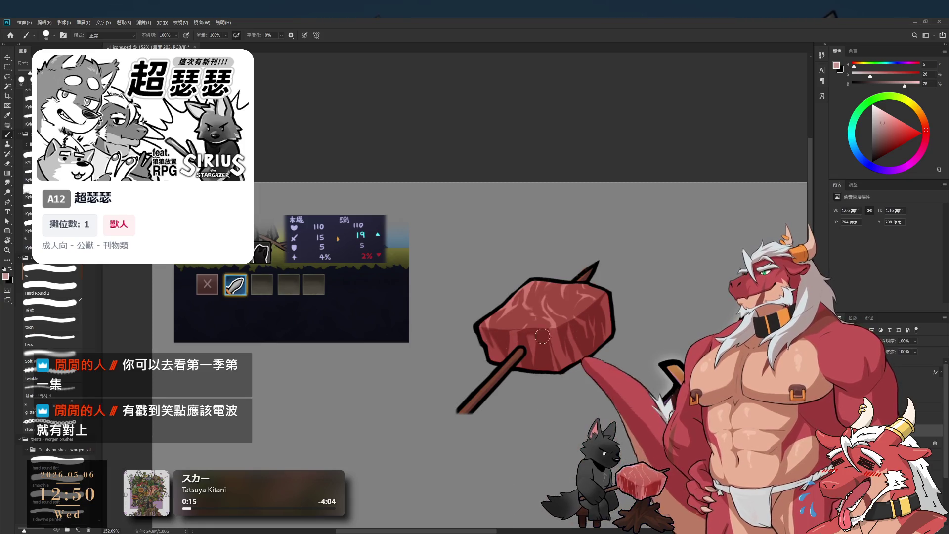
{"action": "key", "text": "e"}
{"action": "key", "text": "bracketright"}
{"action": "key", "text": "r"}
{"action": "left_click_drag", "start_coordinate": [534, 323], "coordinate": [467, 377]}
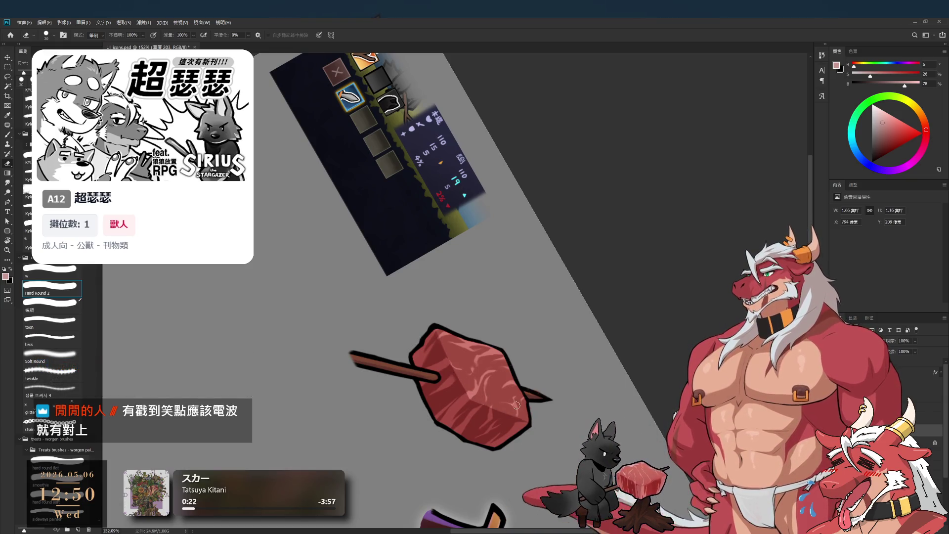
Repaint the meat's lighter top face and darker sides, erasing edges with a size-45 eraser.
{"action": "key", "text": "b"}
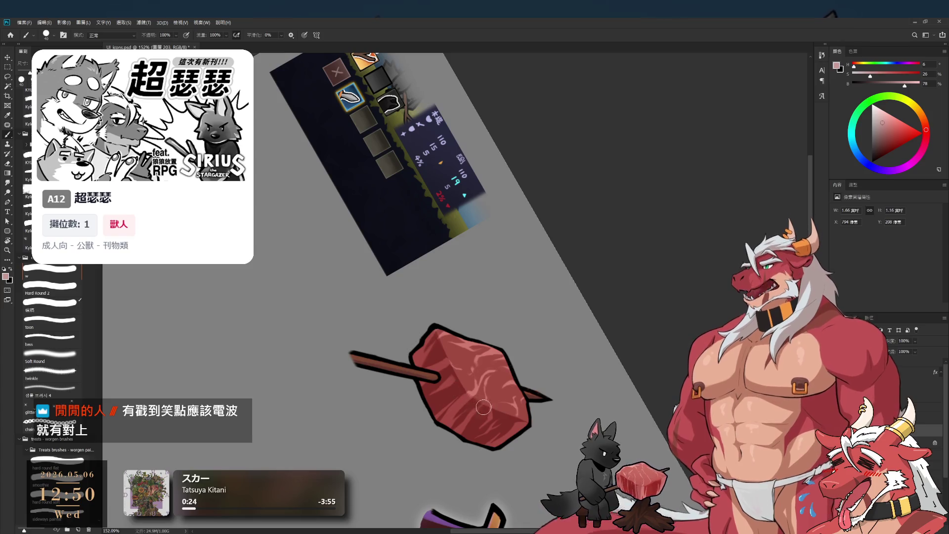
{"action": "key", "text": "r"}
{"action": "mouse_move", "coordinate": [542, 419]}
{"action": "left_mouse_down"}
{"action": "mouse_move", "coordinate": [458, 276]}
{"action": "mouse_move", "coordinate": [573, 247]}
{"action": "mouse_move", "coordinate": [659, 318]}
{"action": "mouse_move", "coordinate": [462, 284]}
{"action": "left_mouse_up"}
{"action": "key", "text": "b"}
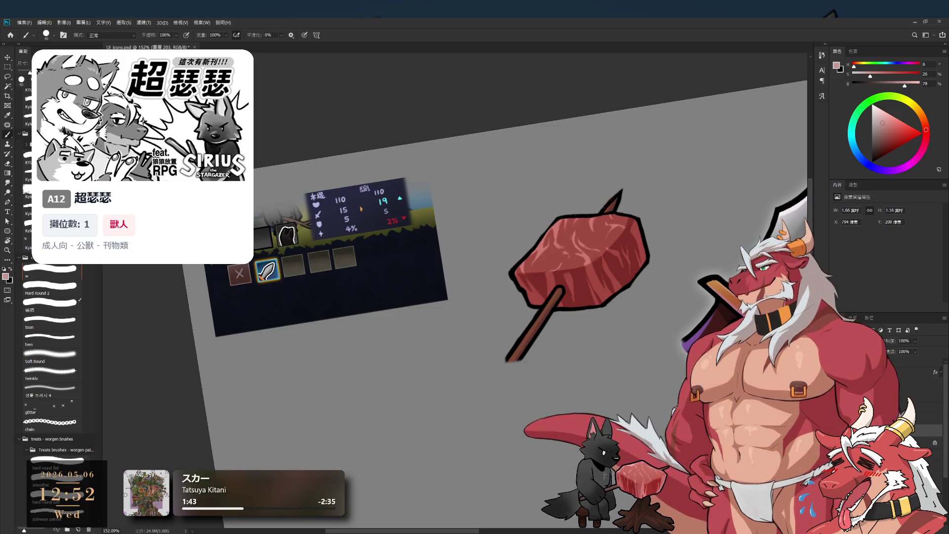
{"action": "key", "text": "r"}
{"action": "mouse_move", "coordinate": [495, 223]}
{"action": "left_mouse_down"}
{"action": "mouse_move", "coordinate": [523, 252]}
{"action": "mouse_move", "coordinate": [533, 296]}
{"action": "left_mouse_up"}
{"action": "left_click_drag", "start_coordinate": [610, 359], "coordinate": [655, 331]}
{"action": "key", "text": "b"}
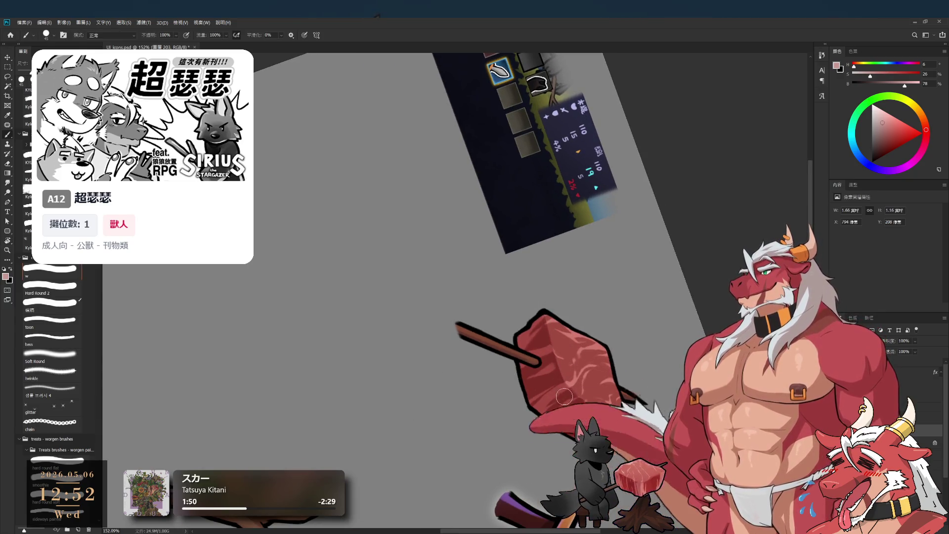
{"action": "key", "text": "e"}
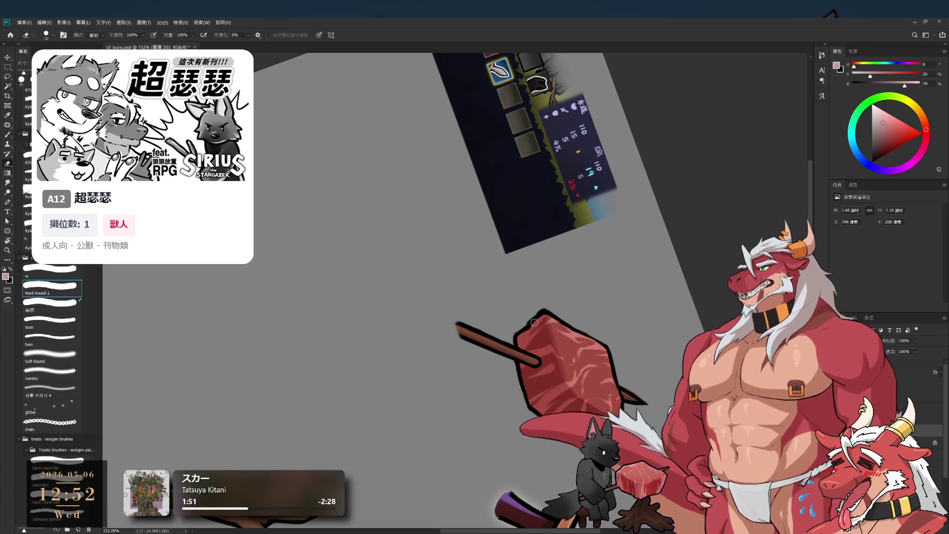
{"action": "left_click", "coordinate": [46, 272]}
{"action": "key", "text": "bracketright"}
{"action": "key", "text": "bracketright"}
{"action": "key", "text": "bracketright"}
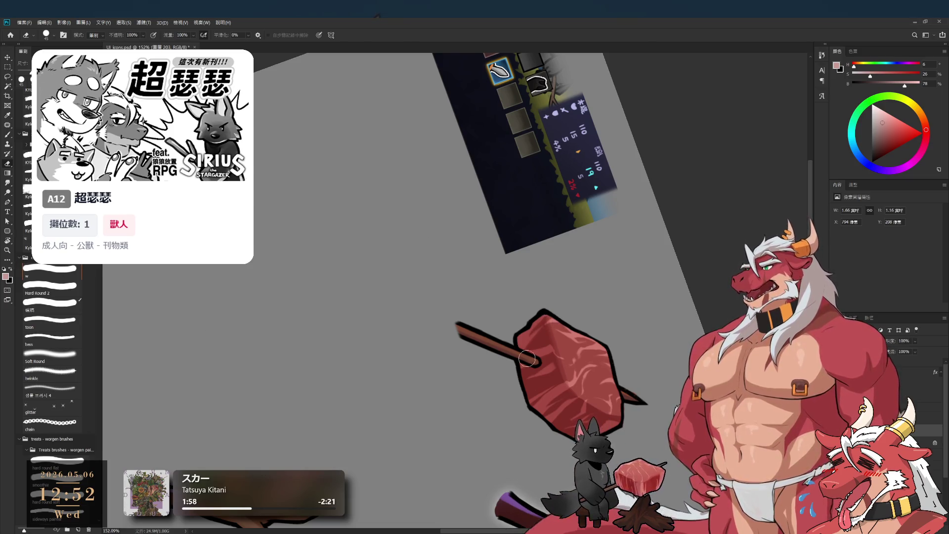
{"action": "scroll", "coordinate": [524, 355], "scroll_direction": "down", "scroll_amount": 3}
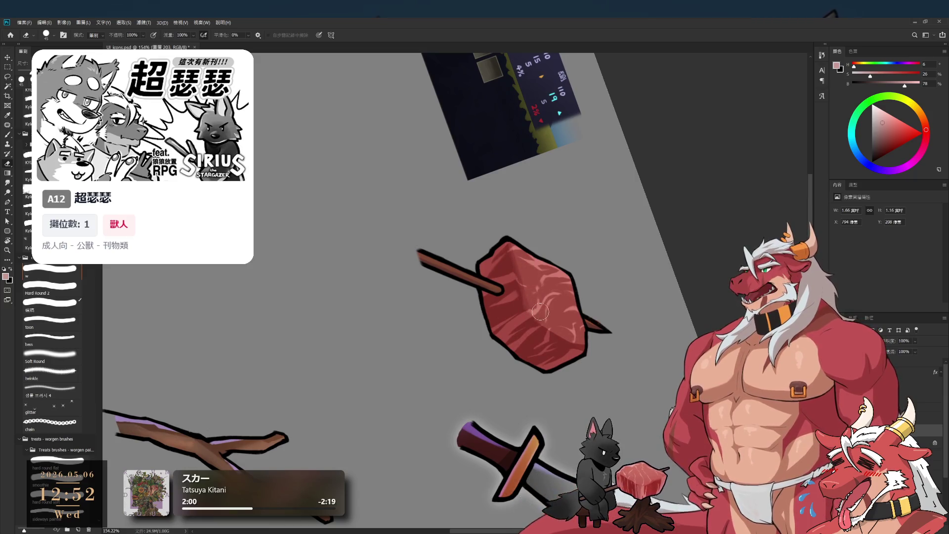
Touch up the meat with a size-60 eraser and the brush enlarged to 200.
{"action": "key", "text": "r"}
{"action": "left_click_drag", "start_coordinate": [561, 334], "coordinate": [449, 317]}
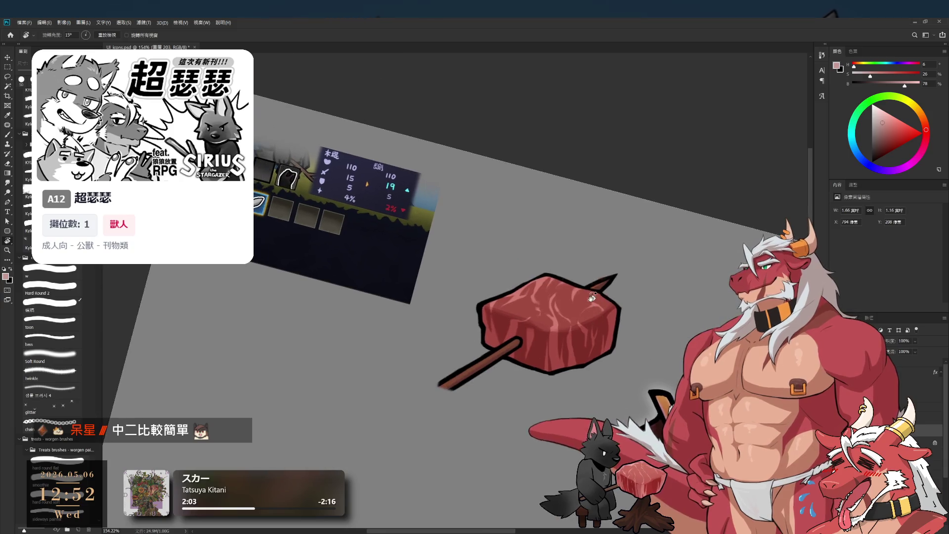
{"action": "left_click_drag", "start_coordinate": [589, 297], "coordinate": [585, 262]}
{"action": "key", "text": "b"}
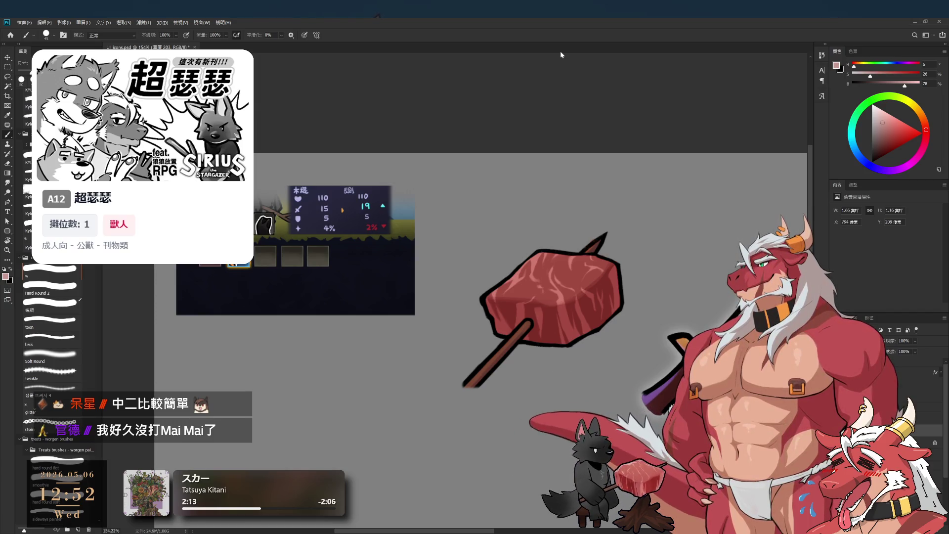
{"action": "key", "text": "e"}
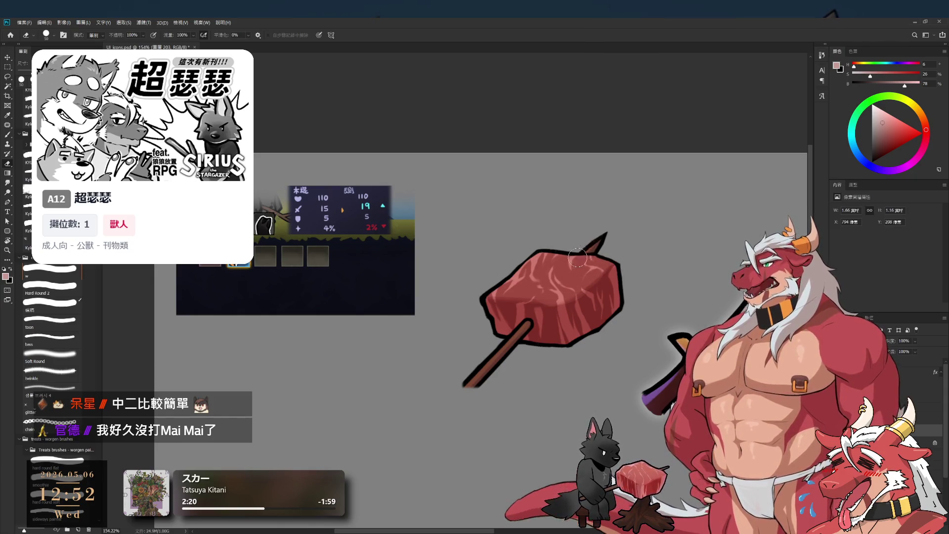
{"action": "key", "text": "bracketright"}
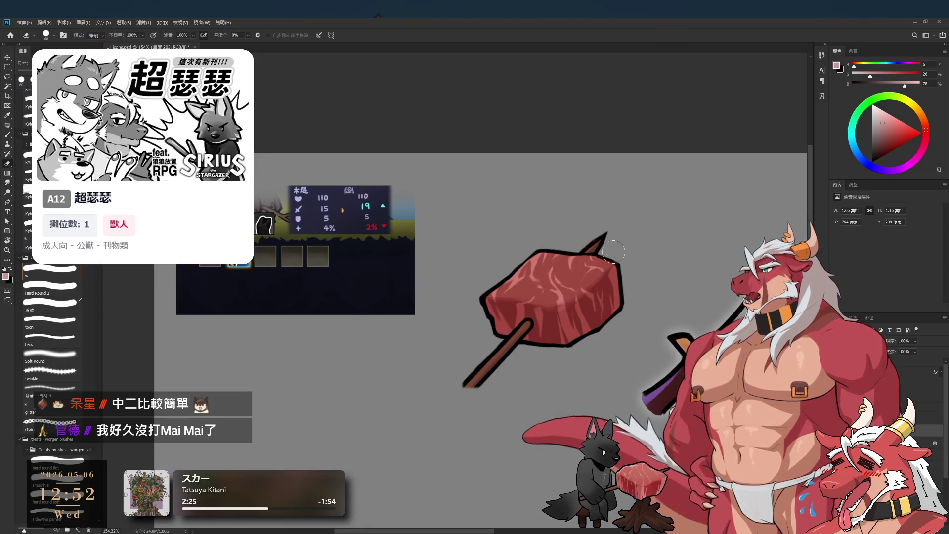
{"action": "key", "text": "b"}
{"action": "key", "text": "bracketright"}
{"action": "key", "text": "bracketright"}
{"action": "key", "text": "bracketright"}
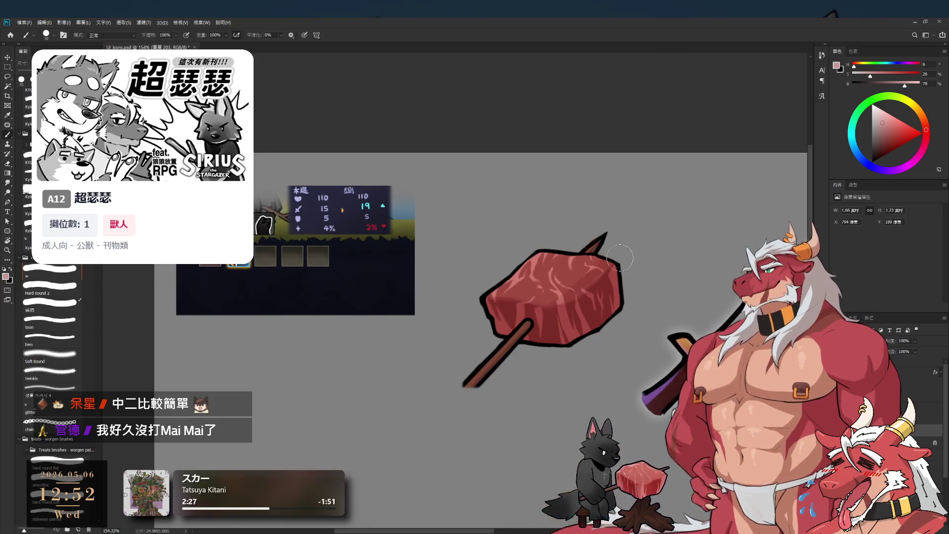
{"action": "key", "text": "bracketright"}
{"action": "key", "text": "bracketright"}
{"action": "key", "text": "bracketright"}
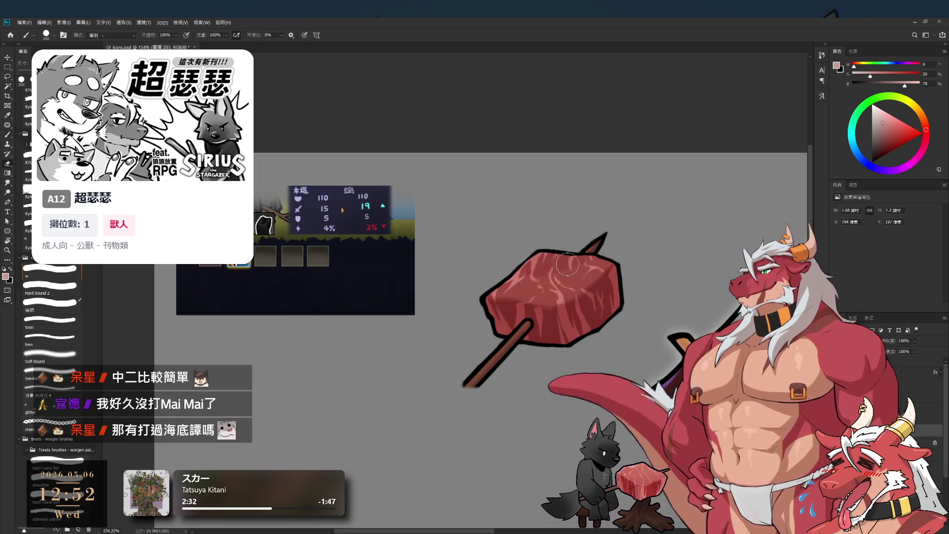
Zoom out to check the icons and add a new empty layer for shading.
{"action": "key", "text": "e"}
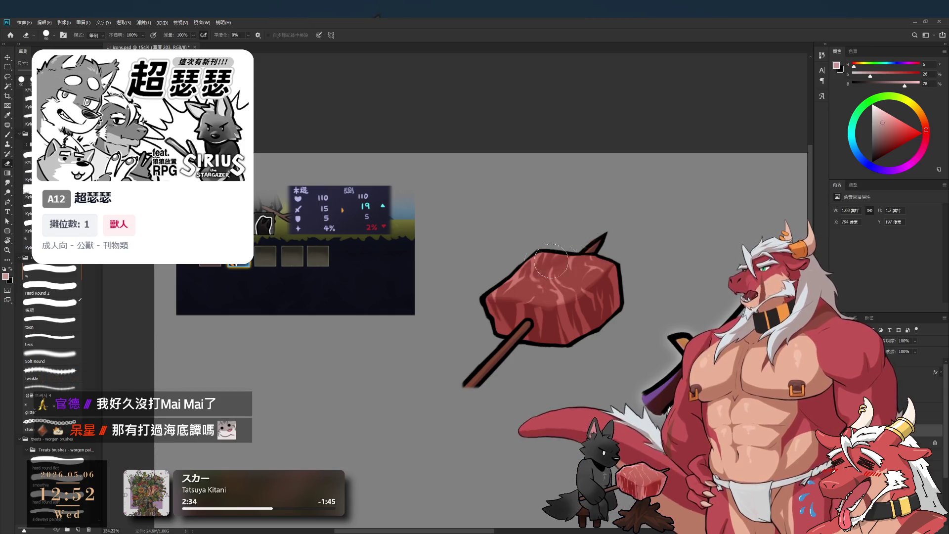
{"action": "scroll", "coordinate": [477, 257], "scroll_direction": "down", "scroll_amount": 5}
{"action": "scroll", "coordinate": [494, 337], "scroll_direction": "up", "scroll_amount": 5}
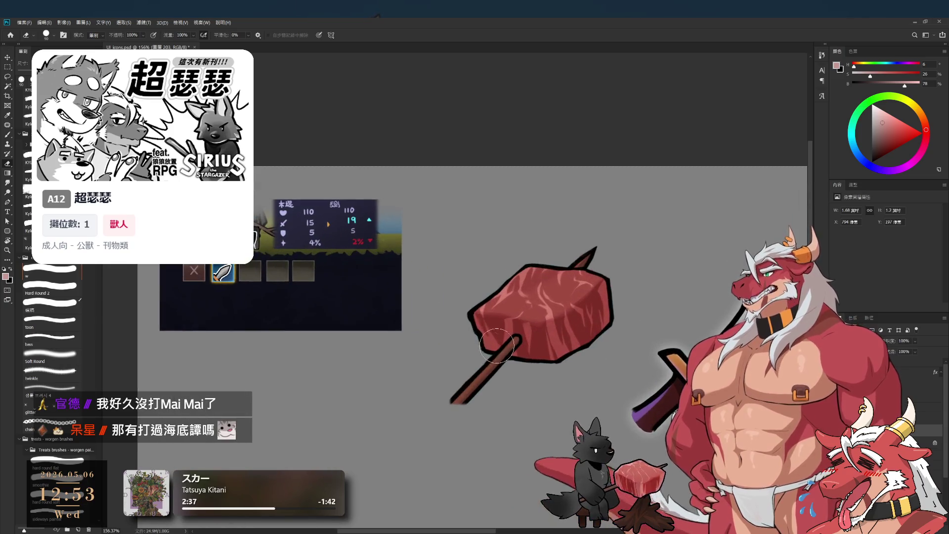
{"action": "key", "text": "b"}
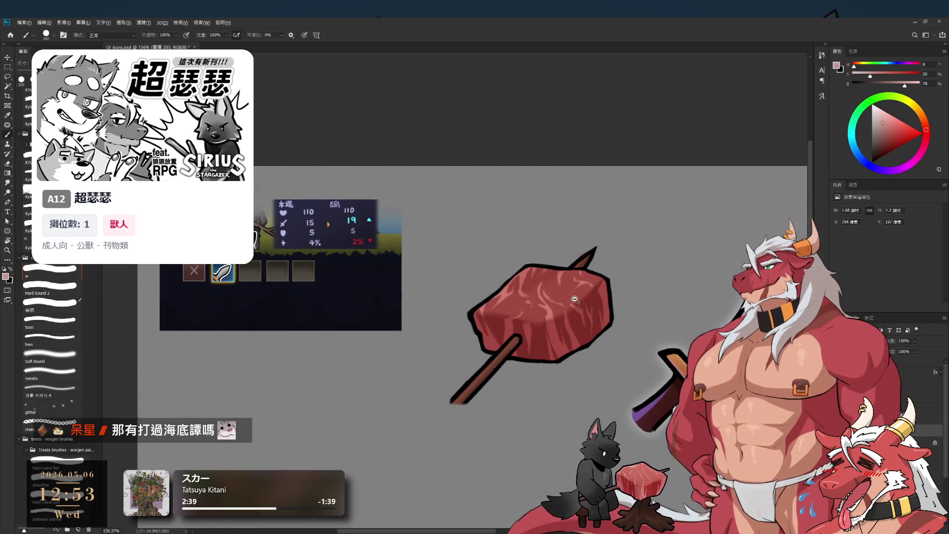
{"action": "scroll", "coordinate": [551, 290], "scroll_direction": "down", "scroll_amount": 3}
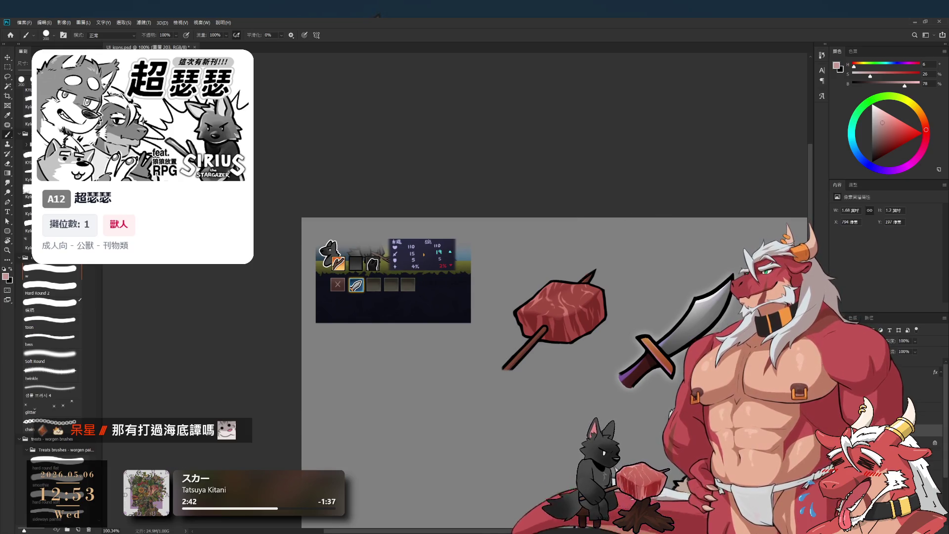
{"action": "key", "text": "ctrl+shift+alt+n"}
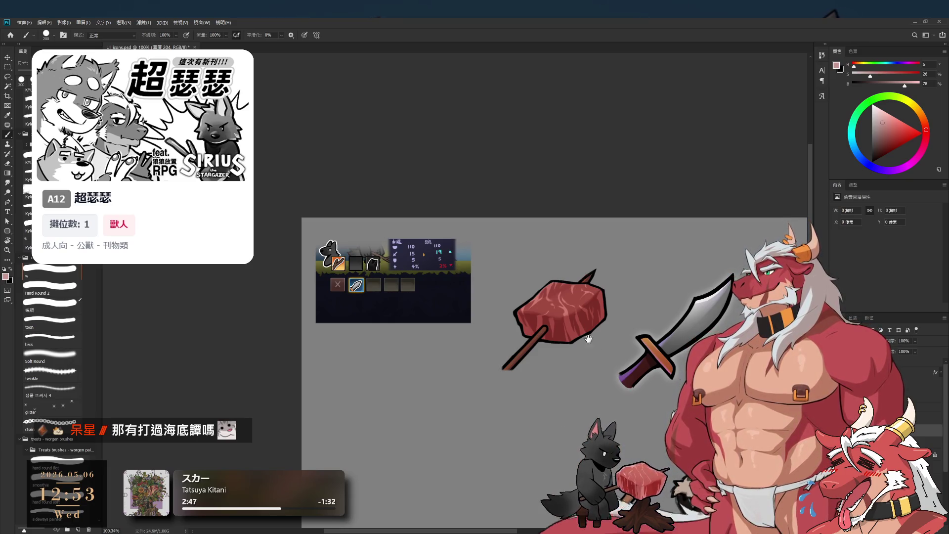
{"action": "scroll", "coordinate": [583, 331], "scroll_direction": "up", "scroll_amount": 3}
Pick a saturated blue-purple with a smaller brush on another new empty layer.
{"action": "left_click", "coordinate": [854, 151]}
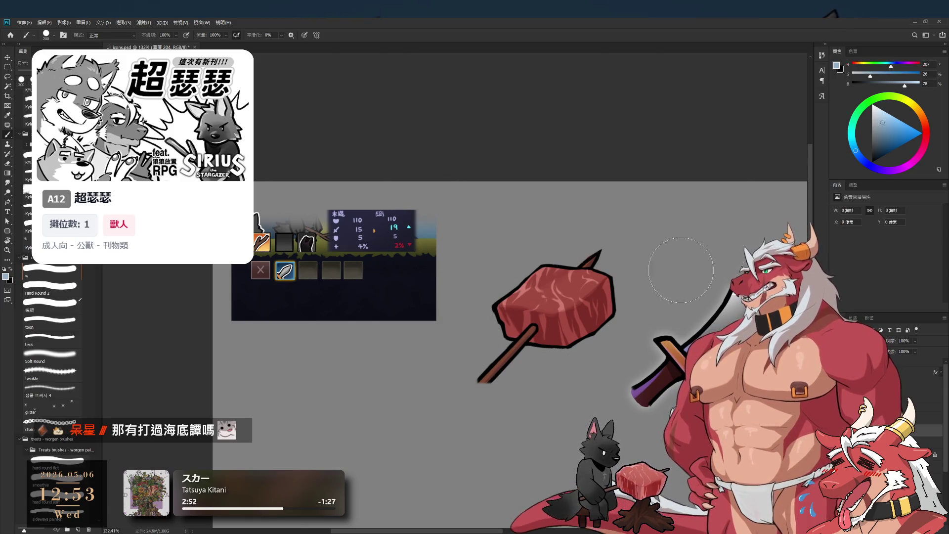
{"action": "left_click", "coordinate": [884, 127]}
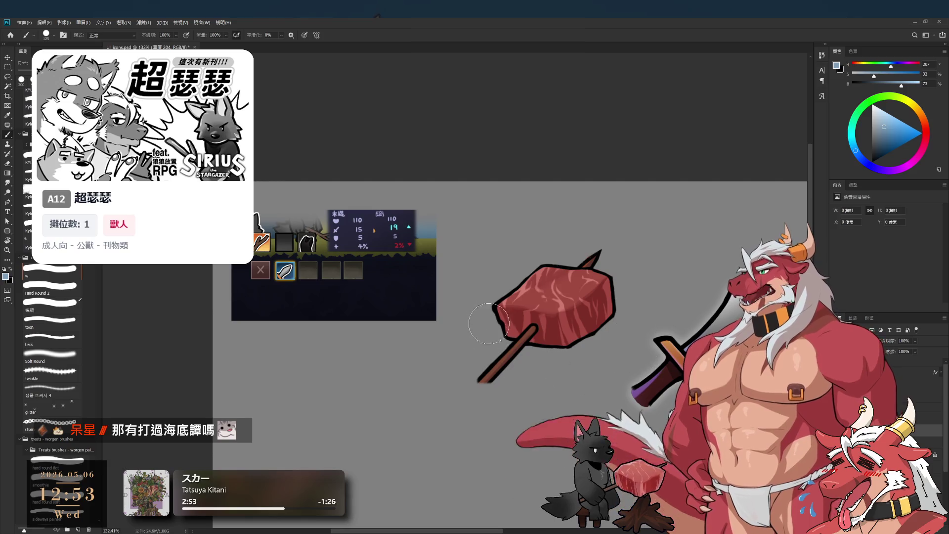
{"action": "key", "text": "bracketleft"}
{"action": "key", "text": "bracketleft"}
{"action": "key", "text": "bracketleft"}
{"action": "key", "text": "ctrl+shift+alt+n"}
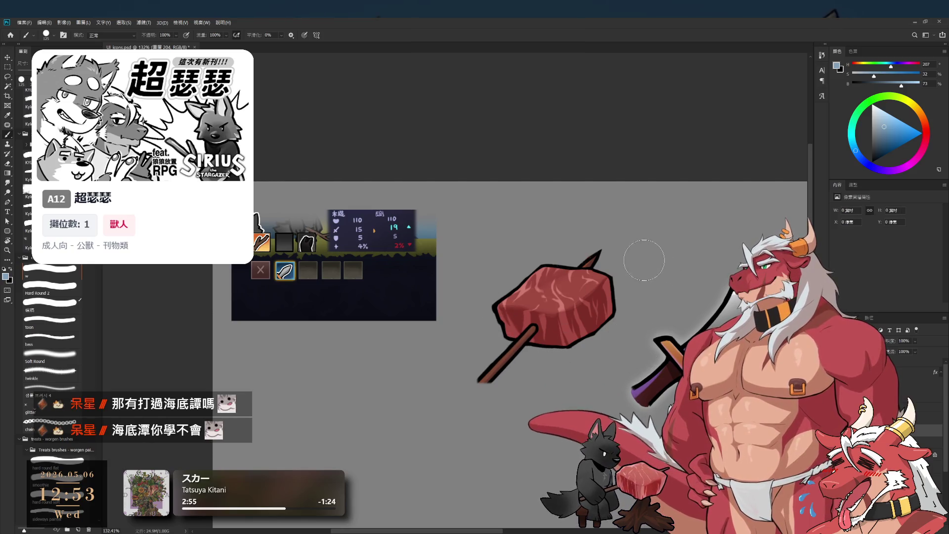
{"action": "left_click", "coordinate": [887, 122]}
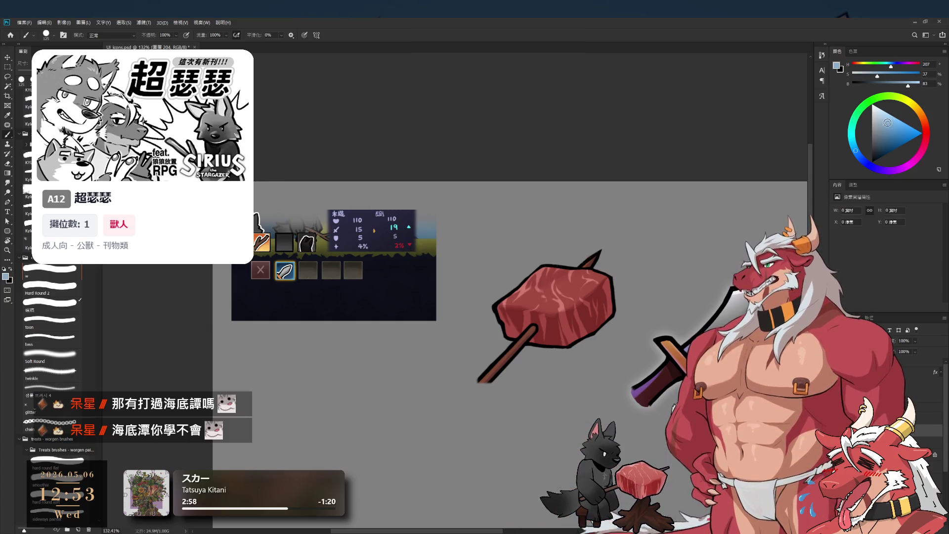
{"action": "left_click", "coordinate": [893, 65]}
Paint a blue-purple shadow band along the meat's underside and bottom edge, cleaning it up.
{"action": "mouse_move", "coordinate": [509, 341]}
{"action": "left_mouse_down"}
{"action": "mouse_move", "coordinate": [499, 321]}
{"action": "mouse_move", "coordinate": [519, 336]}
{"action": "left_mouse_up"}
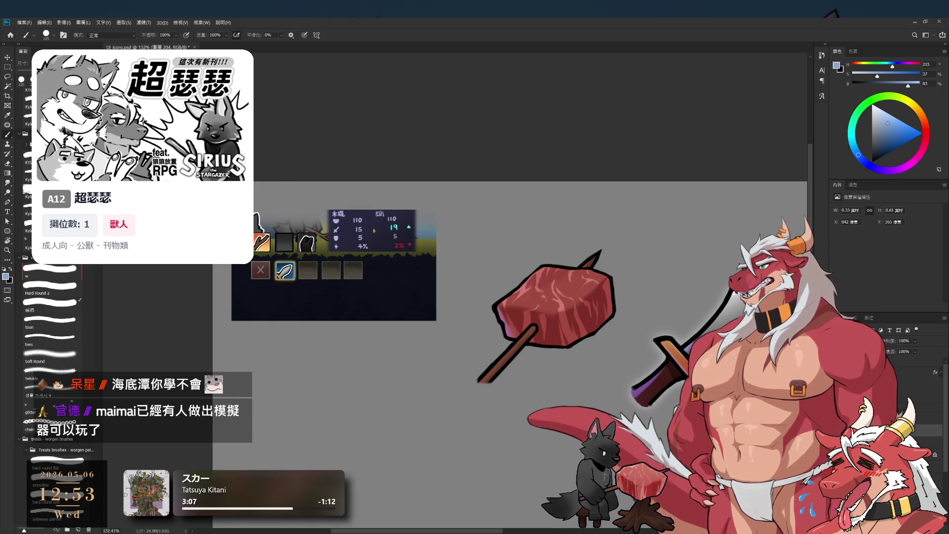
{"action": "left_click_drag", "start_coordinate": [511, 321], "coordinate": [524, 314]}
{"action": "key", "text": "e"}
{"action": "key", "text": "b"}
{"action": "key", "text": "e"}
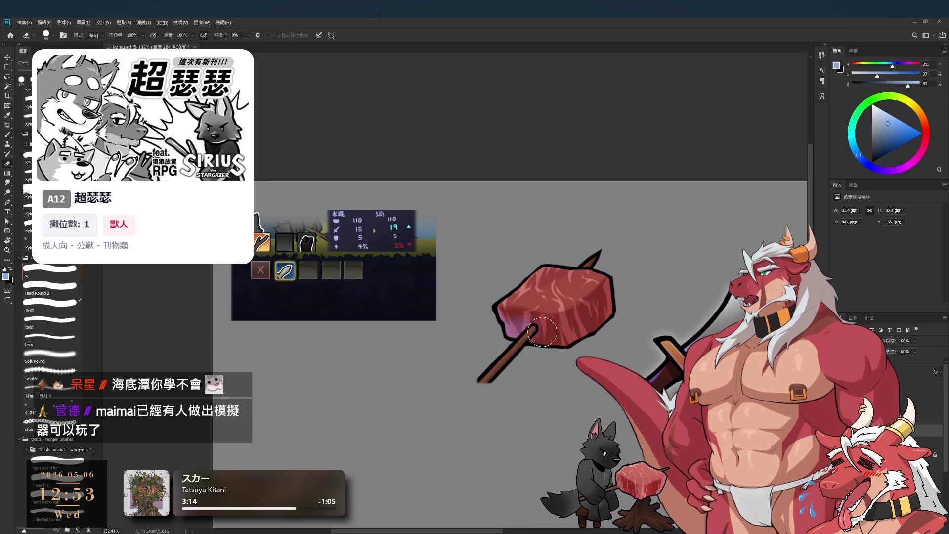
{"action": "key", "text": "b"}
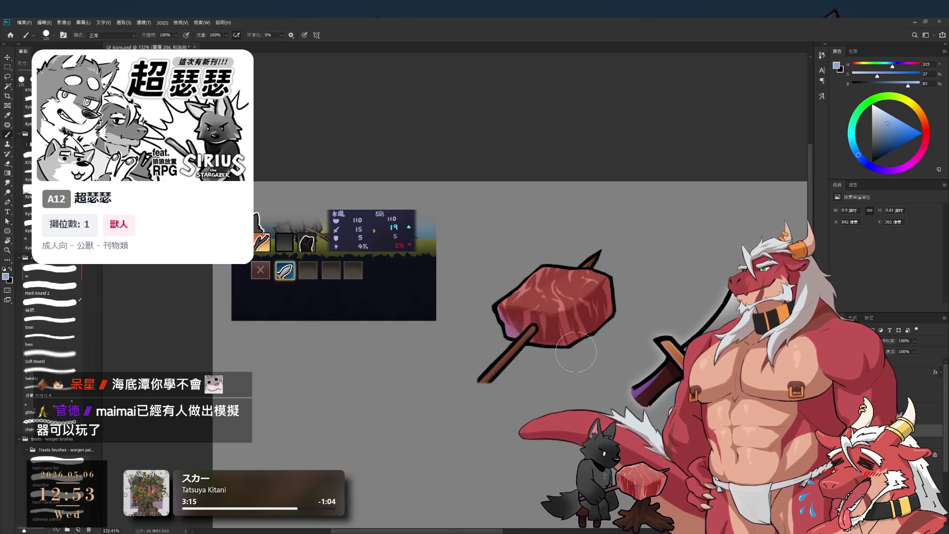
{"action": "left_click_drag", "start_coordinate": [541, 344], "coordinate": [572, 335]}
{"action": "key", "text": "e"}
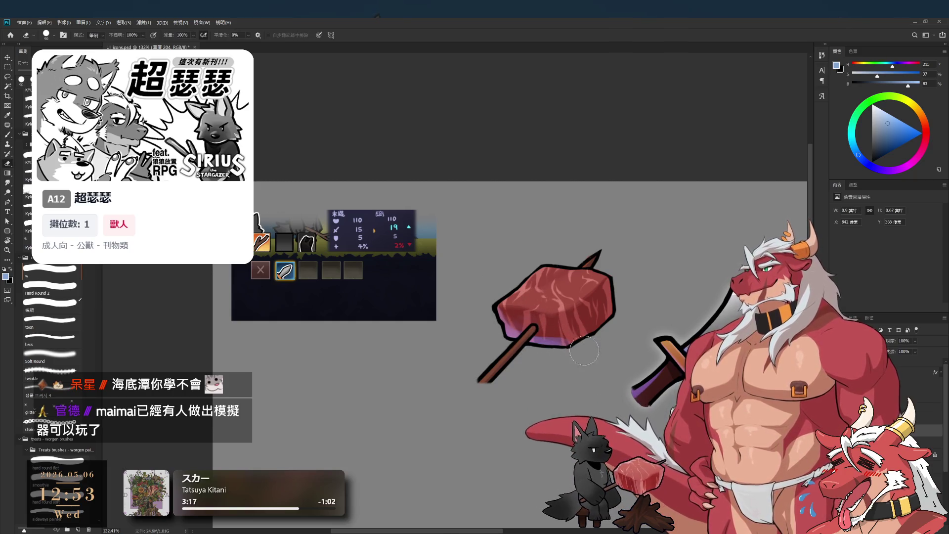
{"action": "key", "text": "b"}
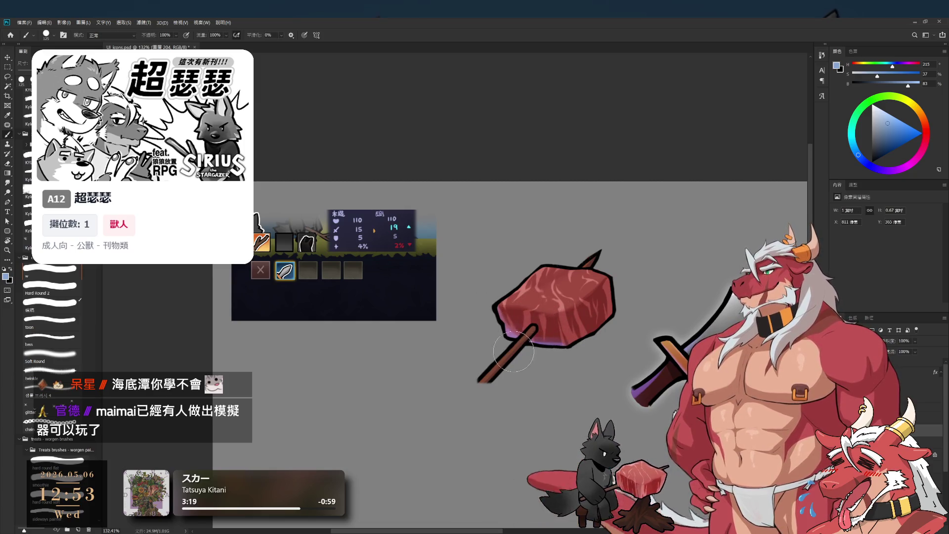
{"action": "key", "text": "e"}
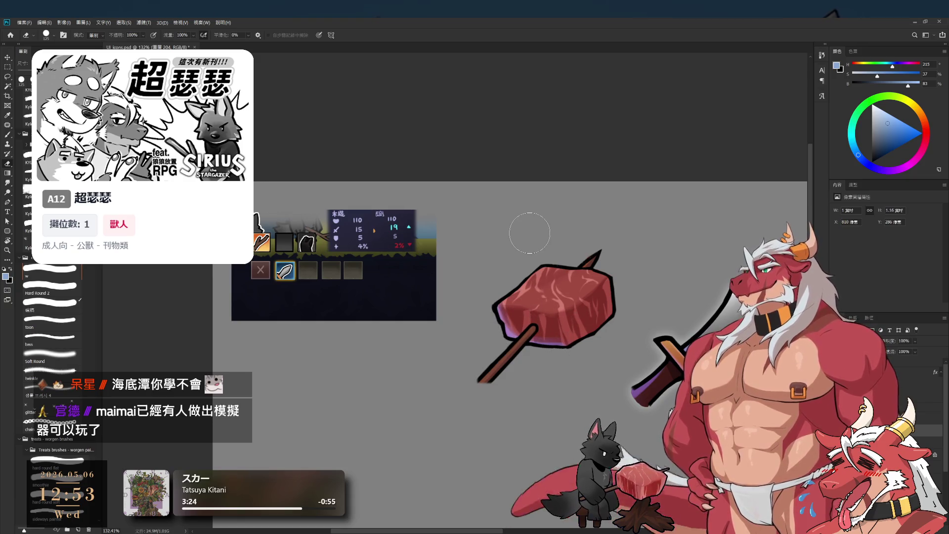
{"action": "key", "text": "b"}
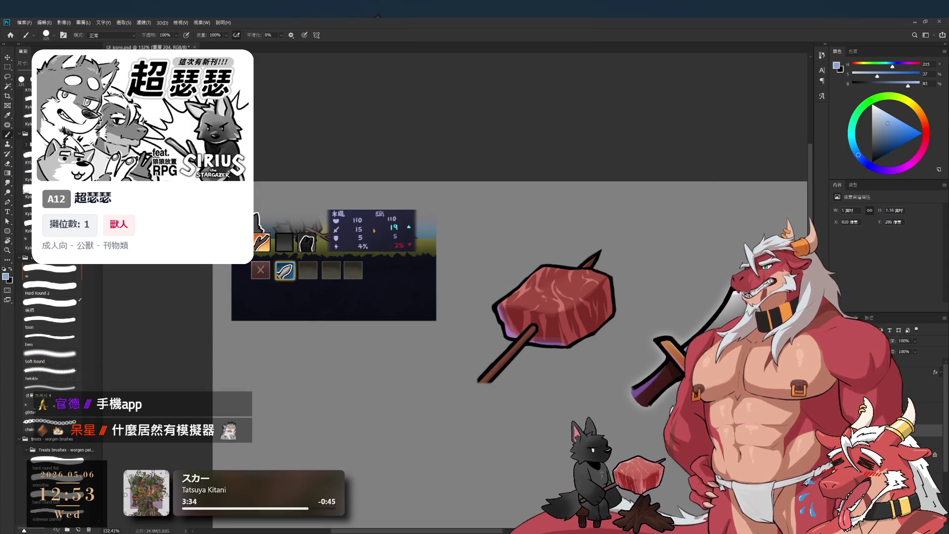
Move between the icon's layers and reselect the newest shading layer.
{"action": "key", "text": "alt+bracketleft"}
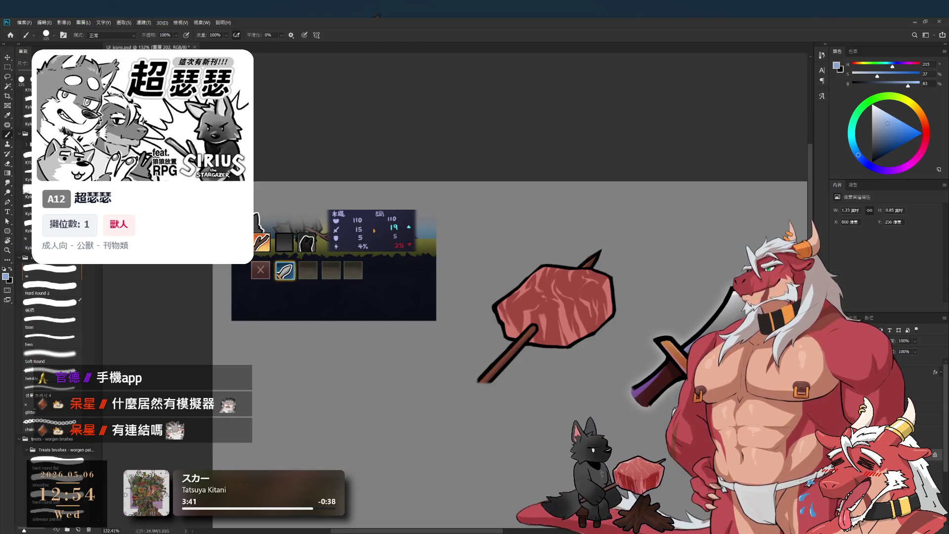
{"action": "left_click", "coordinate": [879, 430]}
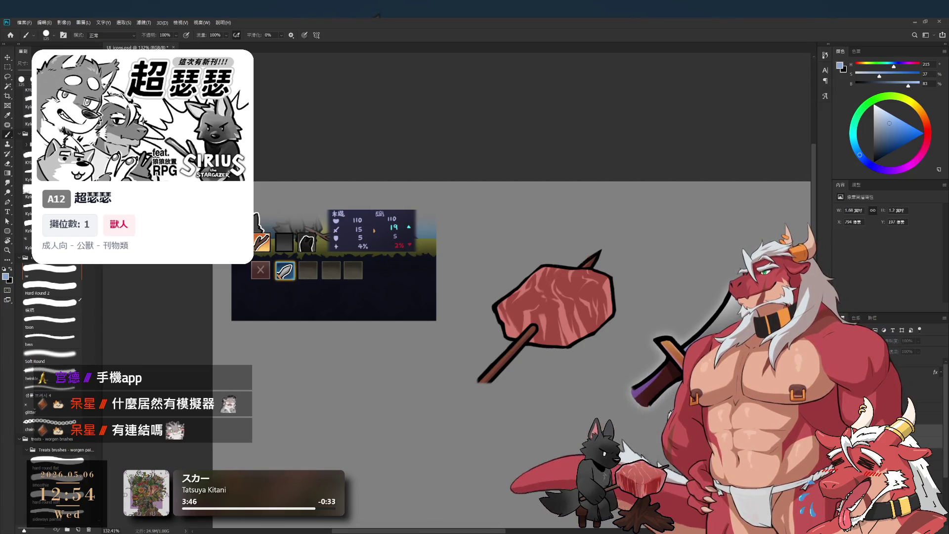
{"action": "key", "text": "ctrl+z"}
{"action": "left_click", "coordinate": [880, 430]}
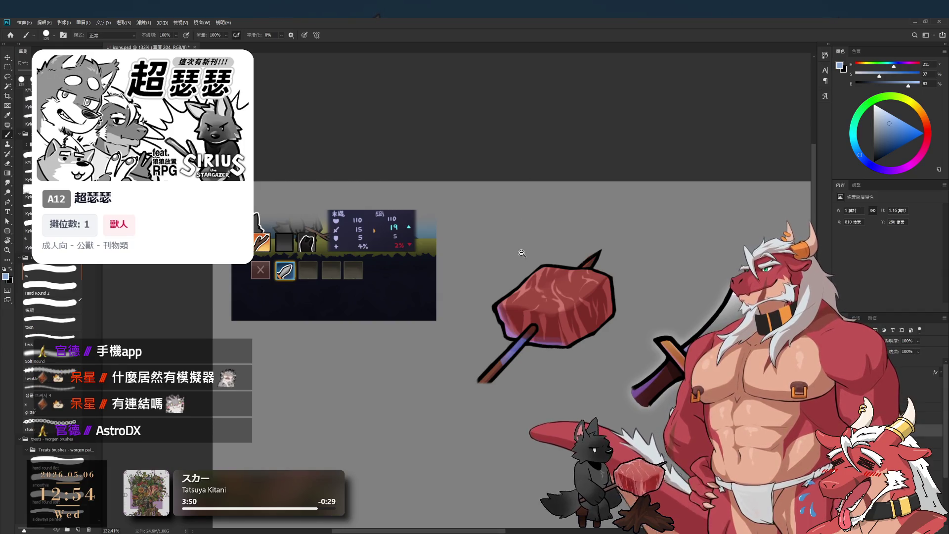
{"action": "scroll", "coordinate": [528, 261], "scroll_direction": "up", "scroll_amount": 2}
Erase the blue-purple off the lower stick and compare against the lighter pink overlay.
{"action": "key", "text": "e"}
{"action": "left_click_drag", "start_coordinate": [498, 413], "coordinate": [519, 386]}
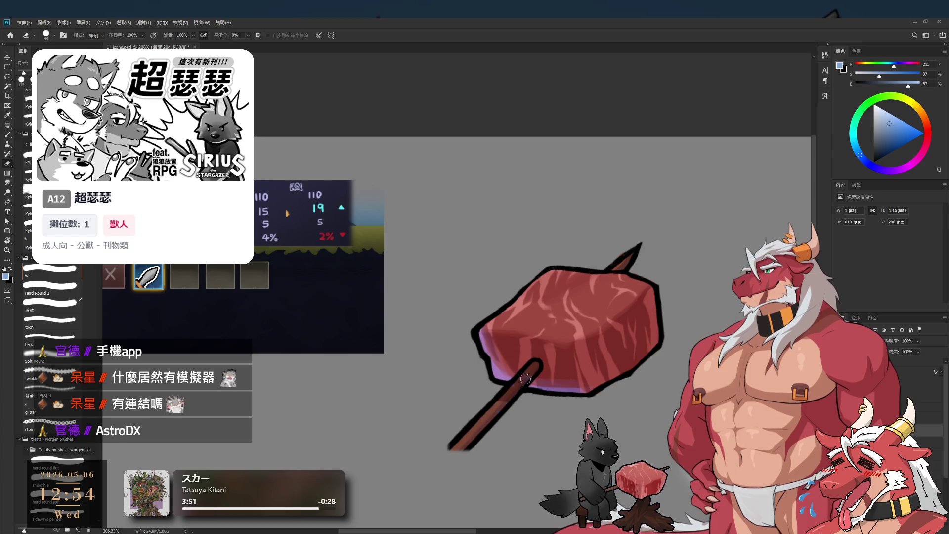
{"action": "key", "text": "b"}
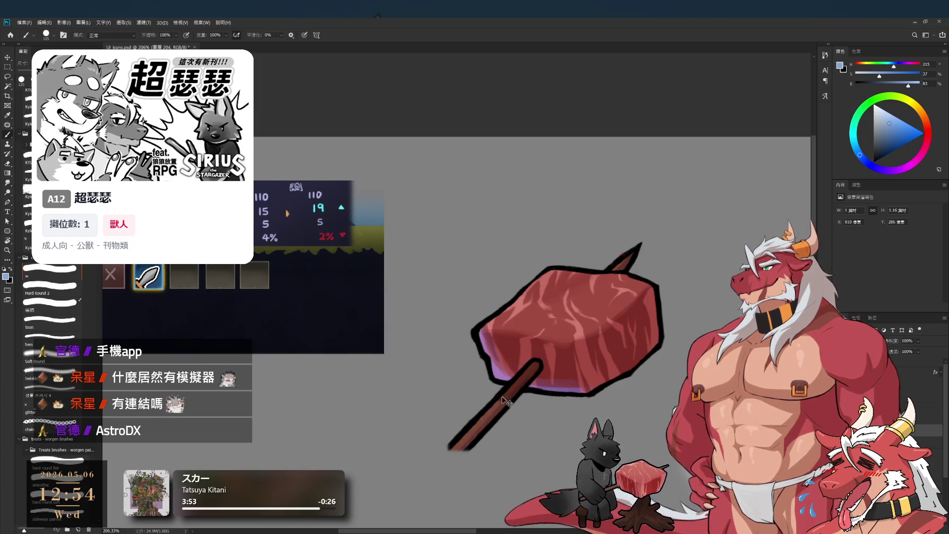
{"action": "left_click", "coordinate": [841, 385]}
{"action": "left_click", "coordinate": [841, 385]}
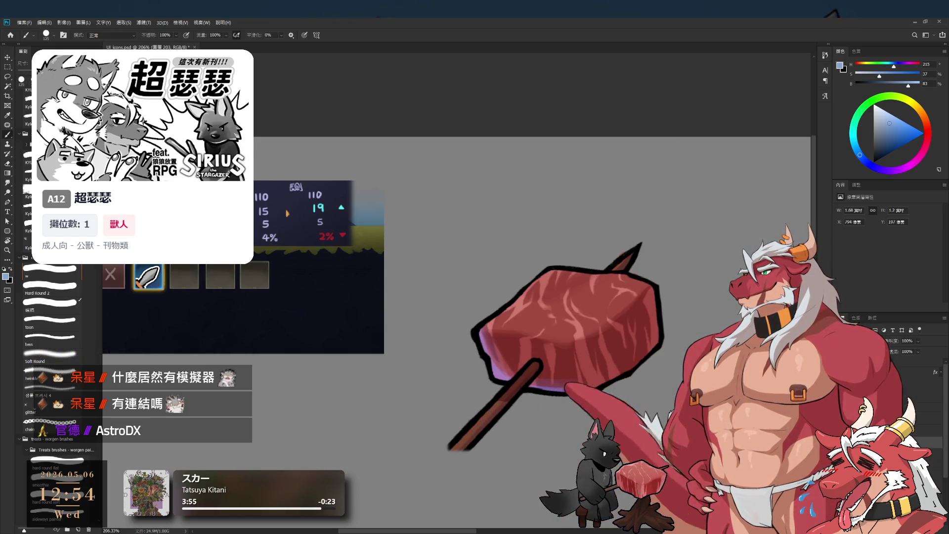
{"action": "key", "text": "e"}
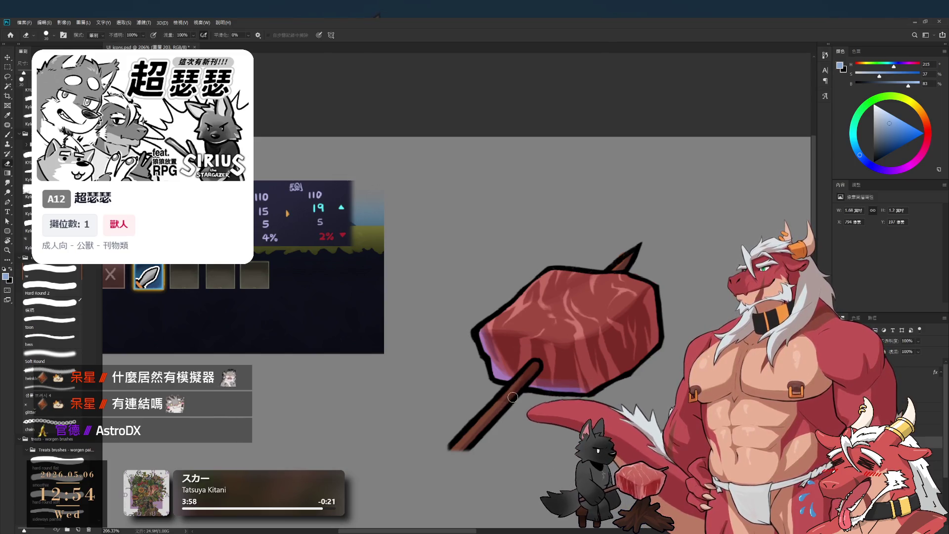
{"action": "key", "text": "bracketright"}
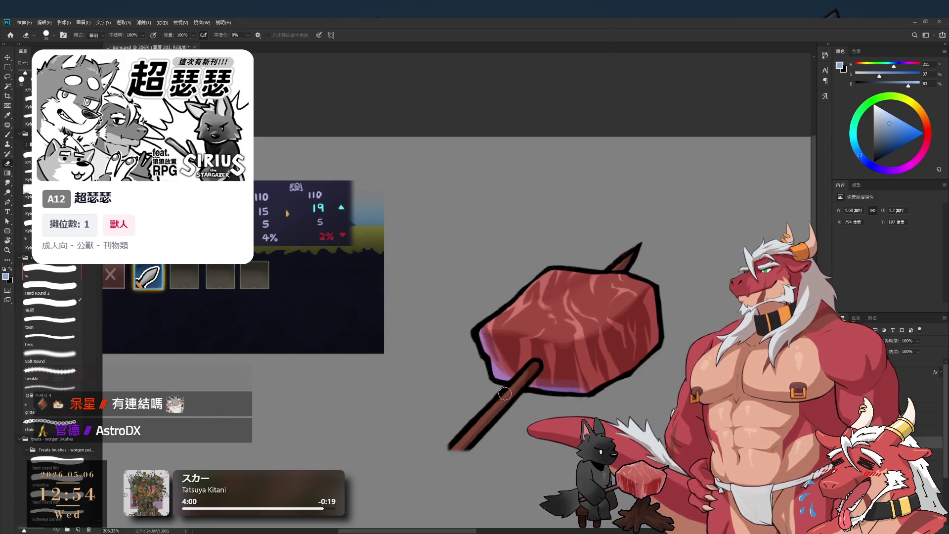
{"action": "key", "text": "b"}
{"action": "key", "text": "alt+bracketright"}
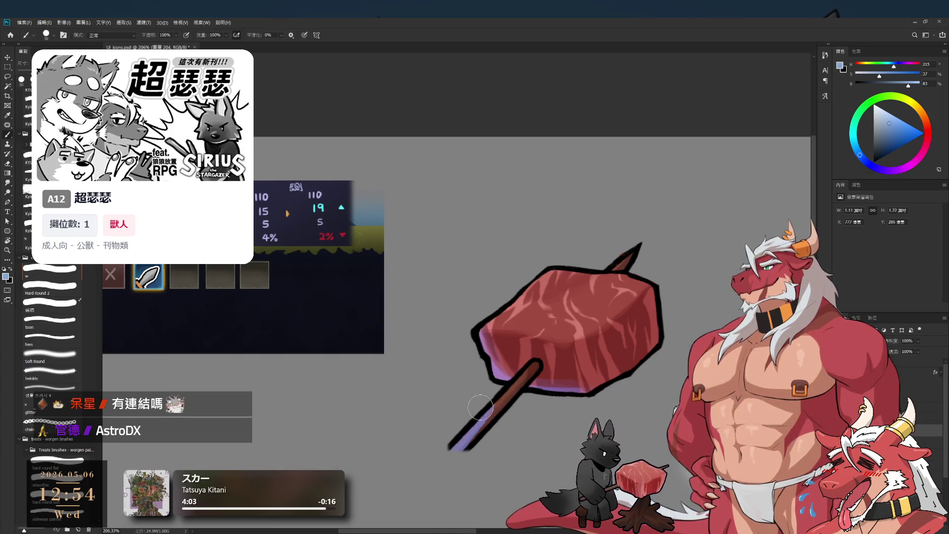
With the stick turned upright, outline its left edge in a dark bluer hue with a finer brush.
{"action": "key", "text": "r"}
{"action": "left_click_drag", "start_coordinate": [741, 346], "coordinate": [804, 132]}
{"action": "key", "text": "b"}
{"action": "left_click", "coordinate": [895, 68]}
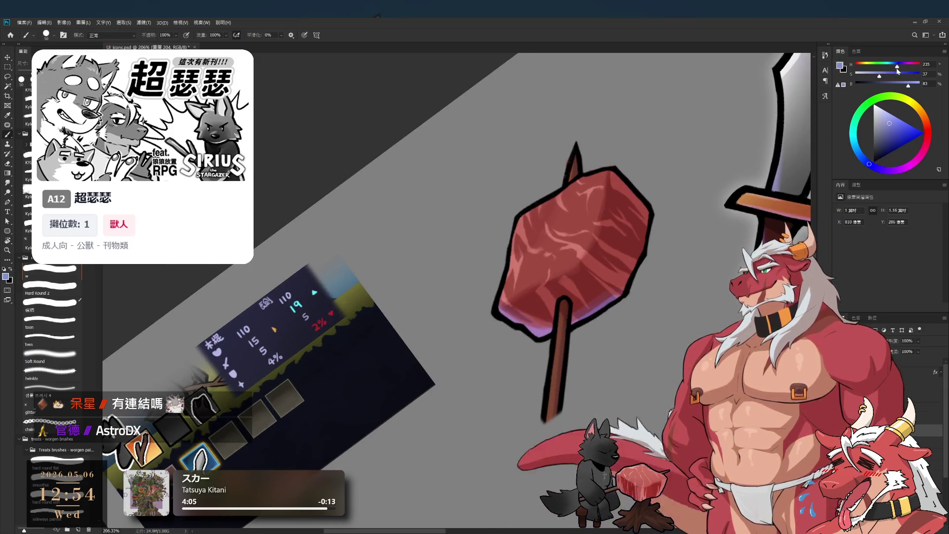
{"action": "key", "text": "bracketleft"}
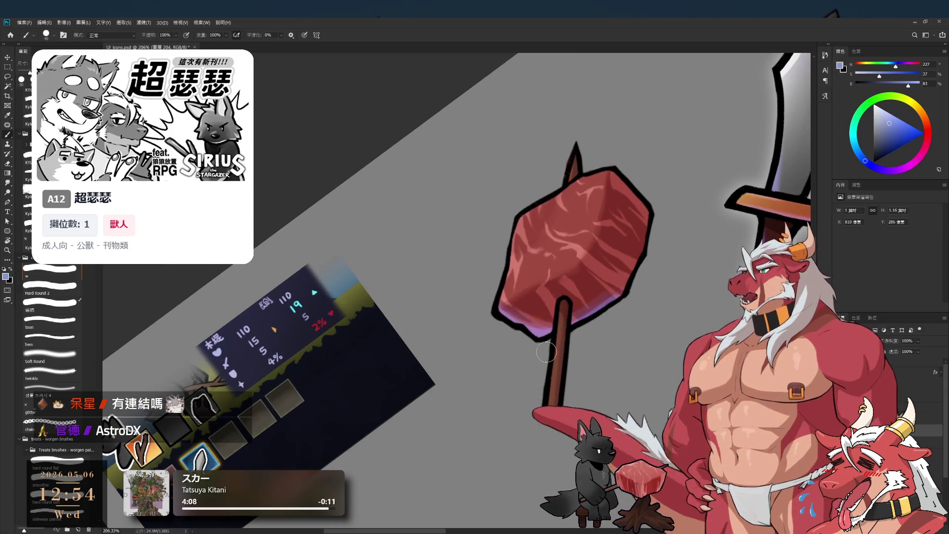
{"action": "key", "text": "bracketleft"}
{"action": "left_click_drag", "start_coordinate": [545, 378], "coordinate": [552, 338]}
{"action": "key", "text": "e"}
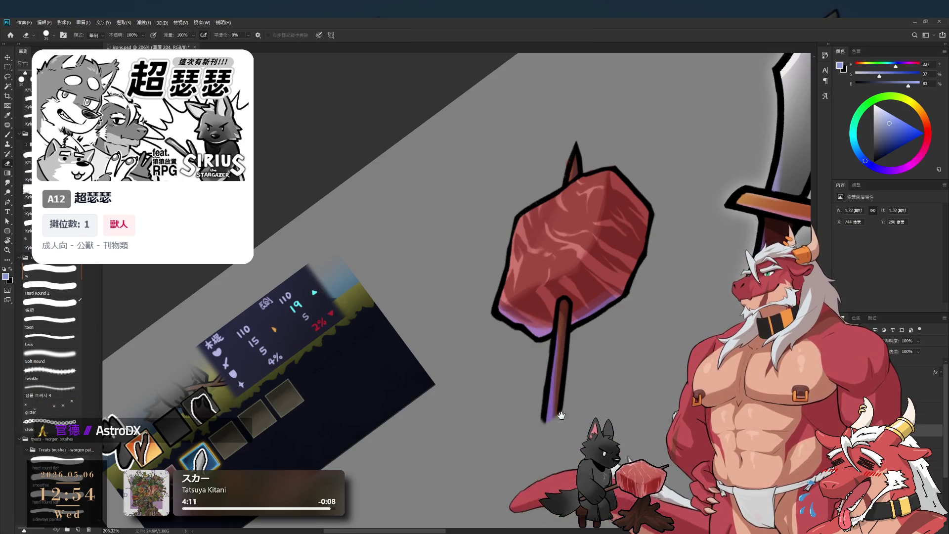
{"action": "scroll", "coordinate": [558, 428], "scroll_direction": "down", "scroll_amount": 3}
{"action": "key", "text": "r"}
{"action": "key", "text": "Escape"}
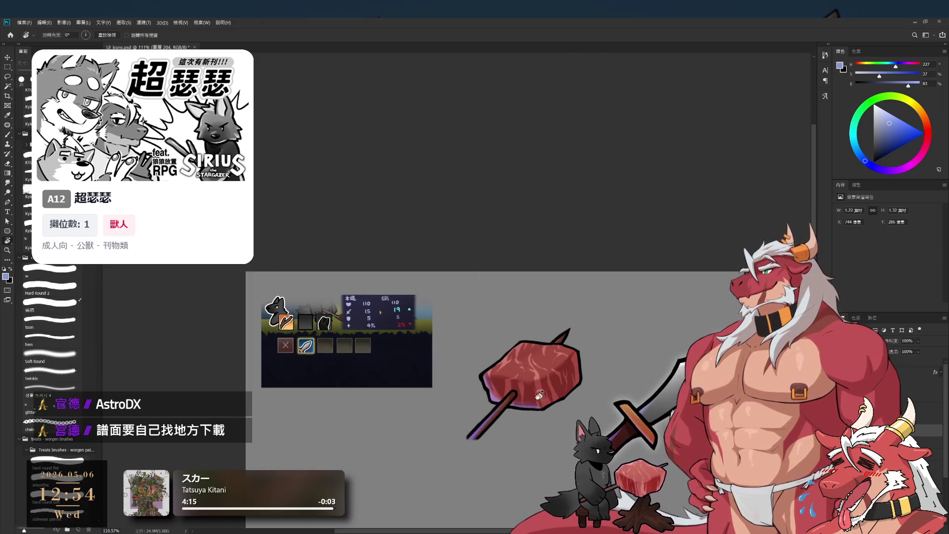
{"action": "scroll", "coordinate": [544, 397], "scroll_direction": "up", "scroll_amount": 3}
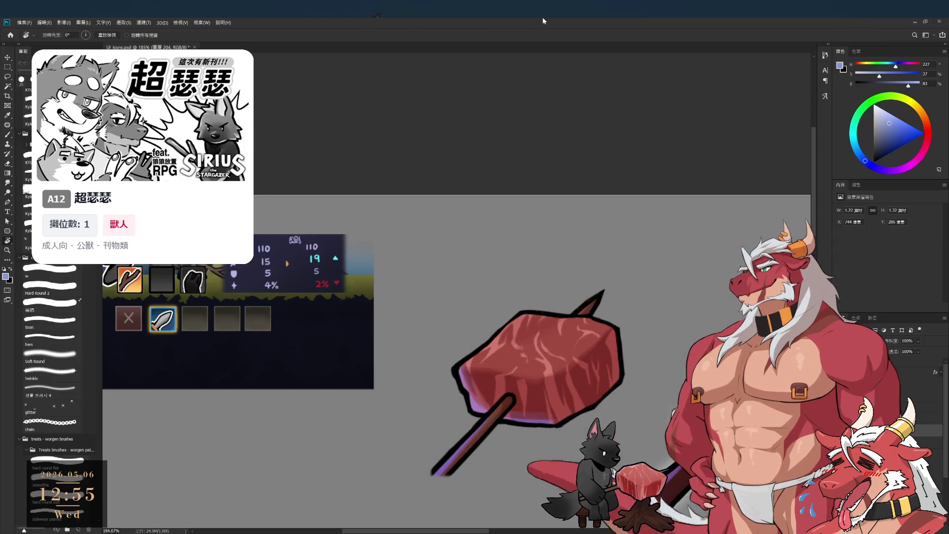
Zoom out, tidy edges with a larger eraser, and create new empty layer Layer 205.
{"action": "scroll", "coordinate": [607, 251], "scroll_direction": "down", "scroll_amount": 3}
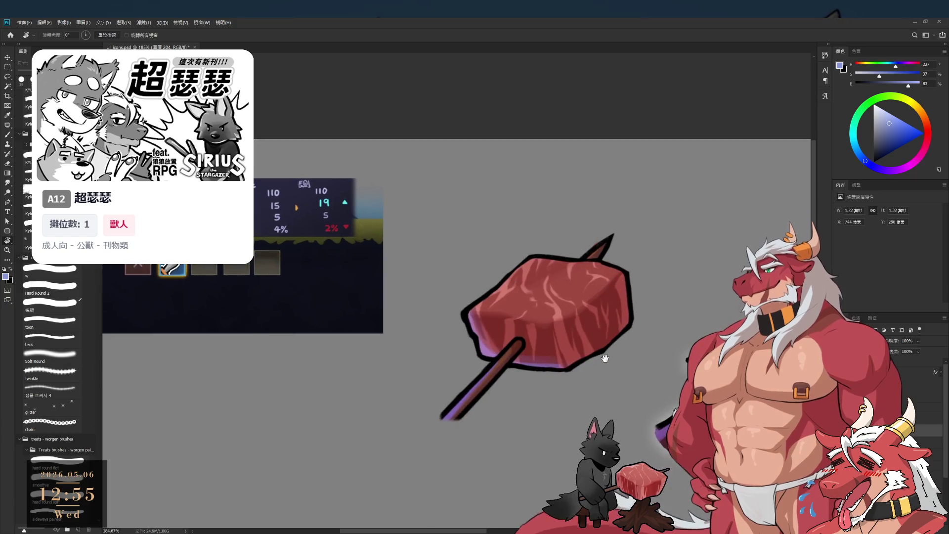
{"action": "key", "text": "e"}
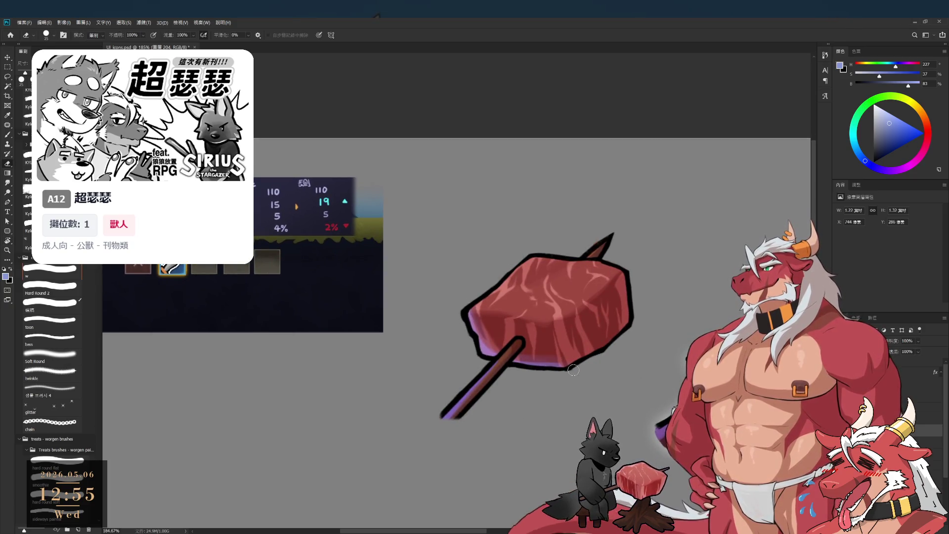
{"action": "key", "text": "bracketright"}
{"action": "key", "text": "bracketright"}
{"action": "key", "text": "bracketright"}
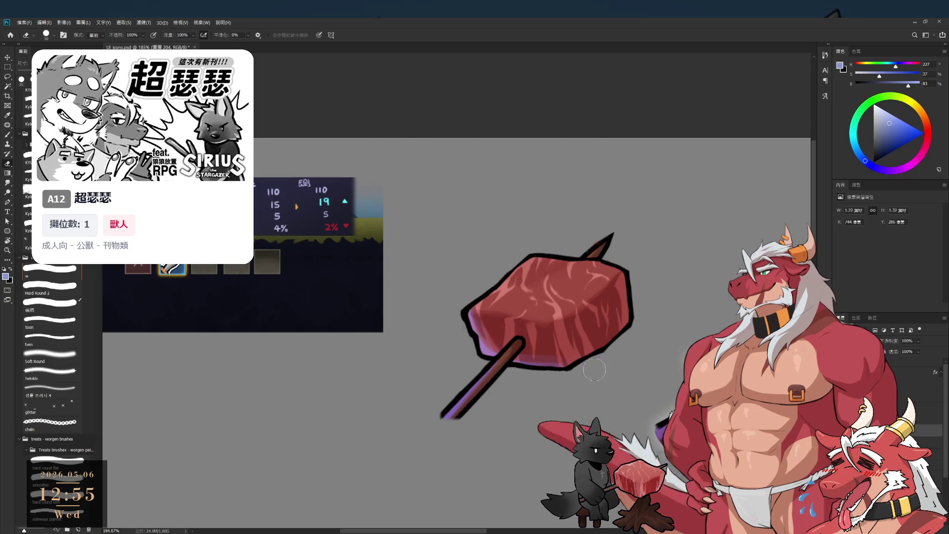
{"action": "key", "text": "b"}
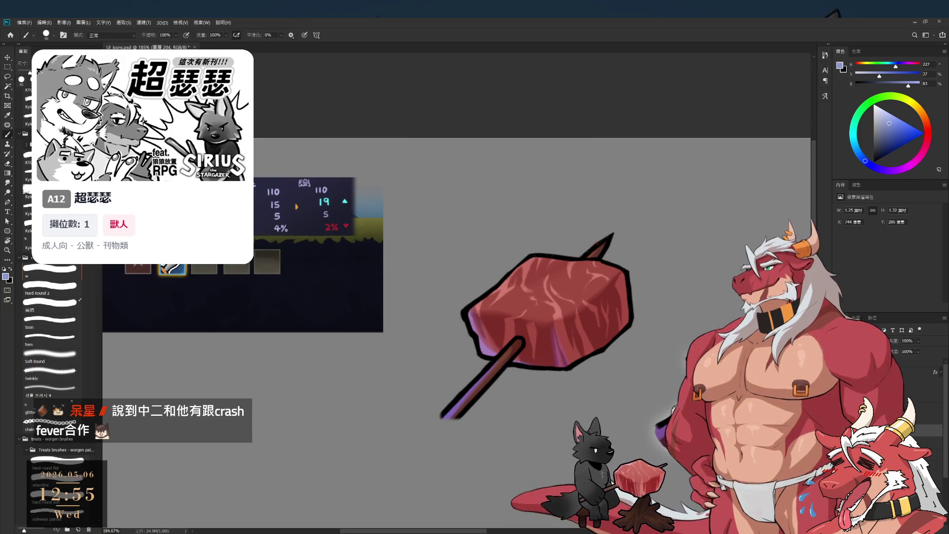
{"action": "scroll", "coordinate": [608, 393], "scroll_direction": "down", "scroll_amount": 2}
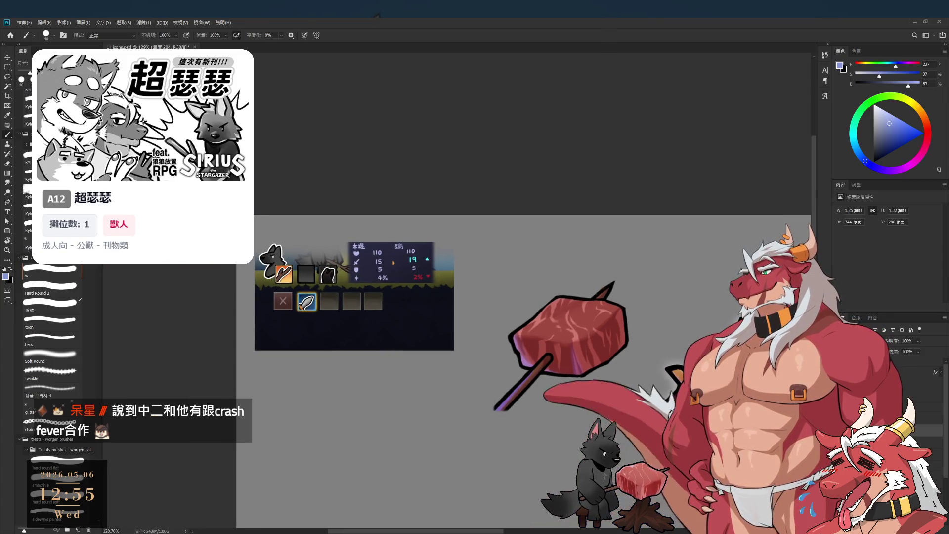
{"action": "key", "text": "ctrl+shift+alt+n"}
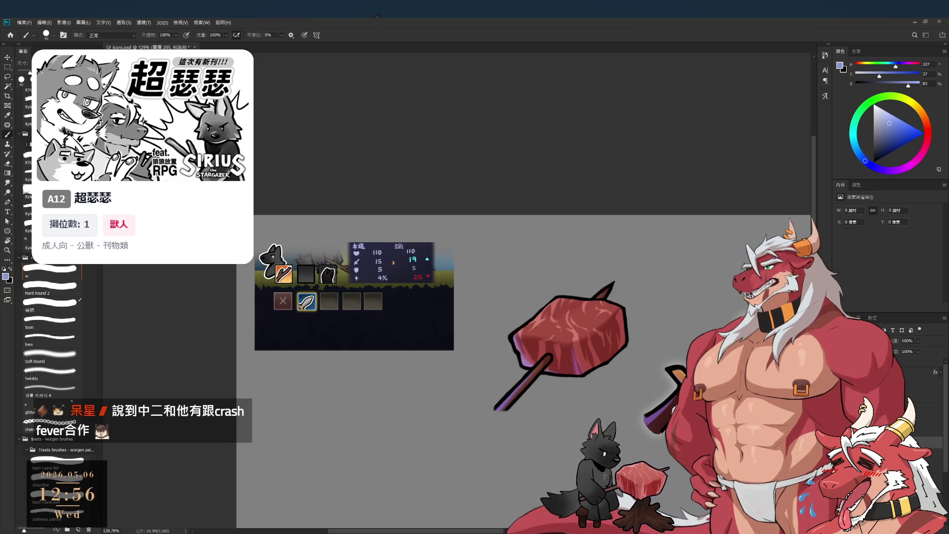
Load the Soft Round brush with a slightly brightened muted red and shrink it to a small size.
{"action": "left_click", "coordinate": [57, 357]}
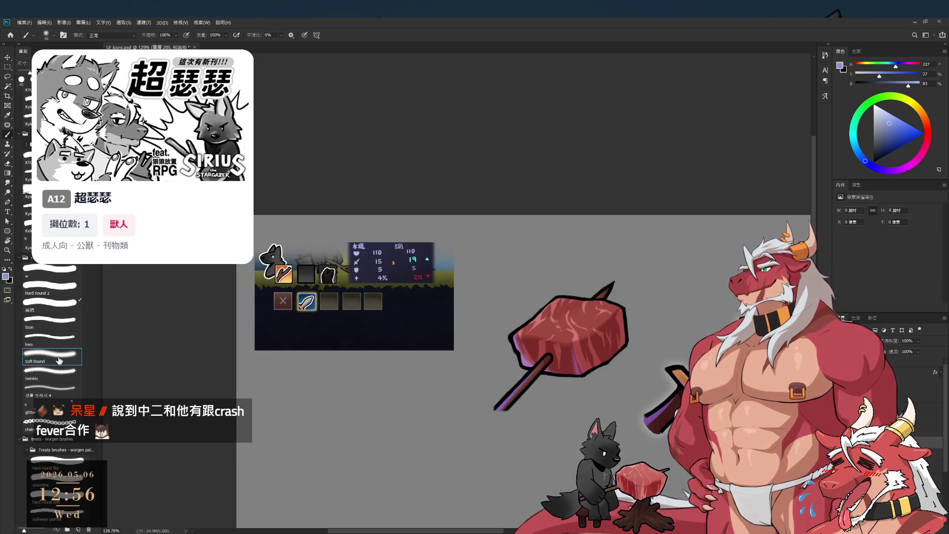
{"action": "left_click", "coordinate": [927, 131]}
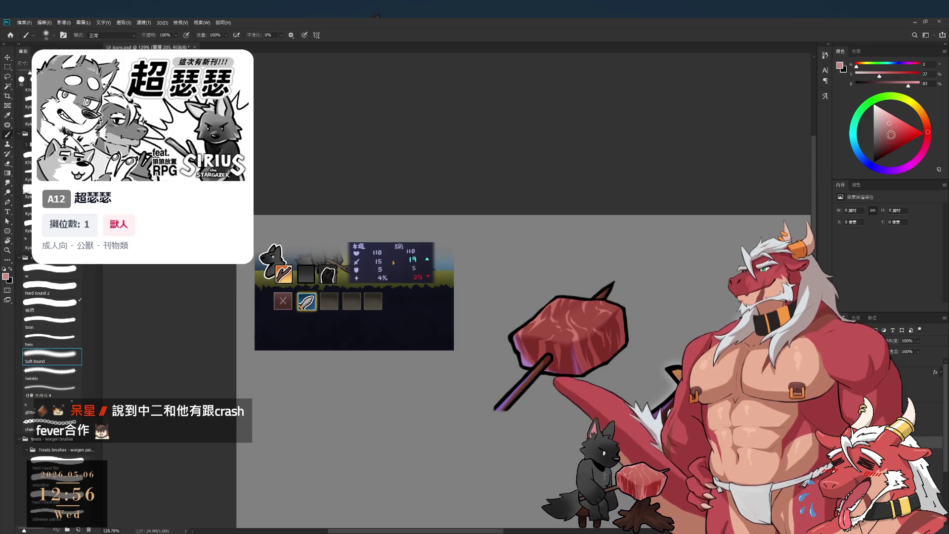
{"action": "left_click", "coordinate": [882, 138]}
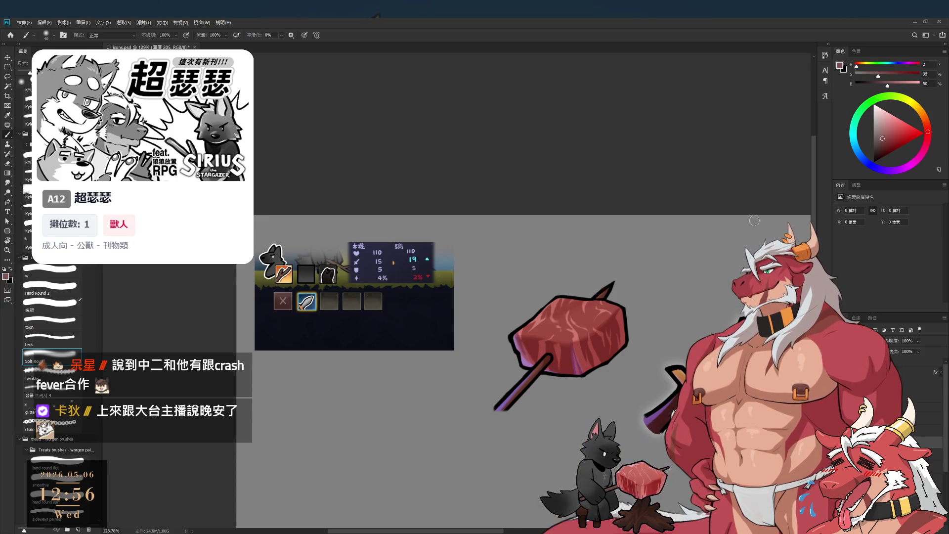
{"action": "left_click", "coordinate": [877, 140]}
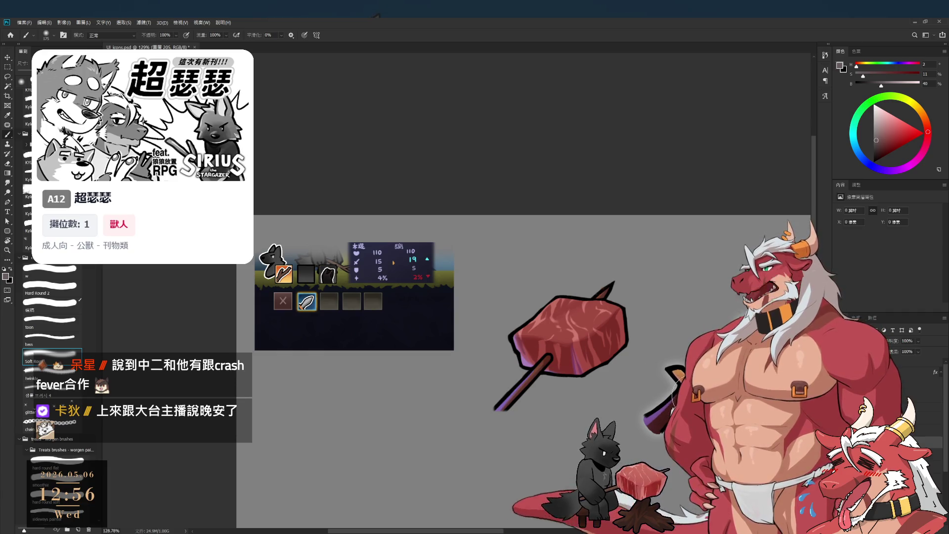
{"action": "key", "text": "bracketright"}
{"action": "key", "text": "bracketright"}
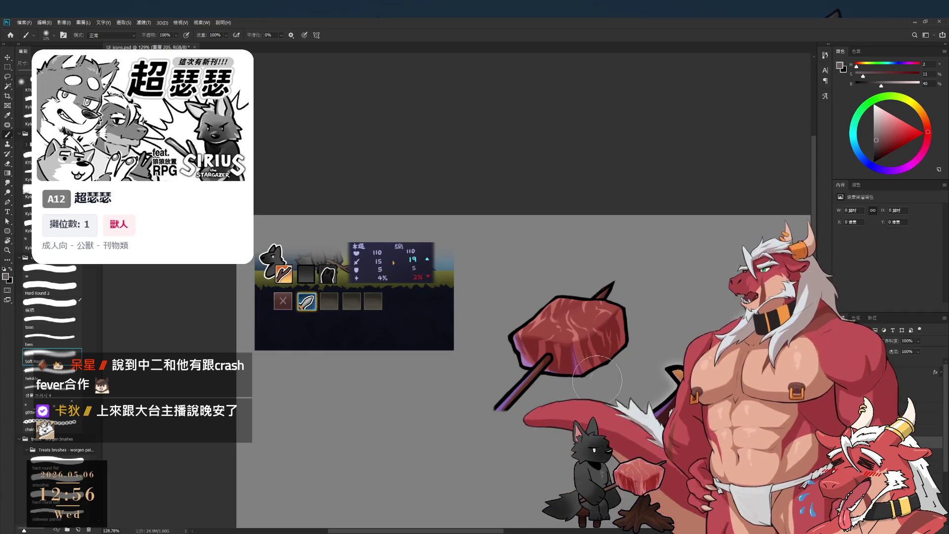
{"action": "key", "text": "bracketright"}
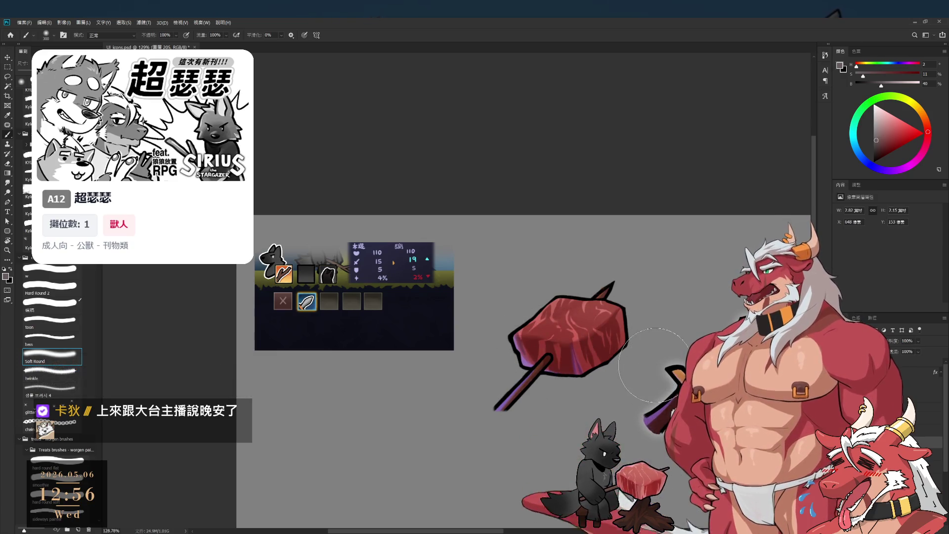
{"action": "left_click_drag", "start_coordinate": [927, 132], "coordinate": [922, 115]}
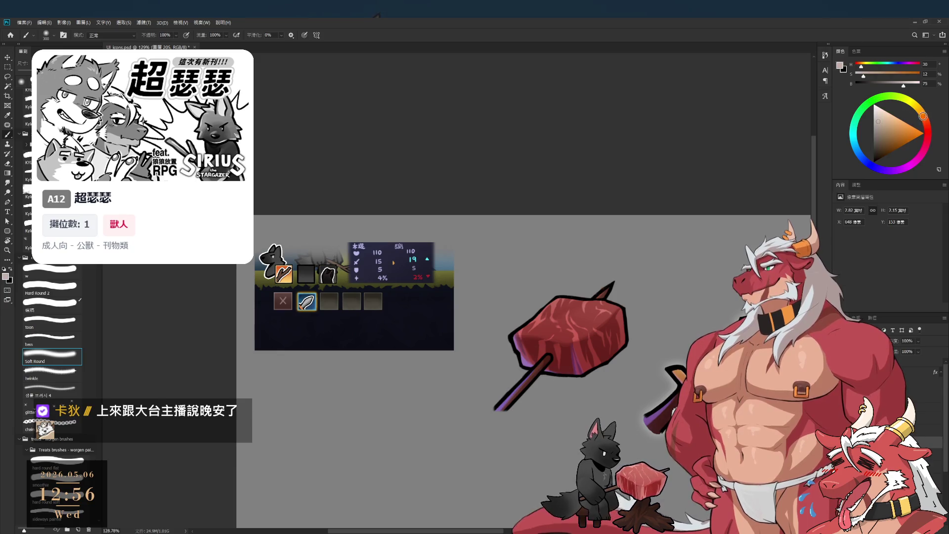
{"action": "key", "text": "bracketright"}
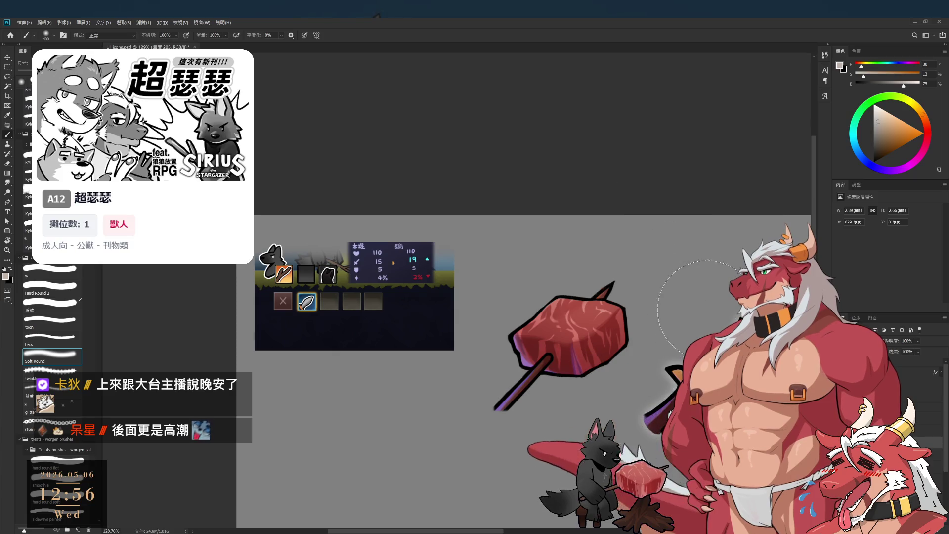
{"action": "left_click_drag", "start_coordinate": [922, 115], "coordinate": [928, 129]}
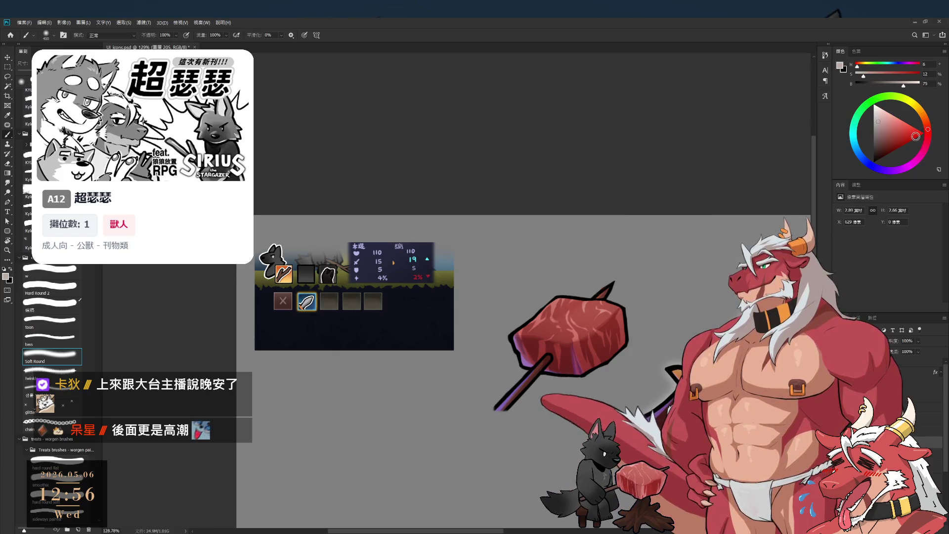
{"action": "left_click", "coordinate": [890, 130]}
{"action": "left_click", "coordinate": [892, 130]}
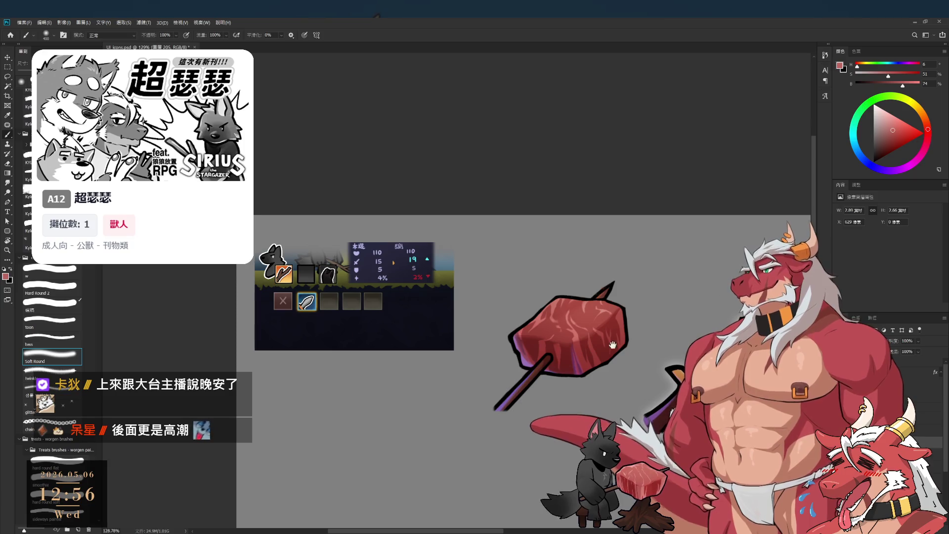
{"action": "scroll", "coordinate": [597, 341], "scroll_direction": "up", "scroll_amount": 3}
{"action": "key", "text": "bracketleft"}
{"action": "key", "text": "bracketleft"}
{"action": "key", "text": "bracketleft"}
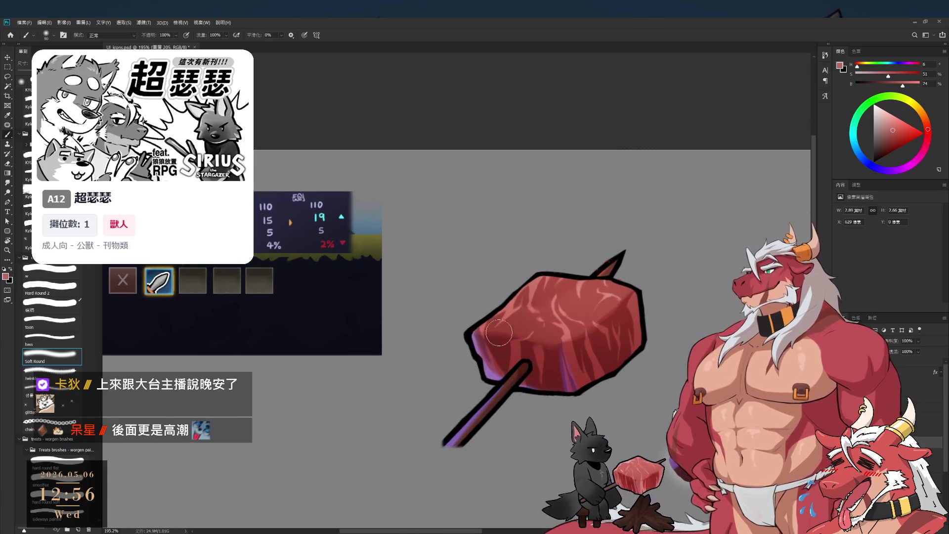
Recentre the meat, set light grey with the top small brush preset, and tilt the view about 36°.
{"action": "key", "text": "bracketright"}
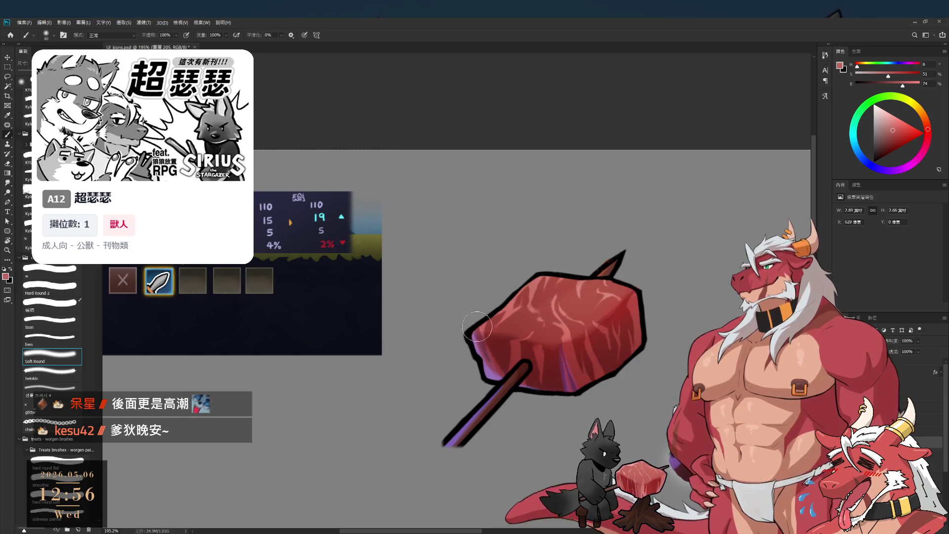
{"action": "left_click_drag", "start_coordinate": [540, 331], "coordinate": [507, 314]}
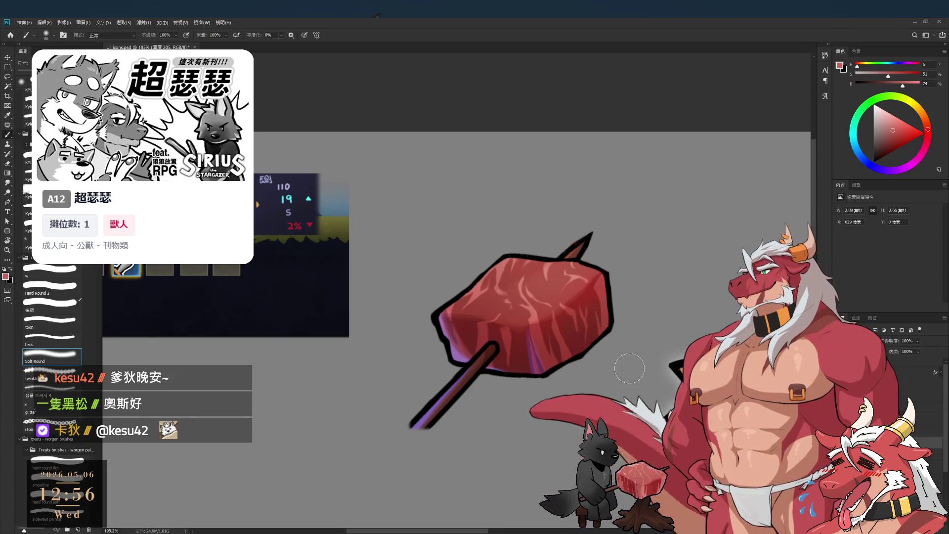
{"action": "left_click_drag", "start_coordinate": [645, 382], "coordinate": [682, 383]}
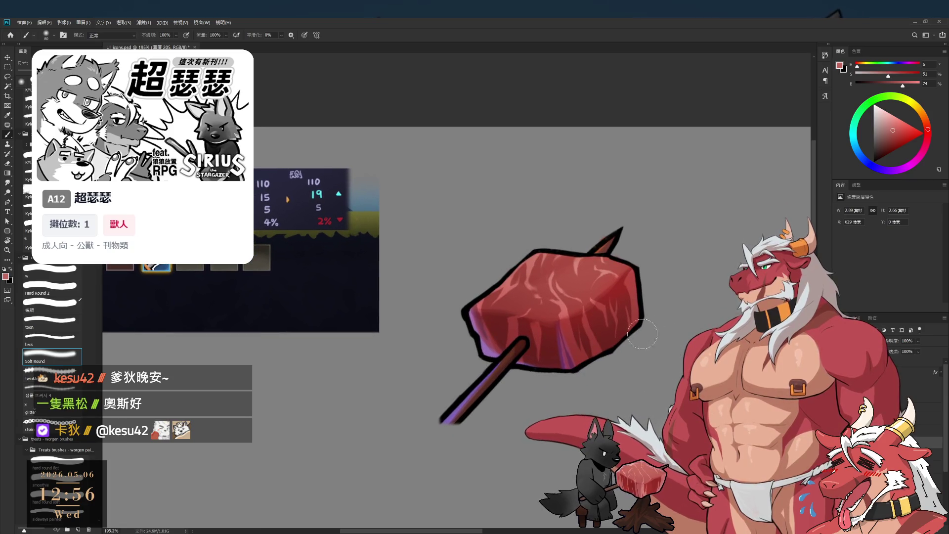
{"action": "scroll", "coordinate": [602, 325], "scroll_direction": "down", "scroll_amount": 3}
{"action": "scroll", "coordinate": [639, 344], "scroll_direction": "up", "scroll_amount": 2}
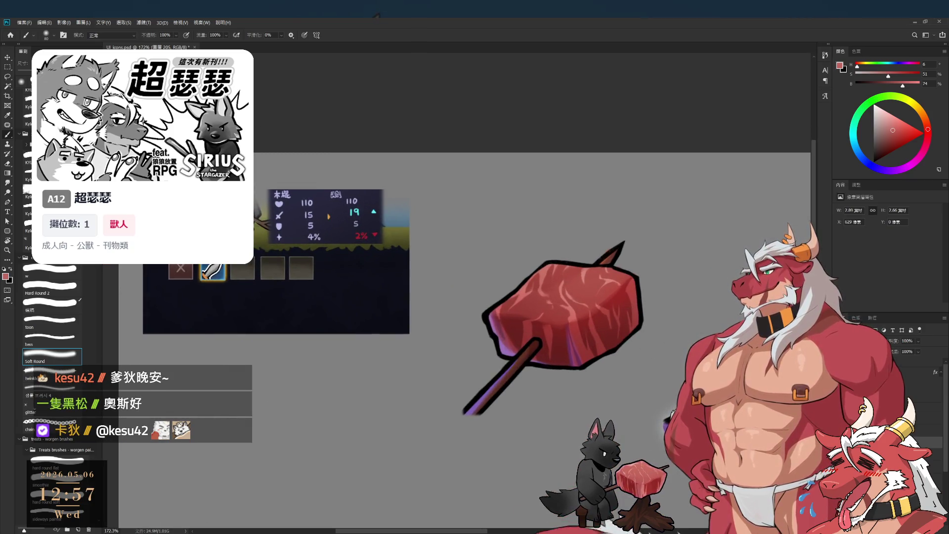
{"action": "left_click_drag", "start_coordinate": [885, 146], "coordinate": [873, 121]}
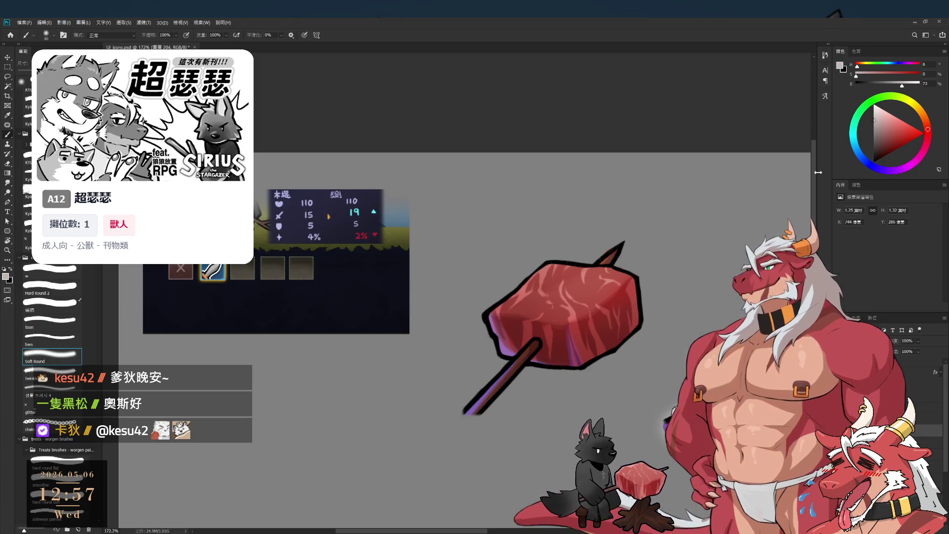
{"action": "left_click", "coordinate": [56, 272]}
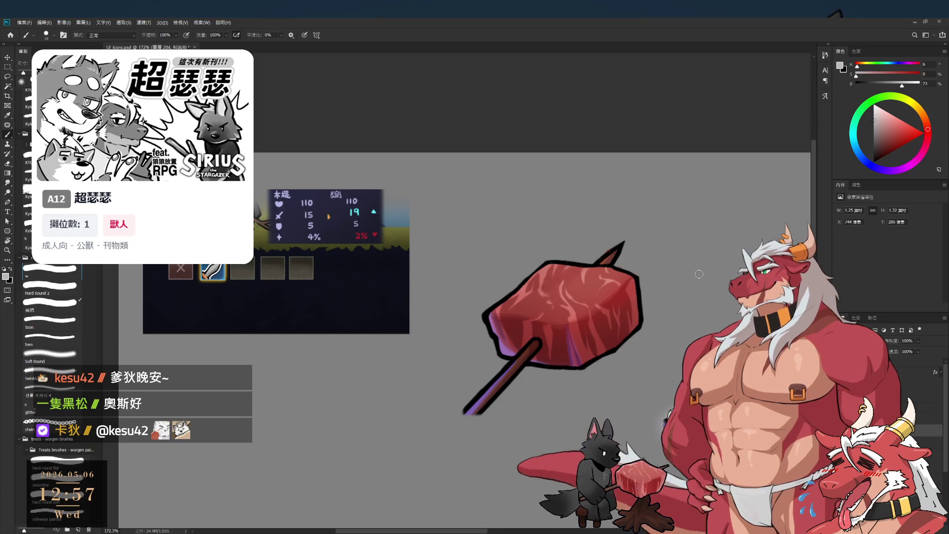
{"action": "key", "text": "r"}
{"action": "left_click_drag", "start_coordinate": [703, 273], "coordinate": [617, 338]}
{"action": "scroll", "coordinate": [592, 370], "scroll_direction": "up", "scroll_amount": 5}
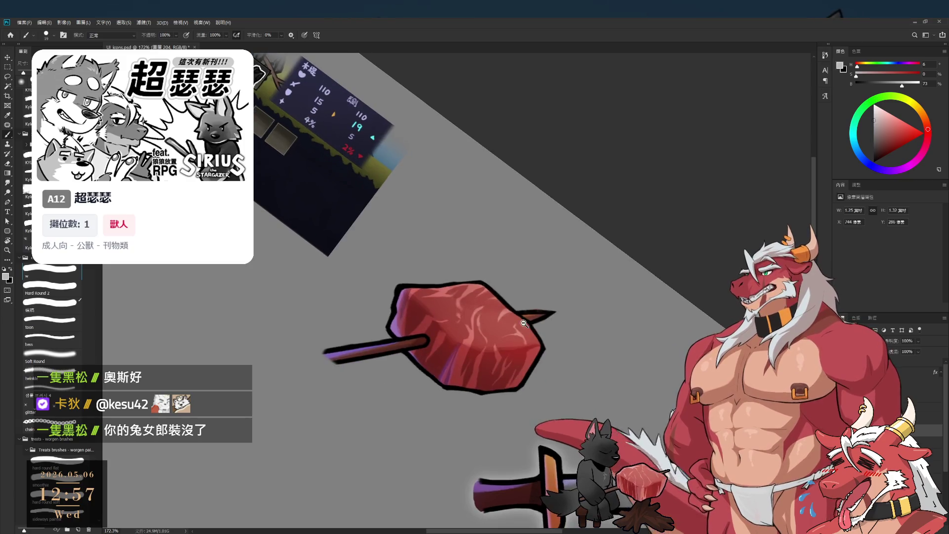
With a slightly smaller brush, paint light highlight lines along the meat's upper-right rim.
{"action": "key", "text": "bracketleft"}
{"action": "left_click_drag", "start_coordinate": [475, 279], "coordinate": [538, 330]}
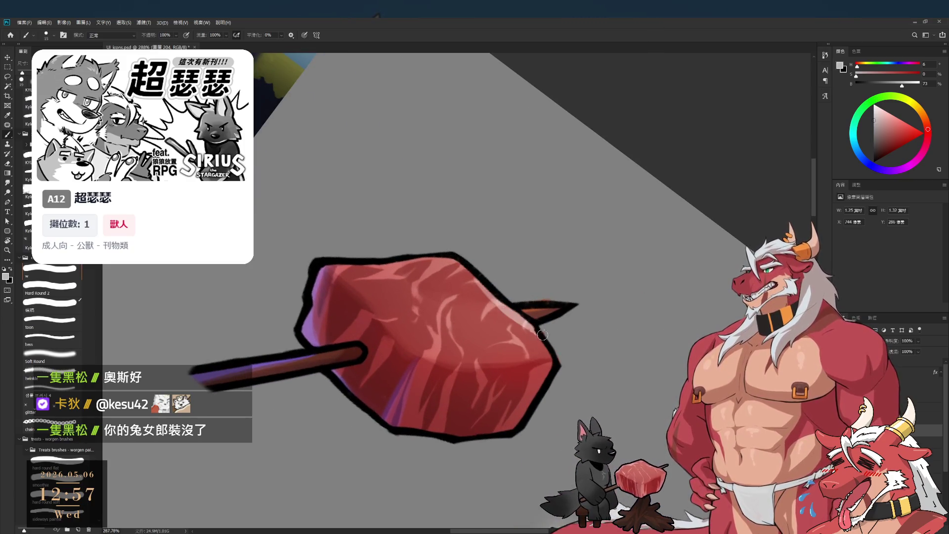
{"action": "left_click_drag", "start_coordinate": [504, 302], "coordinate": [524, 319]}
{"action": "left_click_drag", "start_coordinate": [474, 277], "coordinate": [537, 325]}
Try the eraser, then rotate the view so the skewer lies flatter.
{"action": "key", "text": "e"}
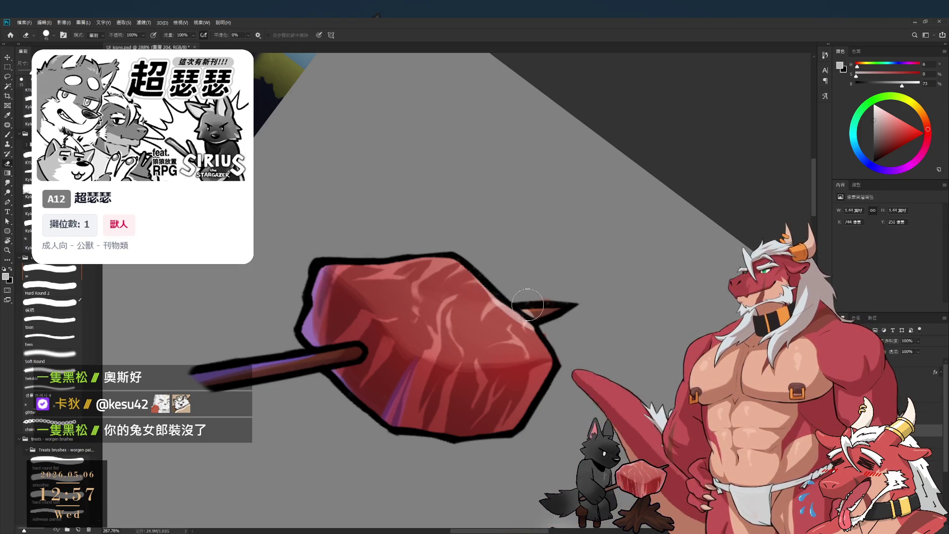
{"action": "key", "text": "bracketleft"}
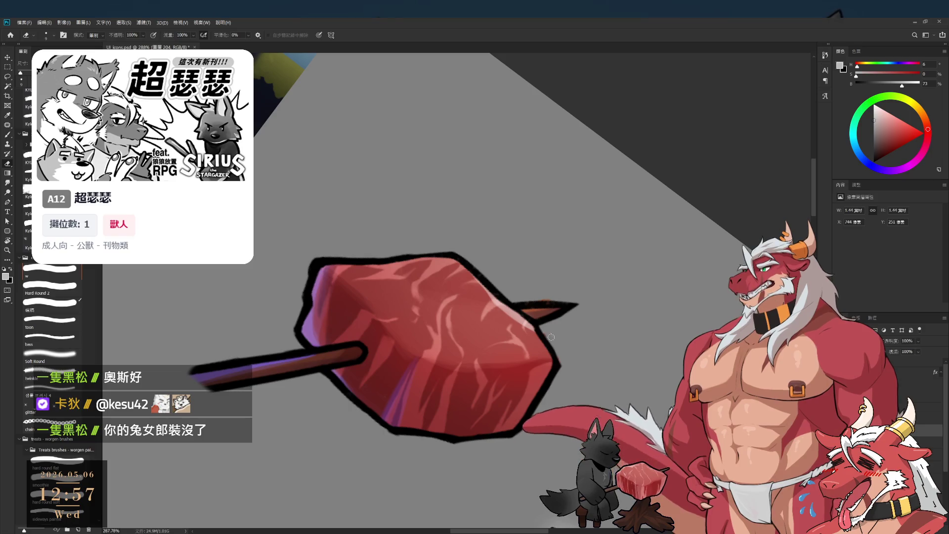
{"action": "key", "text": "bracketright"}
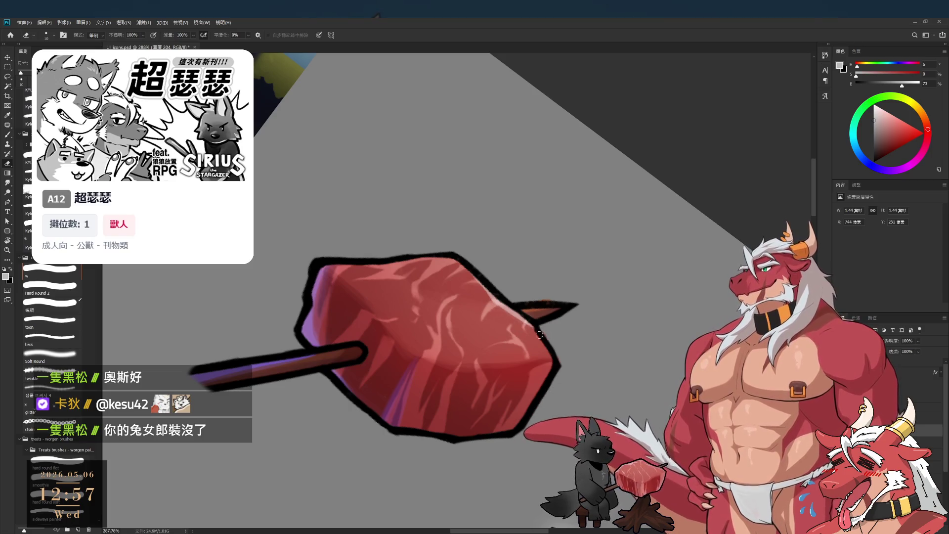
{"action": "key", "text": "b"}
{"action": "key", "text": "r"}
{"action": "mouse_move", "coordinate": [554, 362]}
{"action": "left_mouse_down"}
{"action": "mouse_move", "coordinate": [603, 248]}
{"action": "mouse_move", "coordinate": [612, 194]}
{"action": "left_mouse_up"}
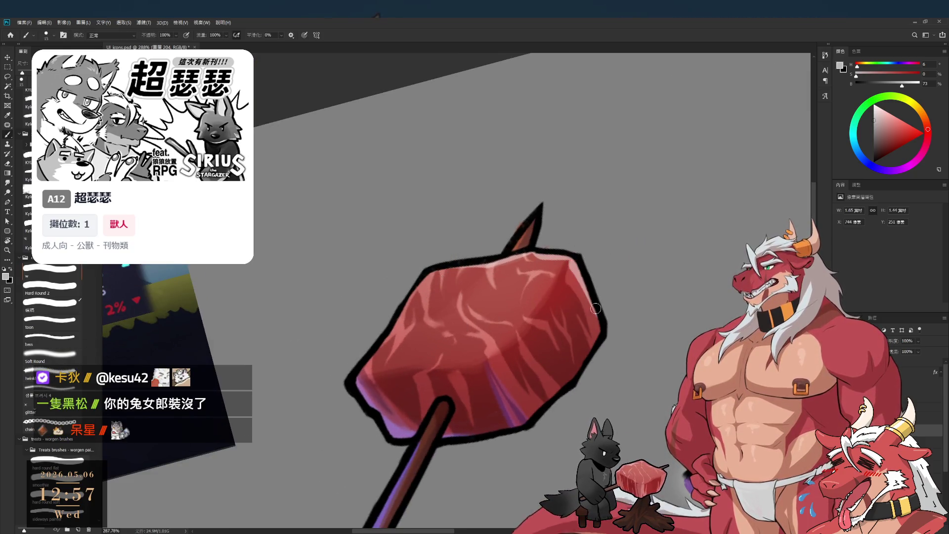
{"action": "key", "text": "r"}
{"action": "left_click_drag", "start_coordinate": [605, 377], "coordinate": [618, 328]}
Tilt the view back about 25°, zoom out, and pick a lighter grey paint colour.
{"action": "key", "text": "e"}
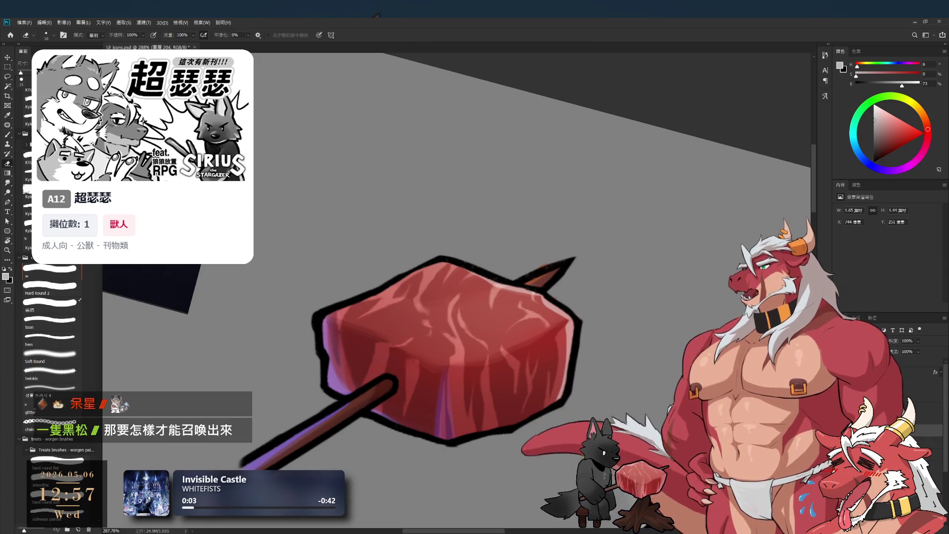
{"action": "left_click_drag", "start_coordinate": [585, 326], "coordinate": [584, 326]}
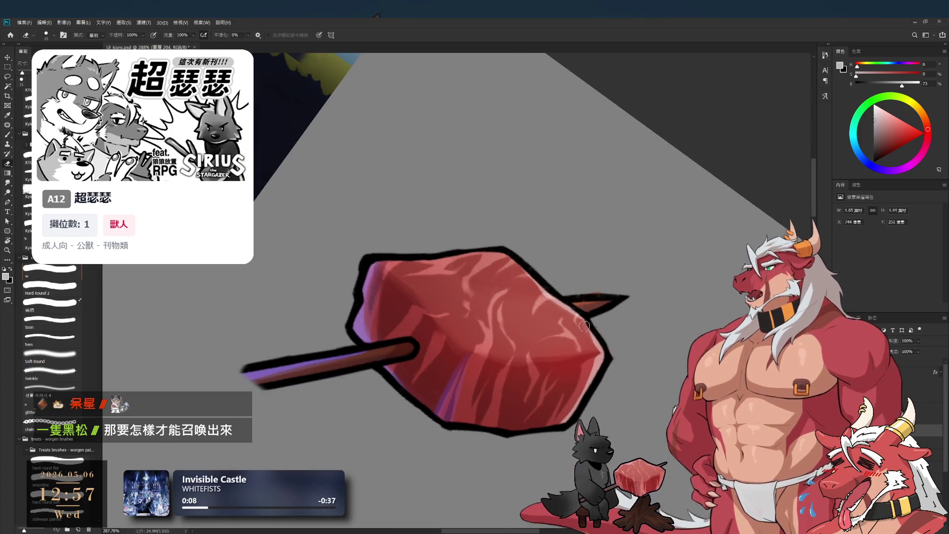
{"action": "left_click_drag", "start_coordinate": [594, 348], "coordinate": [606, 296]}
{"action": "key", "text": "b"}
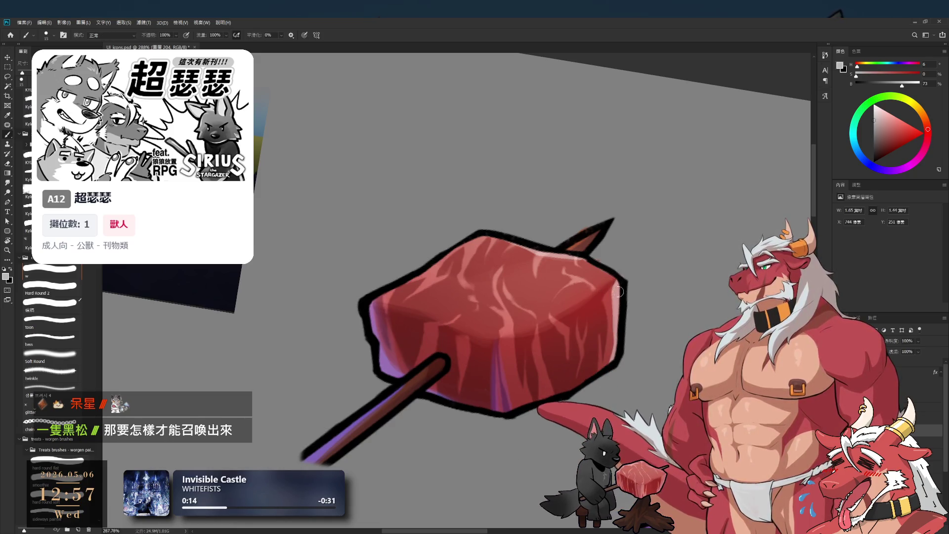
{"action": "mouse_move", "coordinate": [618, 299]}
{"action": "left_mouse_down"}
{"action": "mouse_move", "coordinate": [583, 307]}
{"action": "mouse_move", "coordinate": [596, 315]}
{"action": "mouse_move", "coordinate": [613, 288]}
{"action": "left_mouse_up"}
{"action": "left_click", "coordinate": [873, 113]}
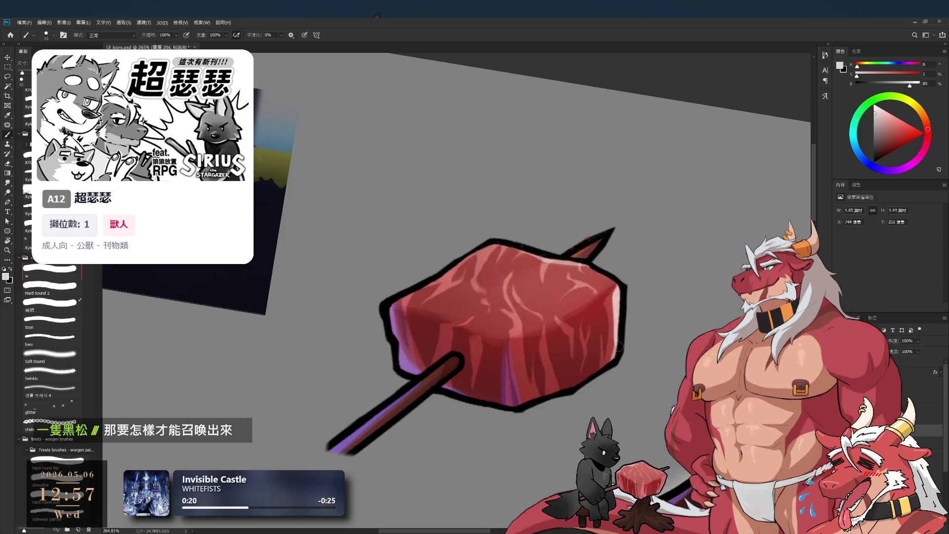
Rotate the view around the meat until the skewer stands upright, switching between brush and eraser.
{"action": "key", "text": "e"}
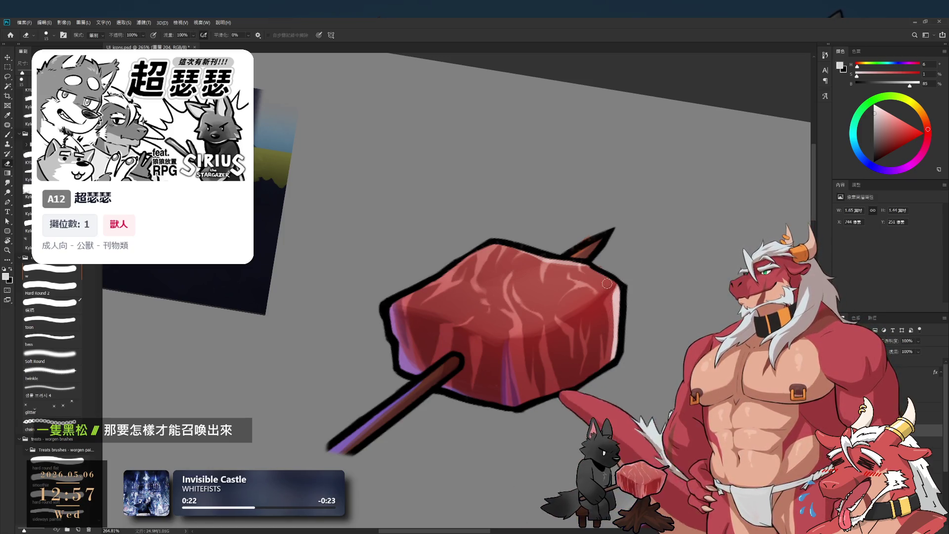
{"action": "left_click_drag", "start_coordinate": [604, 375], "coordinate": [562, 358]}
{"action": "key", "text": "b"}
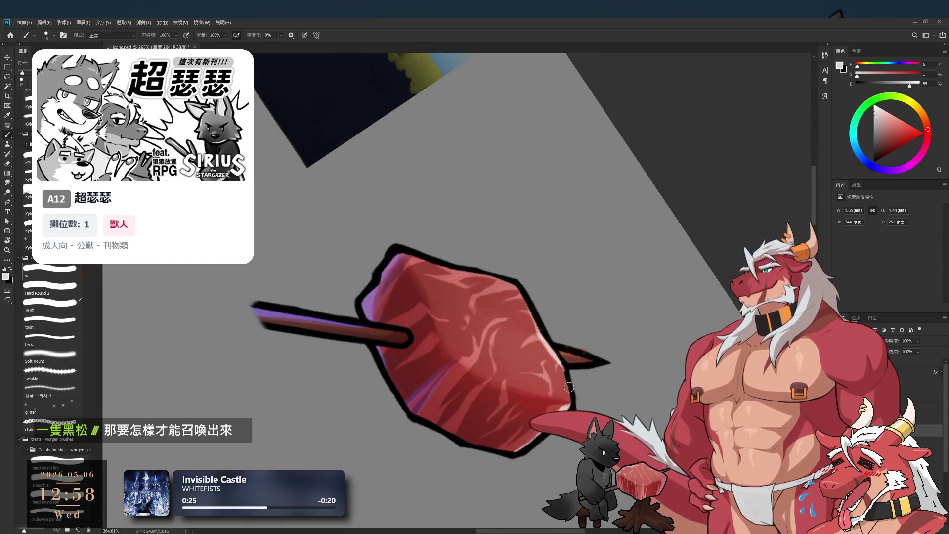
{"action": "key", "text": "r"}
{"action": "left_click_drag", "start_coordinate": [583, 386], "coordinate": [607, 305]}
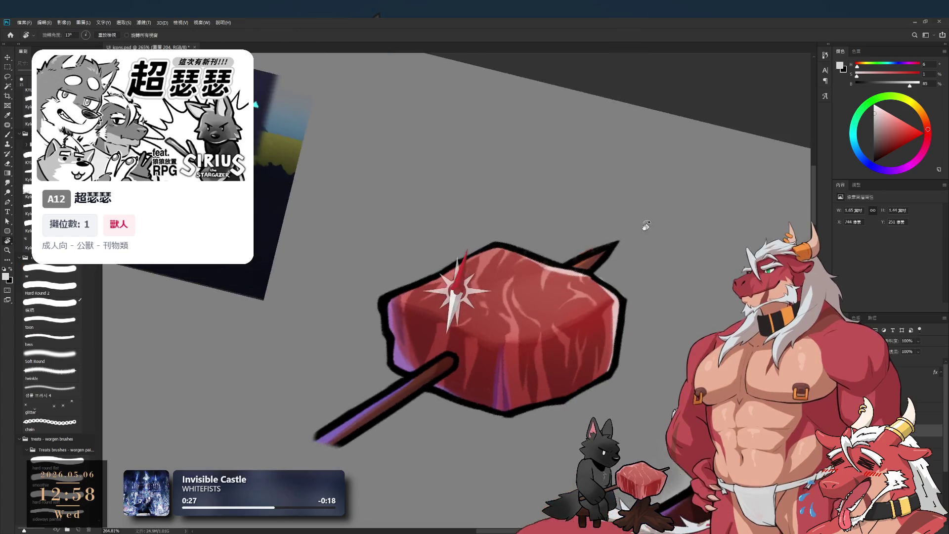
{"action": "key", "text": "e"}
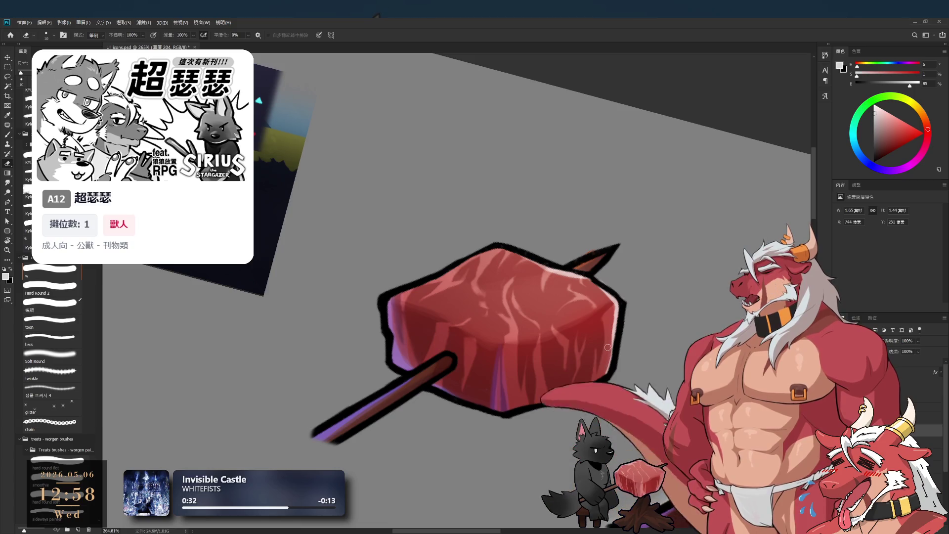
{"action": "scroll", "coordinate": [616, 309], "scroll_direction": "down", "scroll_amount": 3}
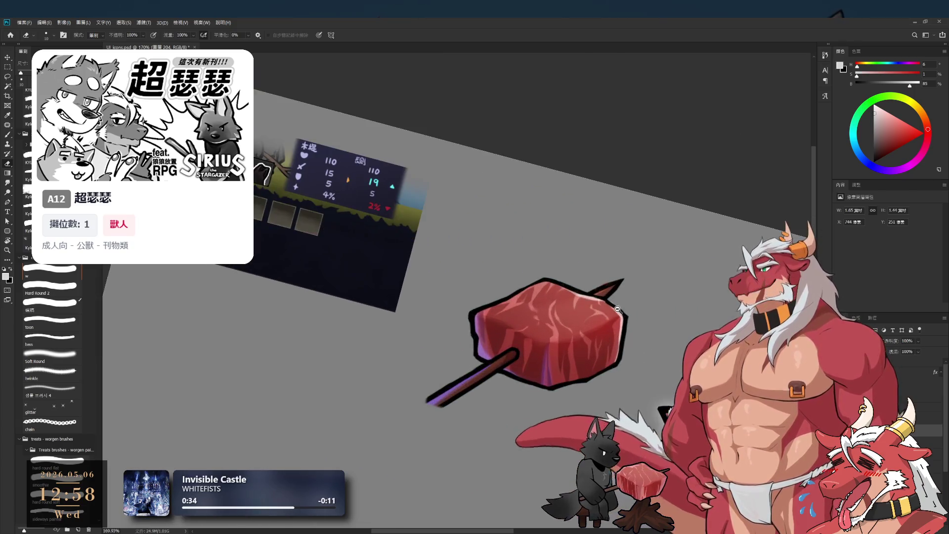
{"action": "scroll", "coordinate": [653, 292], "scroll_direction": "up", "scroll_amount": 3}
Enlarge the brush and return the canvas view to level.
{"action": "key", "text": "b"}
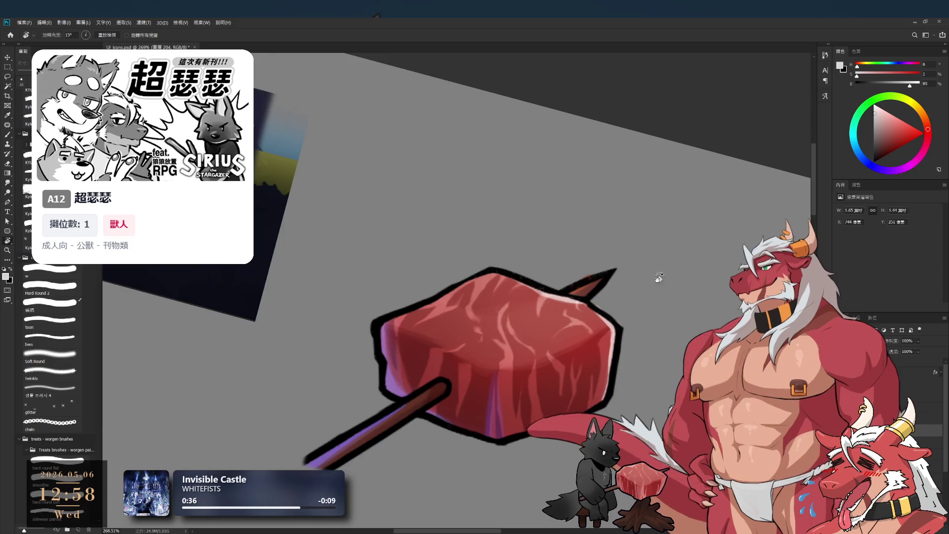
{"action": "left_click_drag", "start_coordinate": [652, 279], "coordinate": [515, 351]}
{"action": "key", "text": "bracketright"}
{"action": "key", "text": "bracketright"}
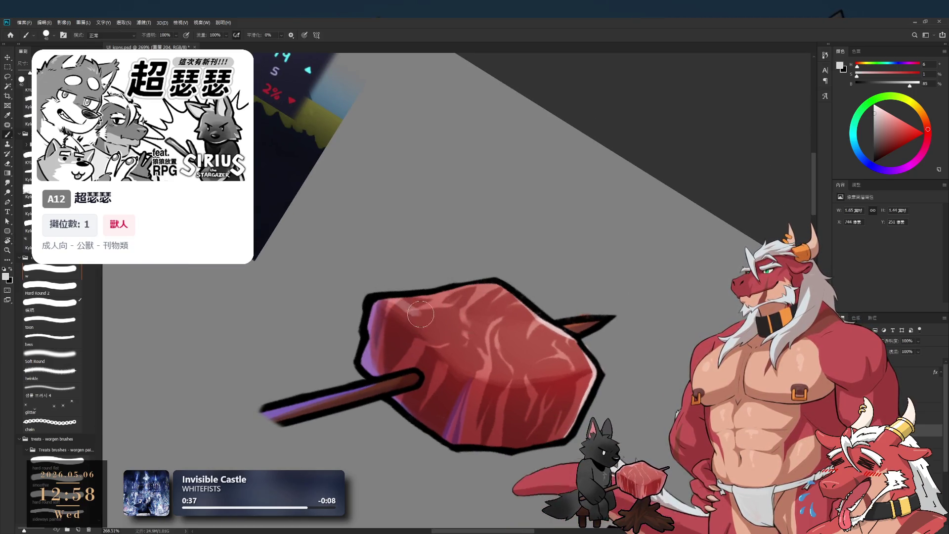
{"action": "key", "text": "e"}
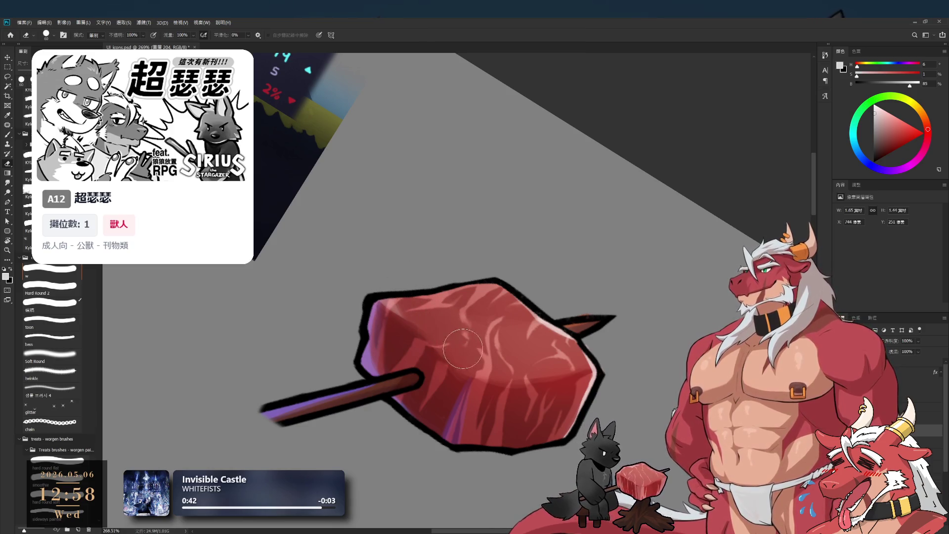
{"action": "key", "text": "b"}
{"action": "left_click_drag", "start_coordinate": [519, 347], "coordinate": [531, 321]}
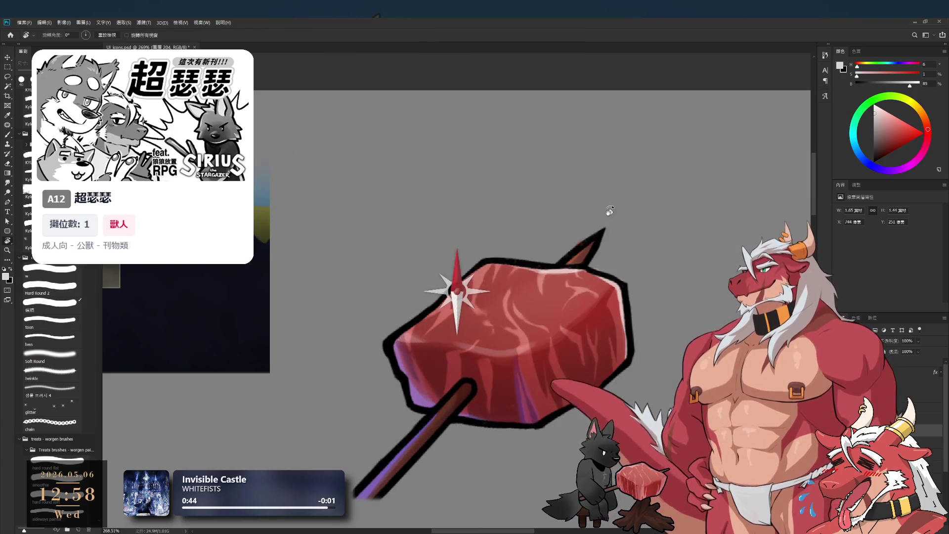
With a small brush, highlight the meat's top-left edge and dull the bright white spot.
{"action": "key", "text": "bracketleft"}
{"action": "key", "text": "bracketleft"}
{"action": "key", "text": "bracketleft"}
{"action": "left_click_drag", "start_coordinate": [481, 291], "coordinate": [478, 283]}
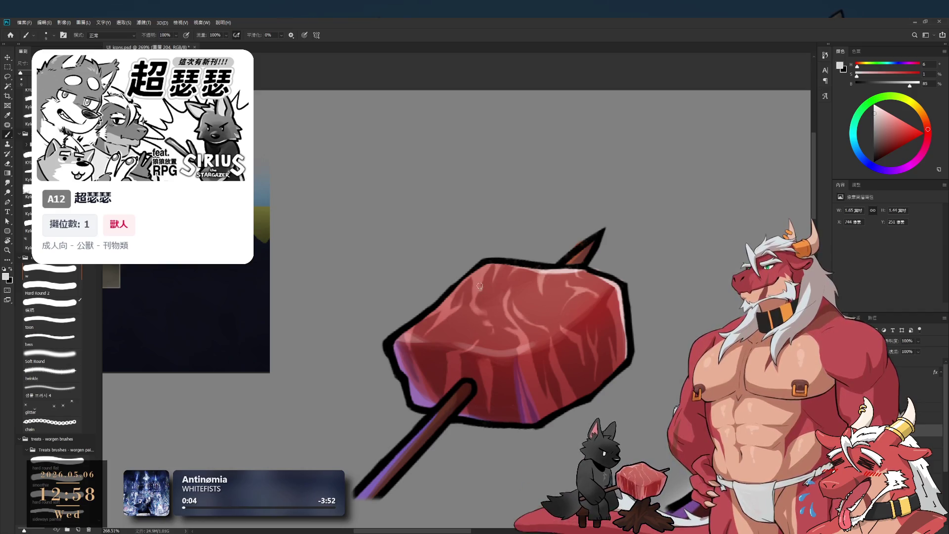
{"action": "left_click_drag", "start_coordinate": [476, 296], "coordinate": [476, 302]}
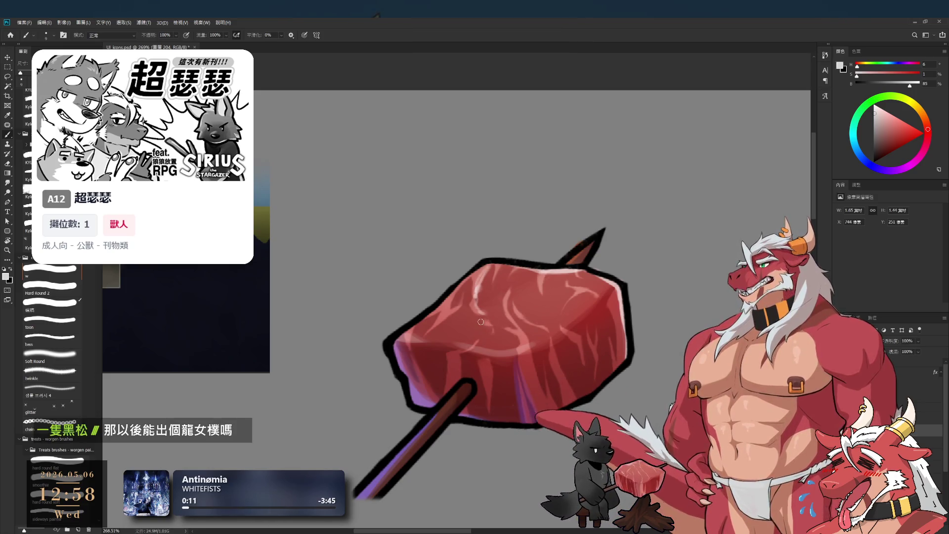
Fine-tune the brush size and rotate the canvas view counter-clockwise.
{"action": "key", "text": "bracketright"}
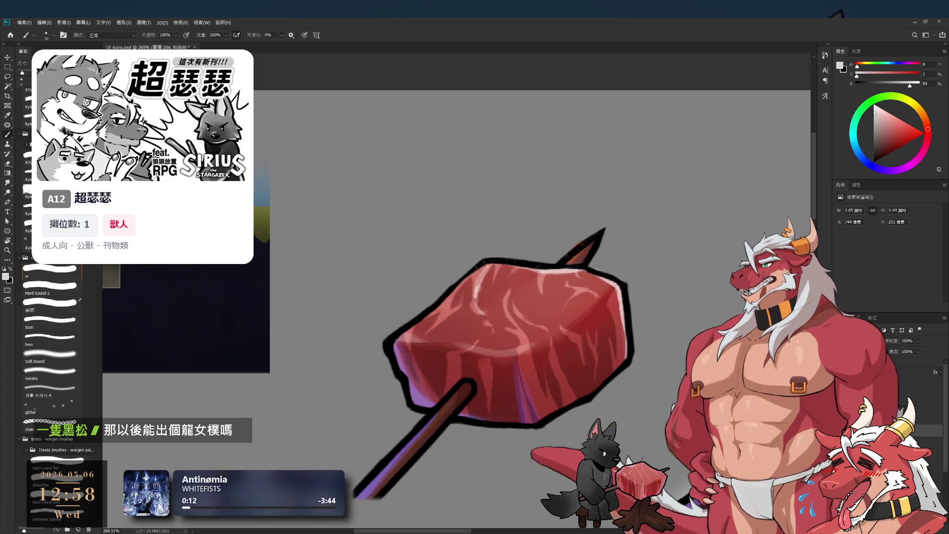
{"action": "key", "text": "bracketright"}
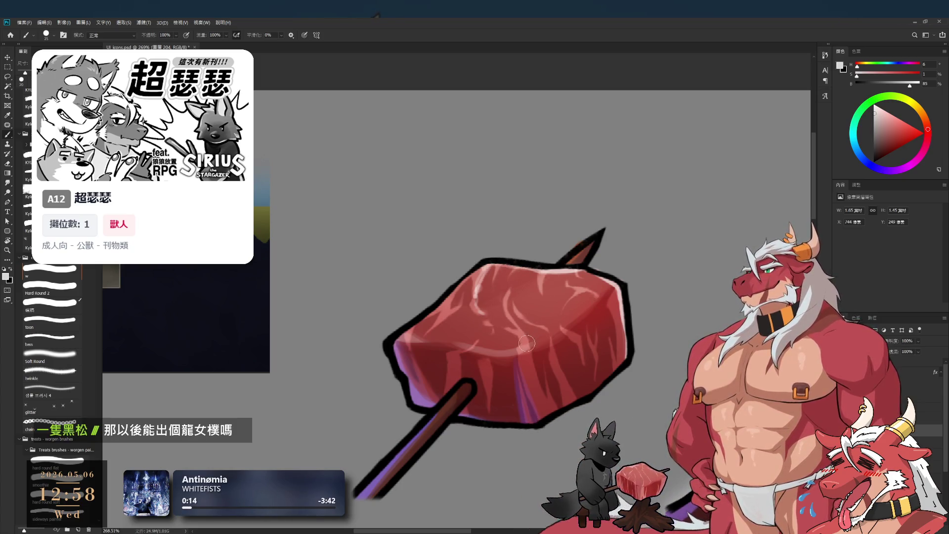
{"action": "key", "text": "bracketleft"}
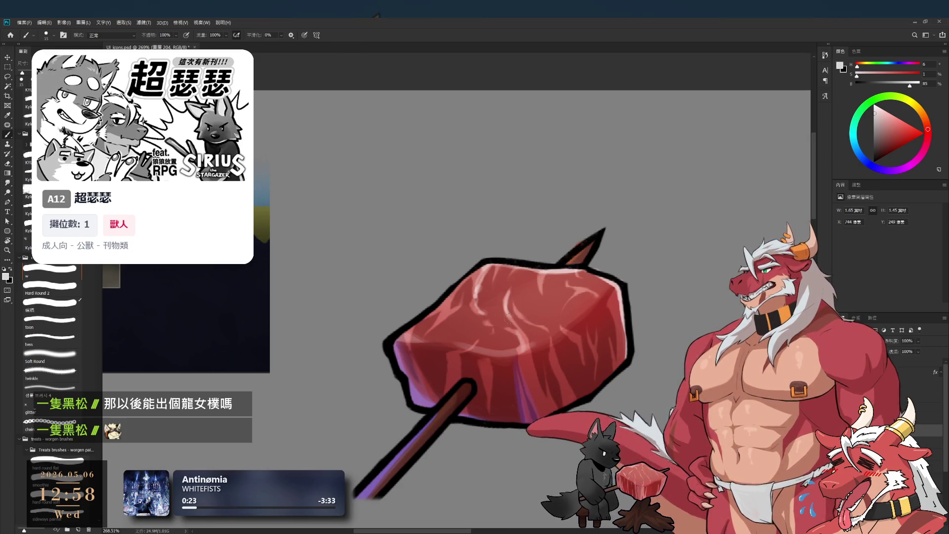
{"action": "key", "text": "e"}
{"action": "key", "text": "b"}
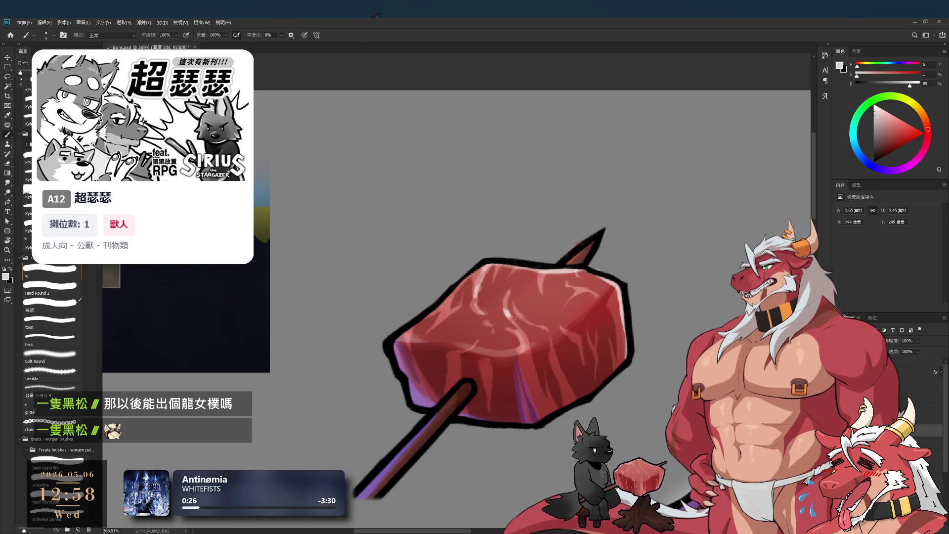
{"action": "mouse_move", "coordinate": [535, 337]}
{"action": "left_mouse_down"}
{"action": "mouse_move", "coordinate": [553, 276]}
{"action": "mouse_move", "coordinate": [650, 265]}
{"action": "left_mouse_up"}
{"action": "scroll", "coordinate": [558, 309], "scroll_direction": "up", "scroll_amount": 5}
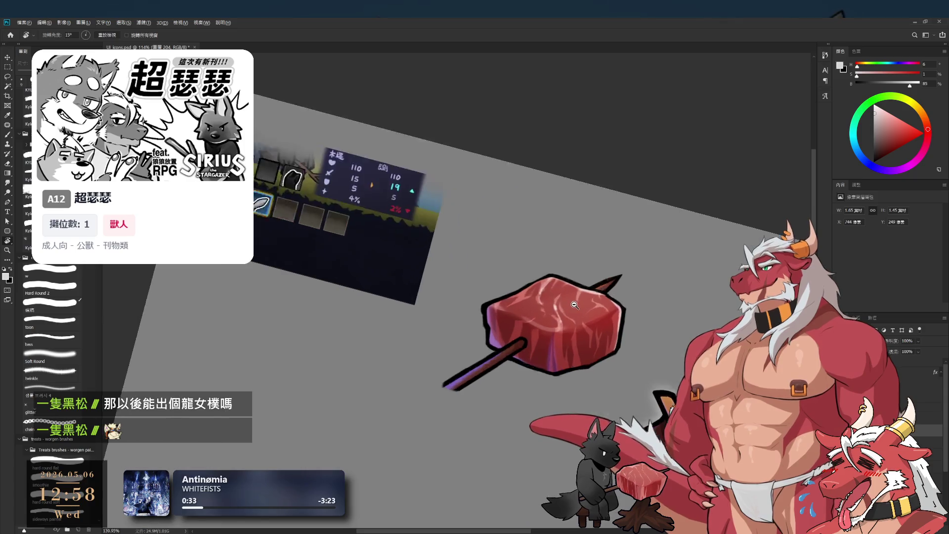
Tilt the view slightly clockwise and center the meat for painting.
{"action": "key", "text": "b"}
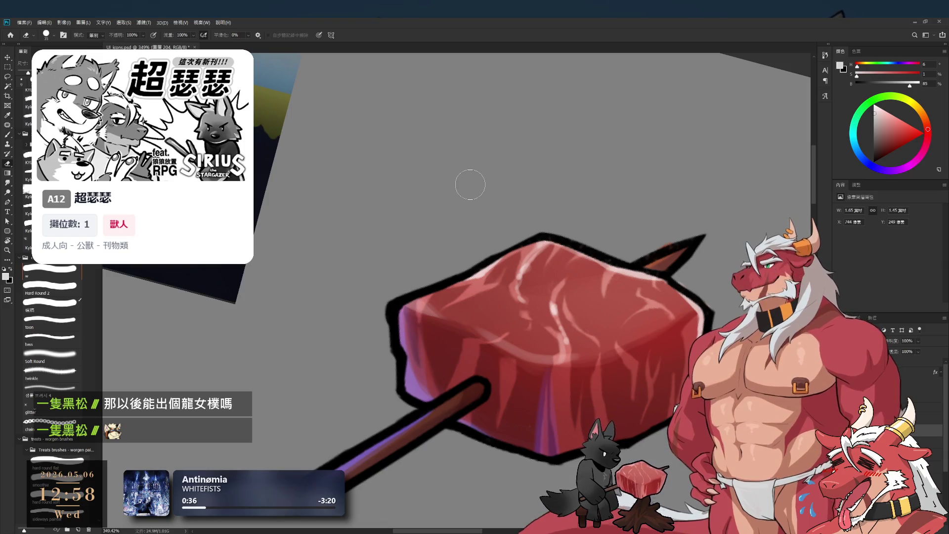
{"action": "key", "text": "r"}
{"action": "mouse_move", "coordinate": [731, 207]}
{"action": "left_mouse_down"}
{"action": "mouse_move", "coordinate": [738, 239]}
{"action": "mouse_move", "coordinate": [663, 281]}
{"action": "left_mouse_up"}
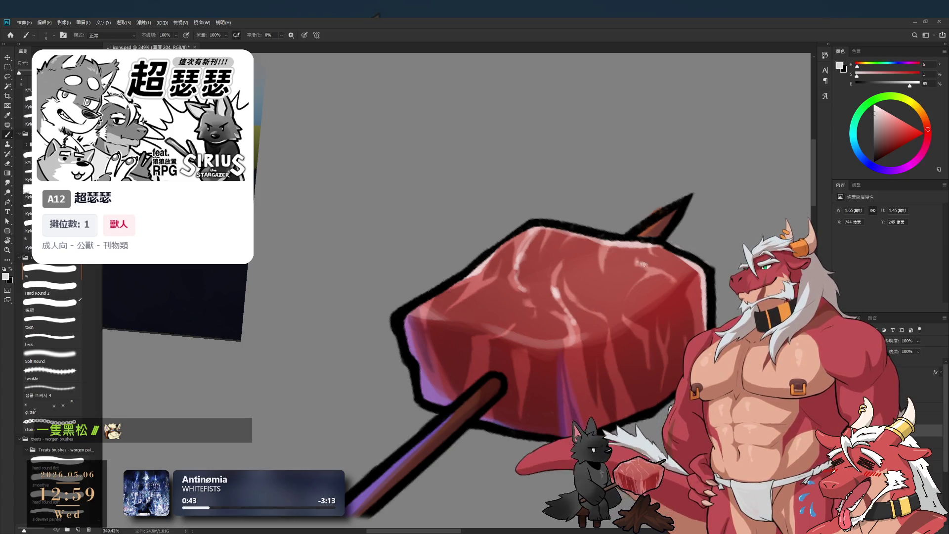
{"action": "key", "text": "e"}
{"action": "key", "text": "b"}
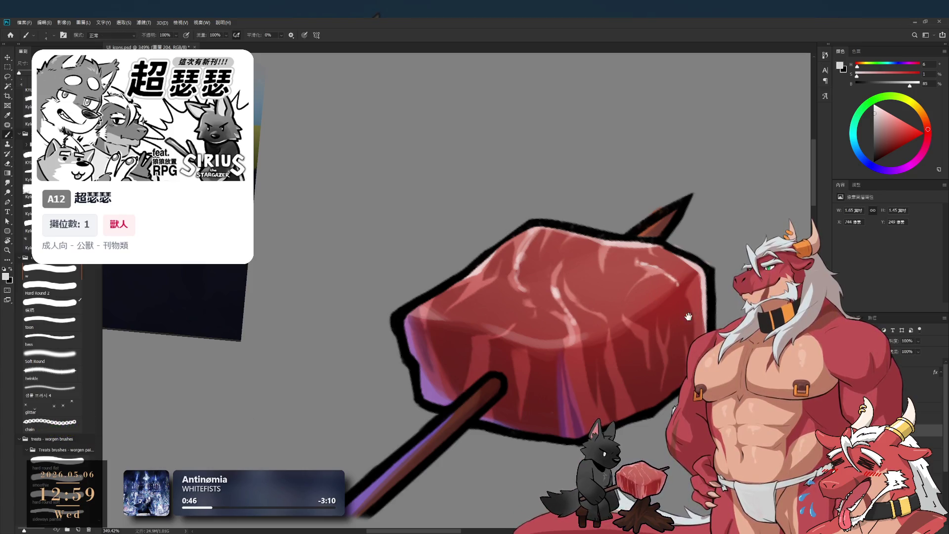
{"action": "left_click_drag", "start_coordinate": [688, 312], "coordinate": [626, 296]}
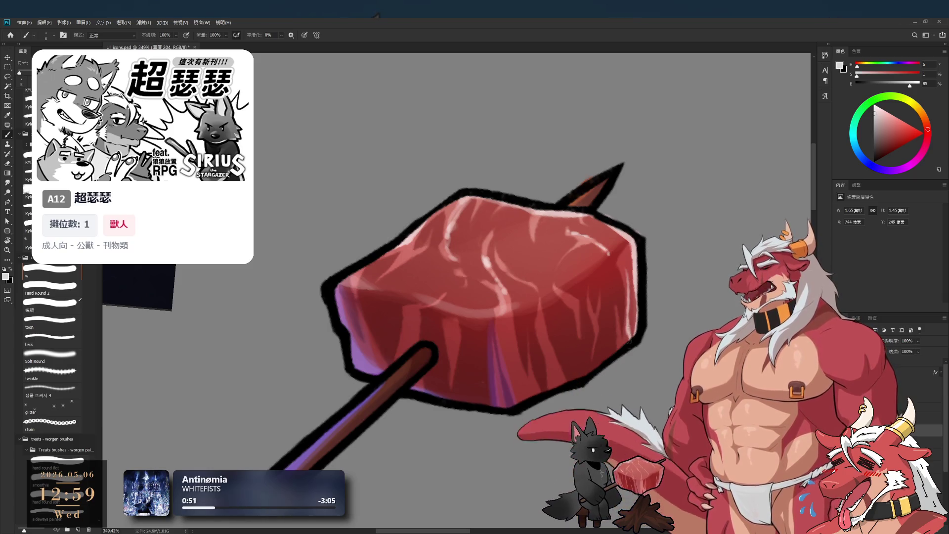
Clean up the meat's streaks with a smaller eraser, alternating with the brush.
{"action": "key", "text": "e"}
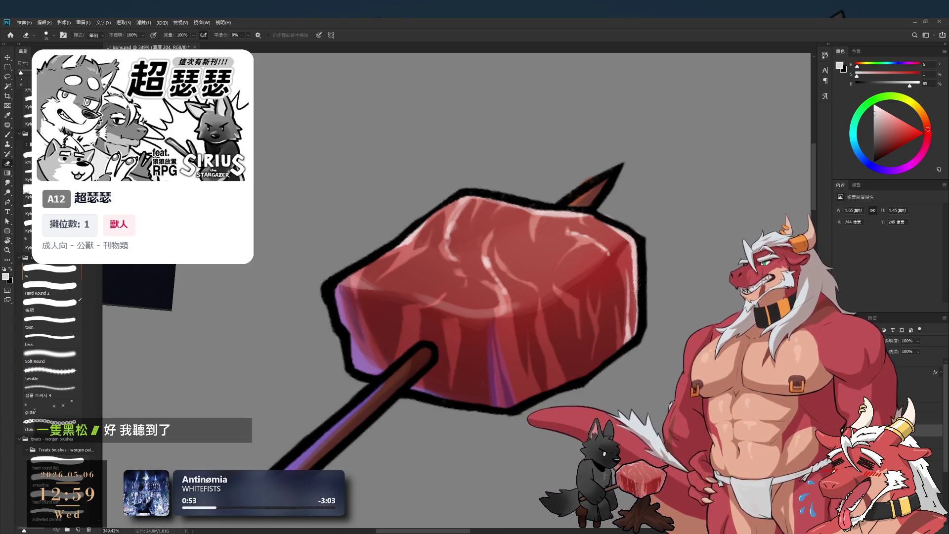
{"action": "key", "text": "bracketleft"}
{"action": "key", "text": "bracketleft"}
{"action": "key", "text": "bracketleft"}
{"action": "key", "text": "b"}
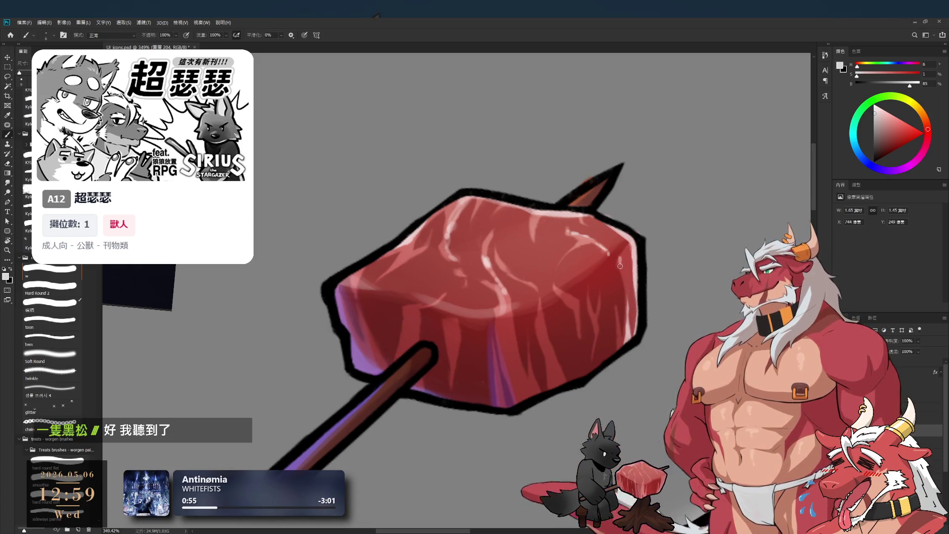
{"action": "key", "text": "e"}
{"action": "key", "text": "b"}
{"action": "left_click_drag", "start_coordinate": [577, 303], "coordinate": [573, 361]}
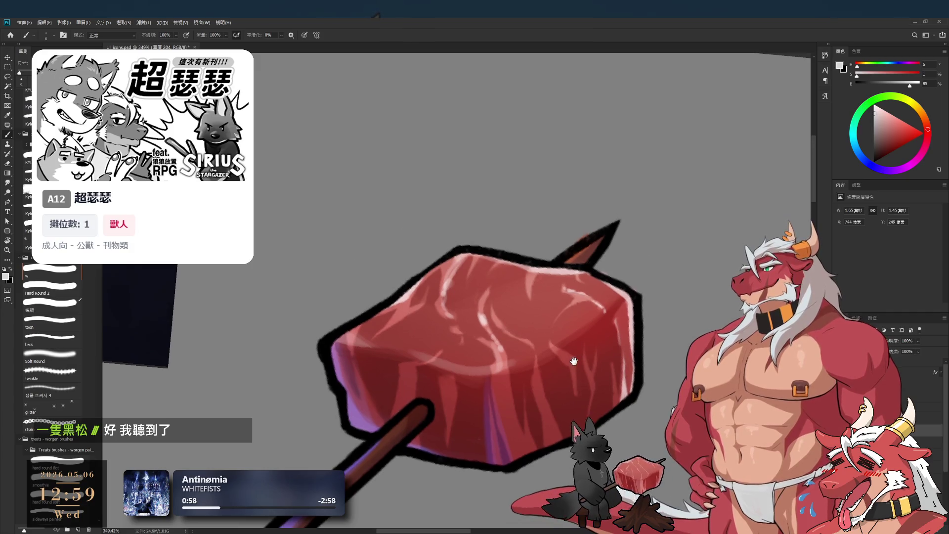
{"action": "scroll", "coordinate": [574, 361], "scroll_direction": "down", "scroll_amount": 10}
{"action": "scroll", "coordinate": [500, 310], "scroll_direction": "up", "scroll_amount": 9}
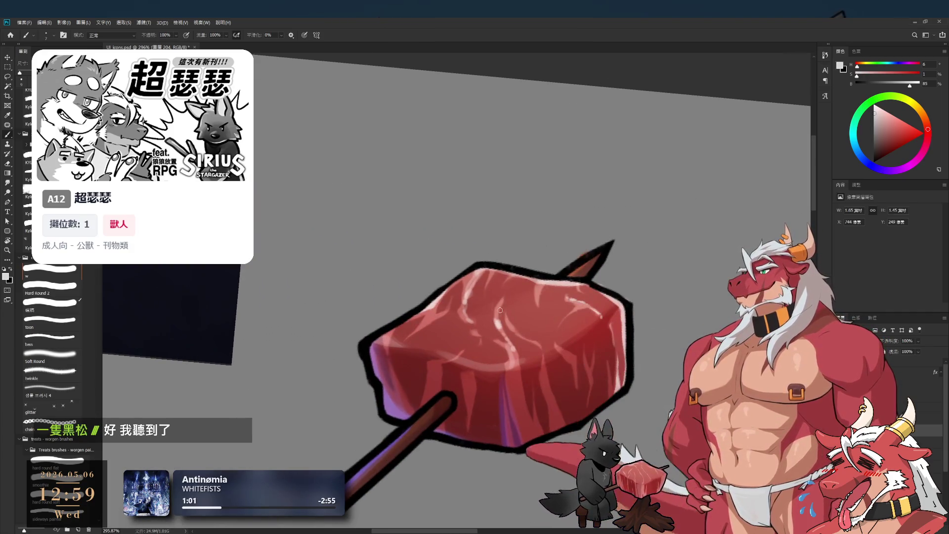
Rework the highlight streaks with a slightly larger eraser and brush, then zoom out to the whole document.
{"action": "key", "text": "e"}
{"action": "key", "text": "bracketright"}
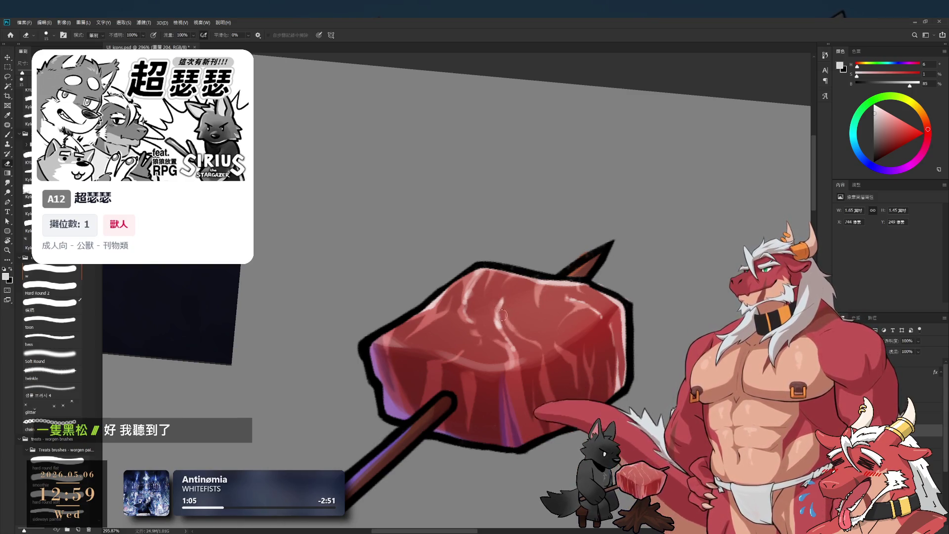
{"action": "key", "text": "b"}
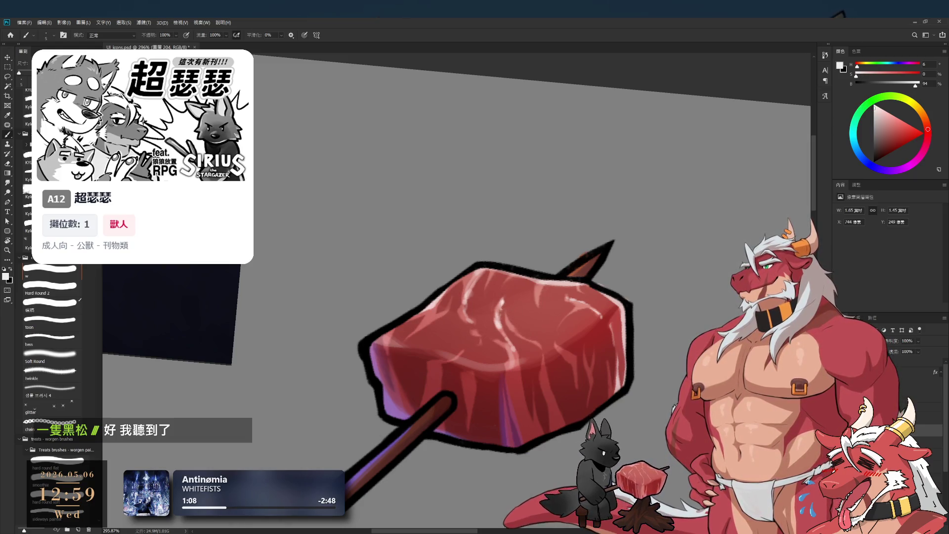
{"action": "key", "text": "bracketright"}
{"action": "key", "text": "bracketright"}
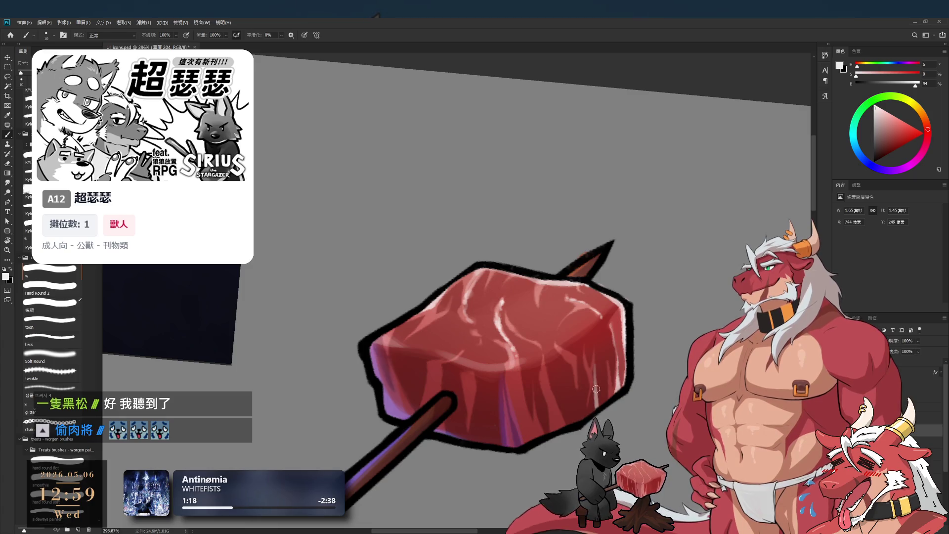
{"action": "key", "text": "e"}
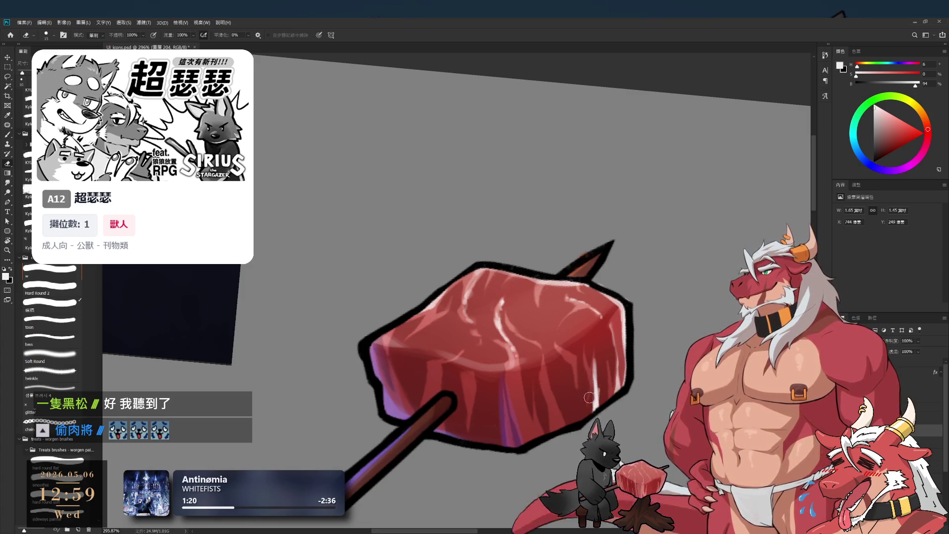
{"action": "key", "text": "b"}
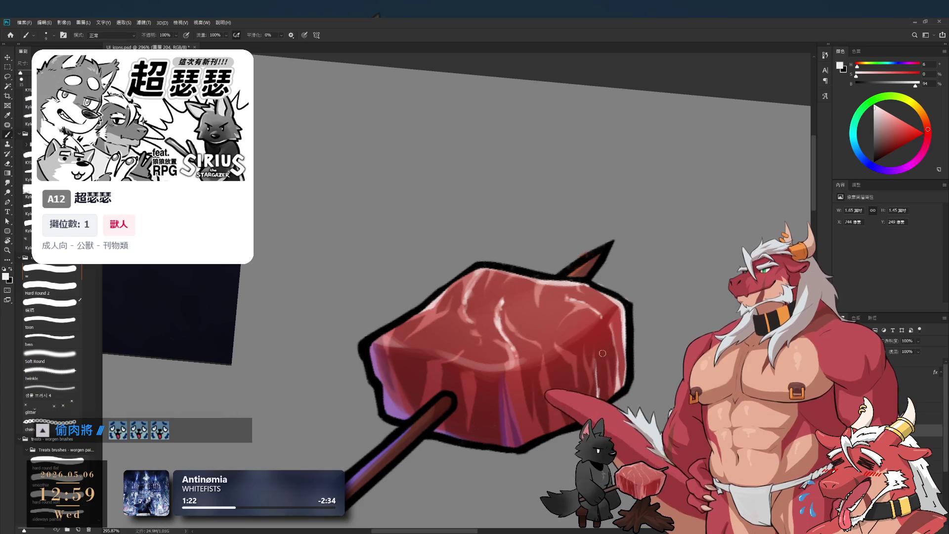
{"action": "key", "text": "e"}
{"action": "mouse_move", "coordinate": [598, 344]}
{"action": "left_mouse_down"}
{"action": "mouse_move", "coordinate": [545, 322]}
{"action": "mouse_move", "coordinate": [672, 232]}
{"action": "left_mouse_up"}
Reframe the view with the meat higher up; undo an accidental move of the highlight layer.
{"action": "key", "text": "r"}
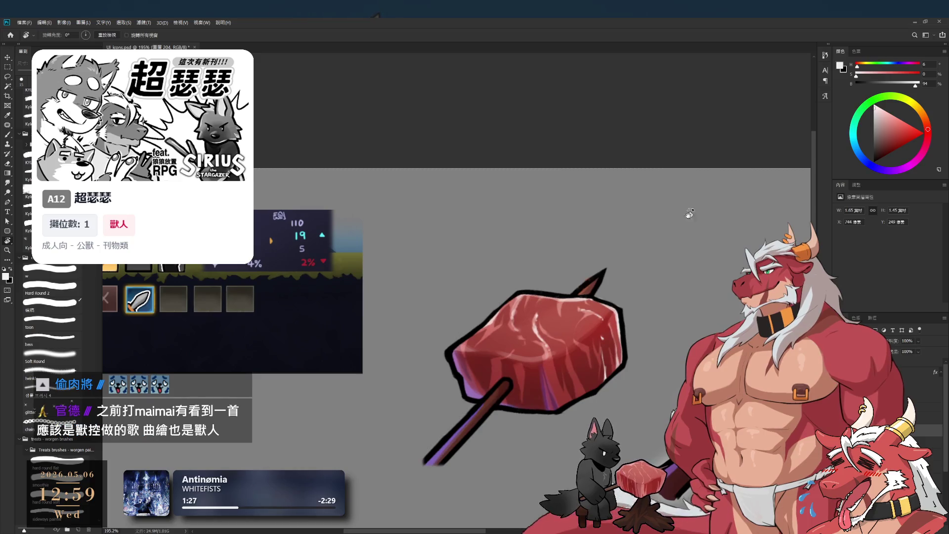
{"action": "key", "text": "b"}
{"action": "left_click_drag", "start_coordinate": [654, 173], "coordinate": [611, 246]}
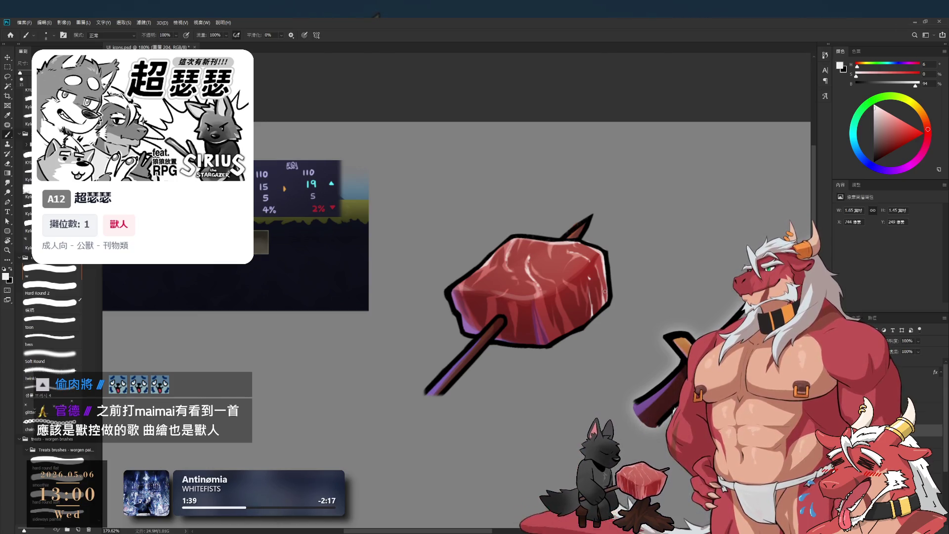
{"action": "scroll", "coordinate": [558, 349], "scroll_direction": "up", "scroll_amount": 2}
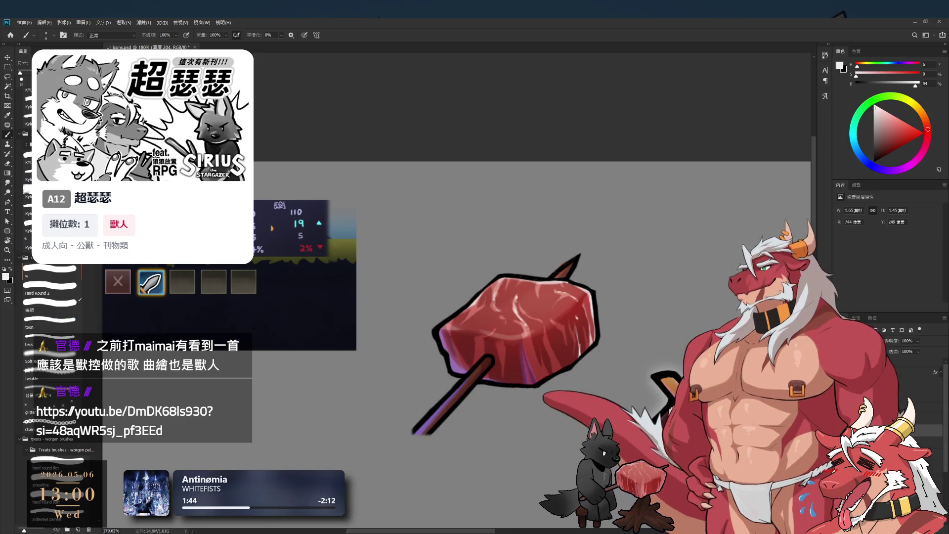
{"action": "mouse_move", "coordinate": [516, 294]}
{"action": "left_mouse_down"}
{"action": "mouse_move", "coordinate": [524, 370]}
{"action": "mouse_move", "coordinate": [464, 355]}
{"action": "left_mouse_up"}
{"action": "key", "text": "ctrl+z"}
Enlarge the eraser and alternate erasing and painting on the meat.
{"action": "key", "text": "r"}
{"action": "key", "text": "e"}
{"action": "key", "text": "bracketright"}
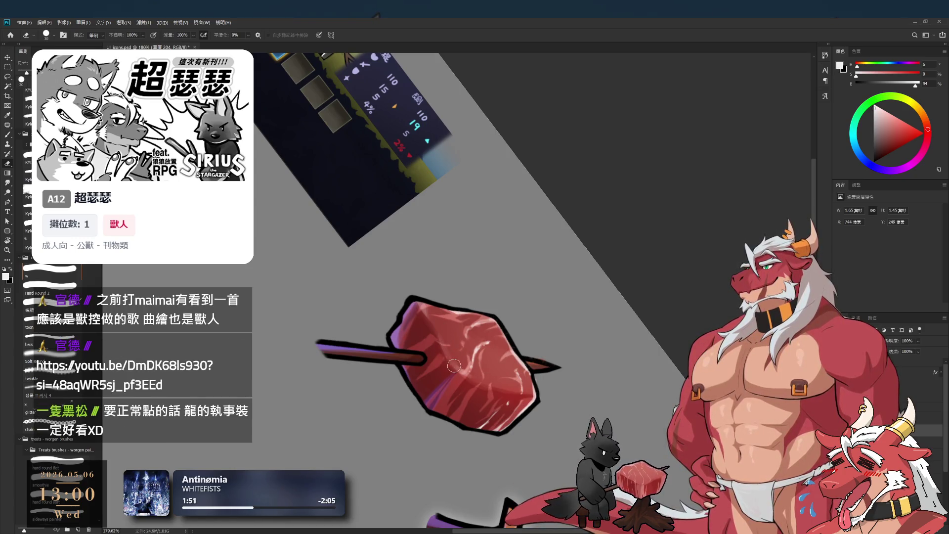
{"action": "key", "text": "b"}
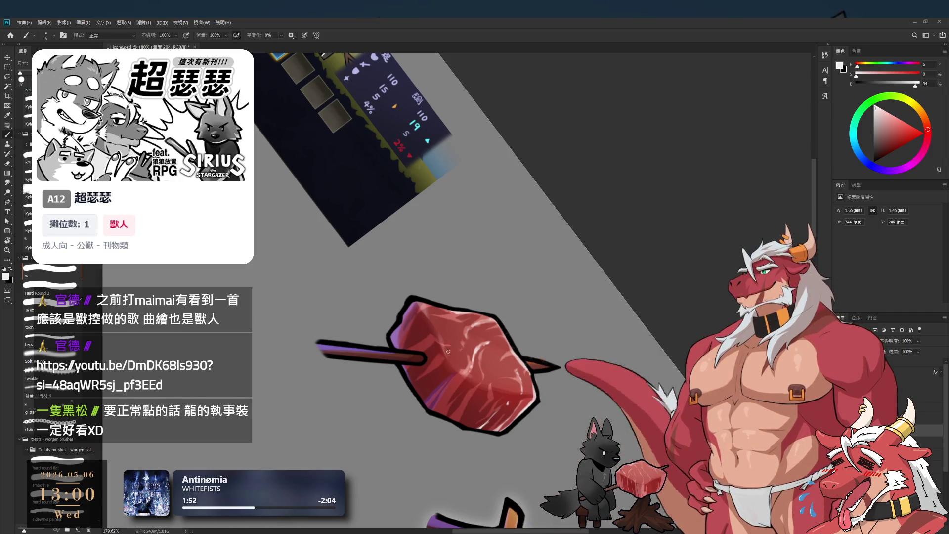
{"action": "key", "text": "e"}
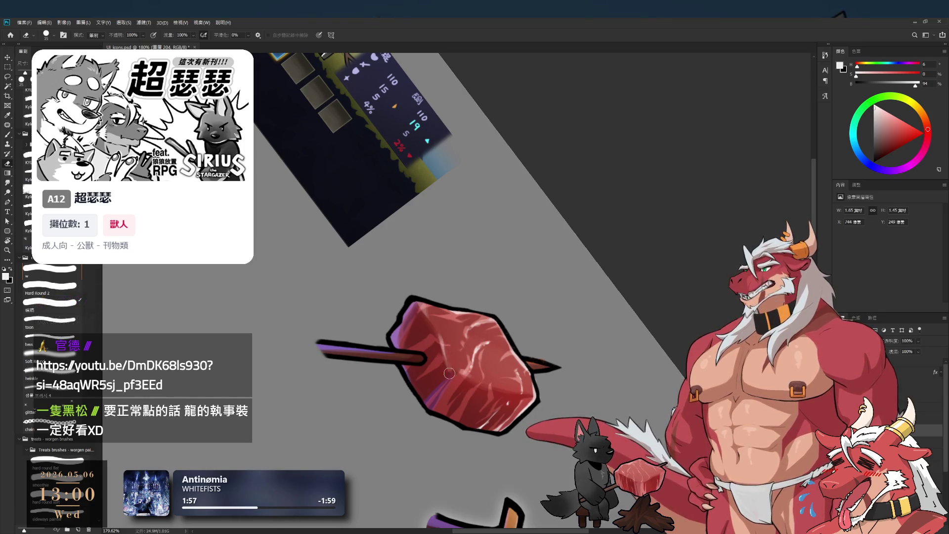
Turn the canvas back upright and resume erasing.
{"action": "key", "text": "r"}
{"action": "mouse_move", "coordinate": [447, 371]}
{"action": "left_mouse_down"}
{"action": "mouse_move", "coordinate": [545, 266]}
{"action": "mouse_move", "coordinate": [535, 245]}
{"action": "left_mouse_up"}
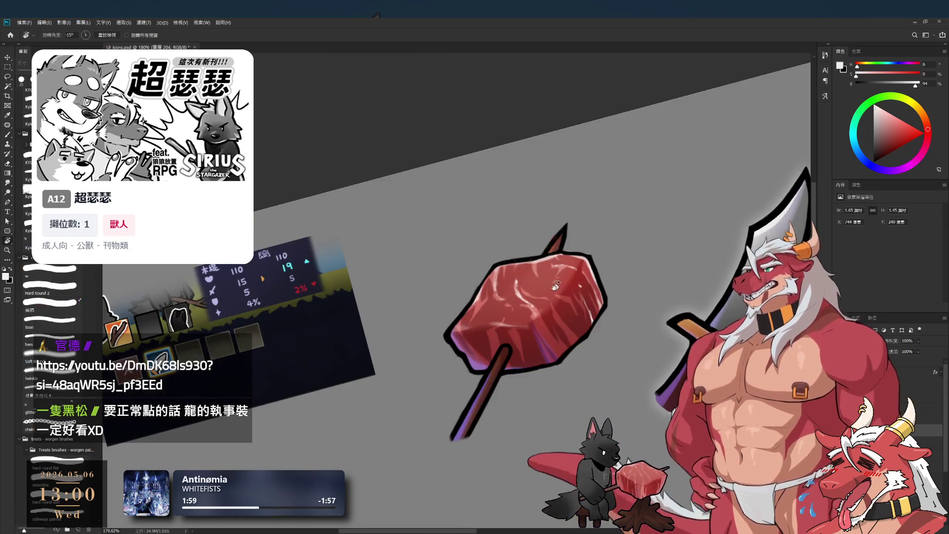
{"action": "key", "text": "e"}
{"action": "key", "text": "r"}
{"action": "left_click_drag", "start_coordinate": [631, 232], "coordinate": [611, 250]}
{"action": "key", "text": "e"}
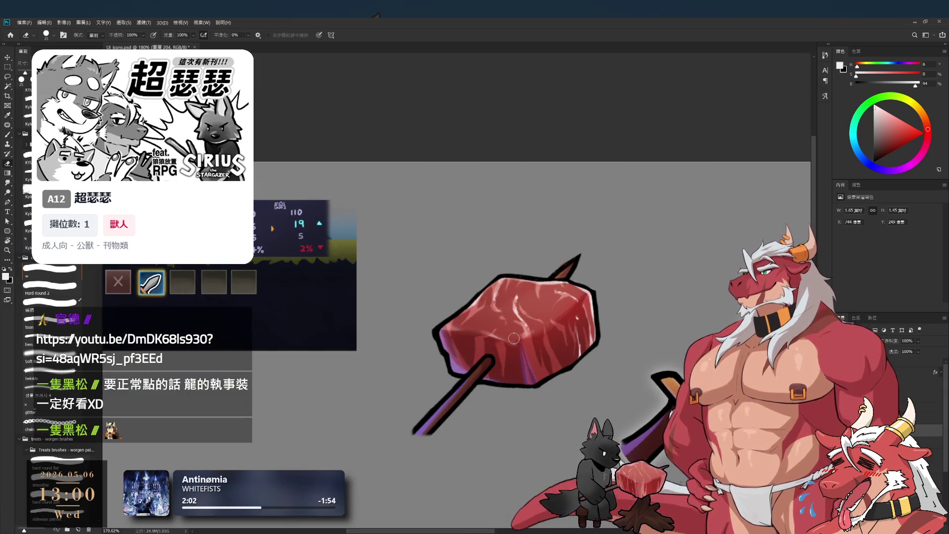
Set the eraser to 30 and enlarge the brush from 40 to 70.
{"action": "key", "text": "]"}
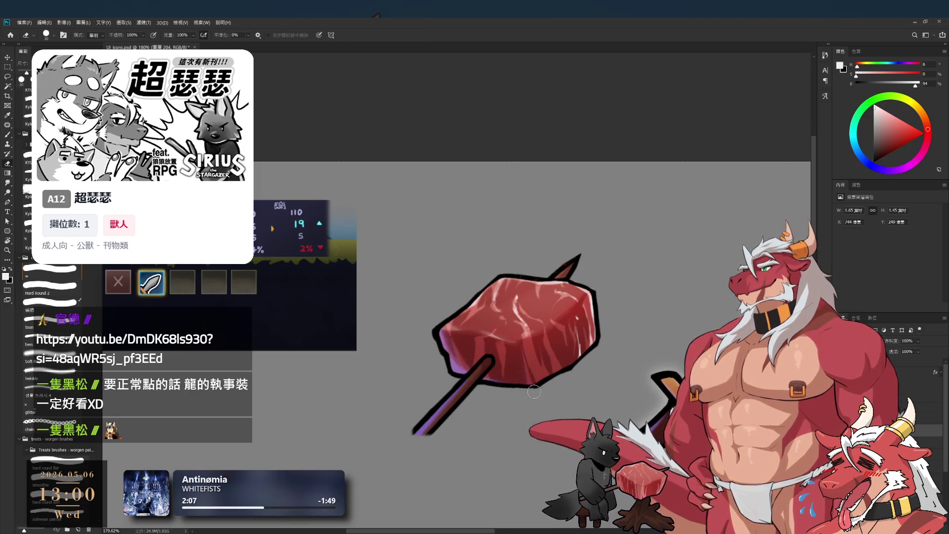
{"action": "key", "text": "b"}
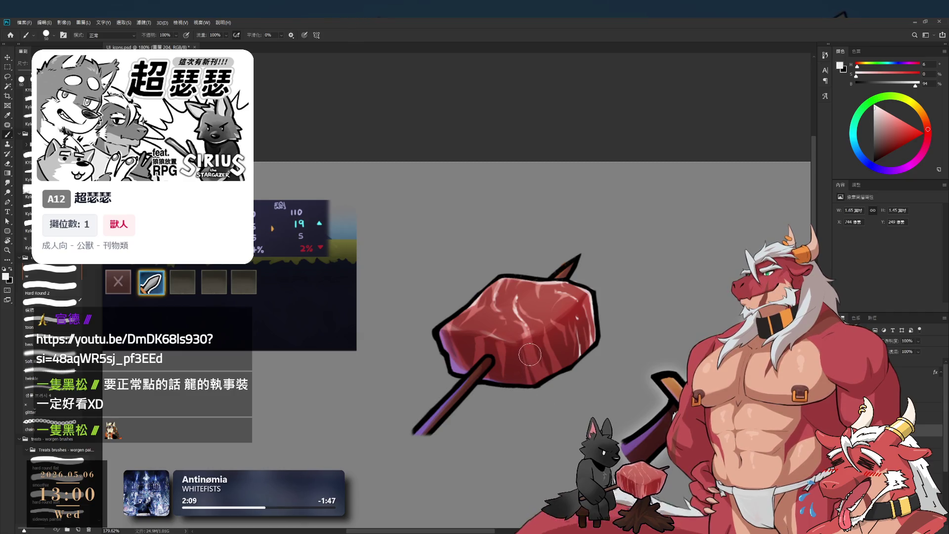
{"action": "key", "text": "bracketright"}
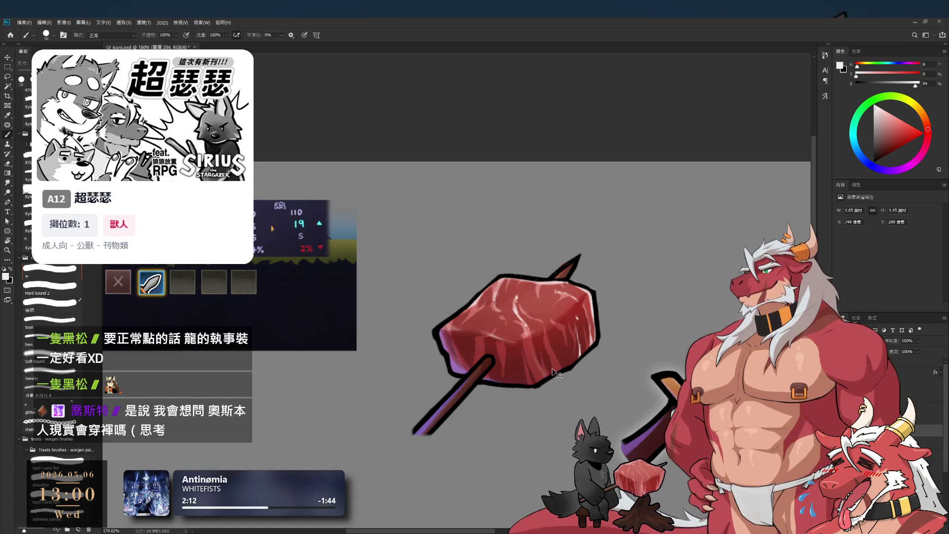
{"action": "key", "text": "bracketright"}
{"action": "key", "text": "bracketright"}
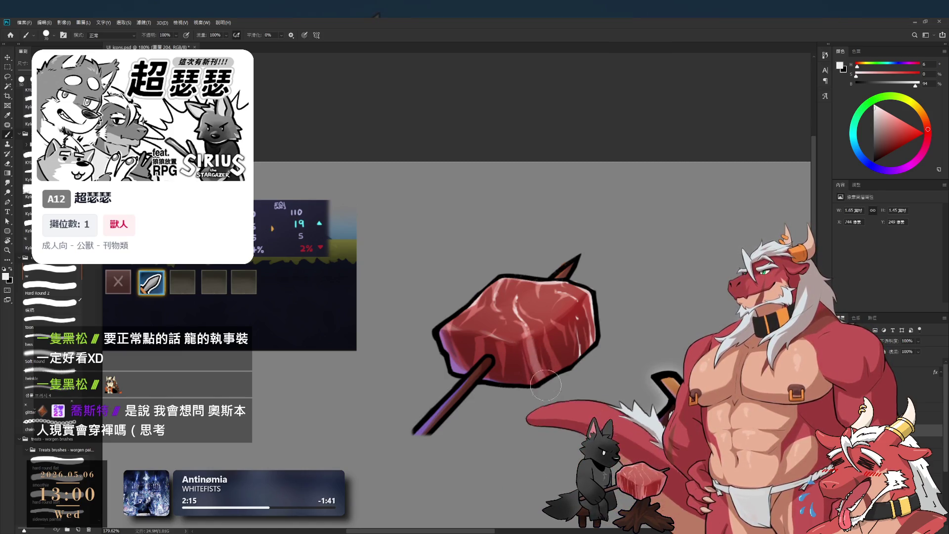
{"action": "key", "text": "e"}
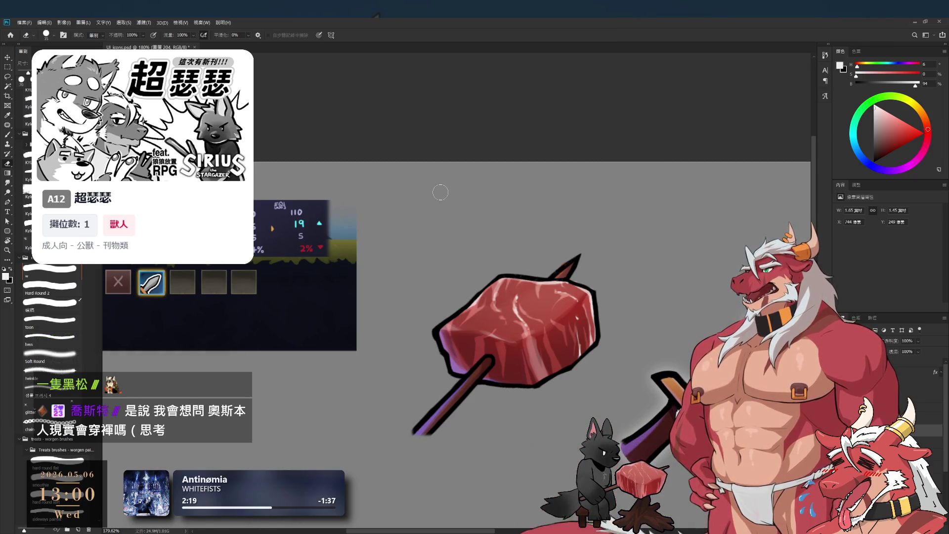
Switch to the Soft Round tip and blend the meat's shading with brush and eraser.
{"action": "left_click", "coordinate": [59, 355]}
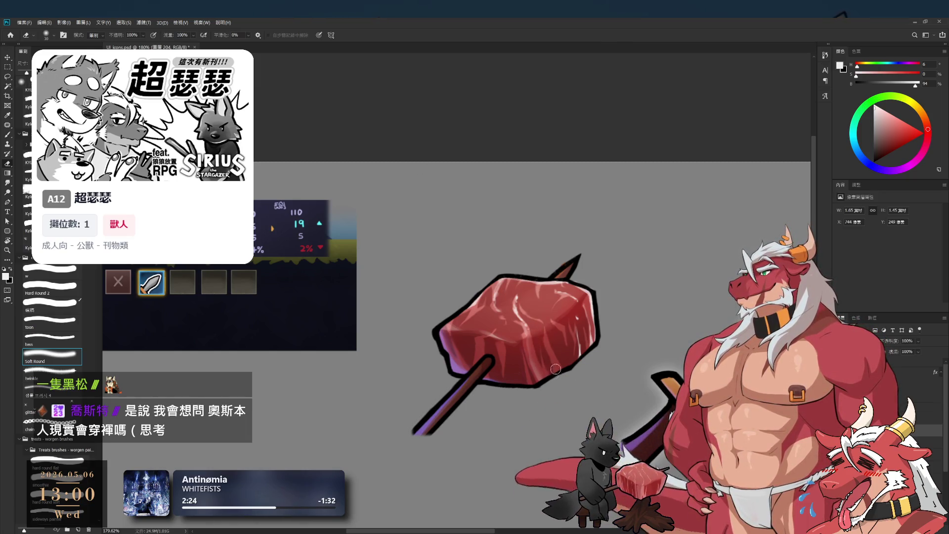
{"action": "key", "text": "b"}
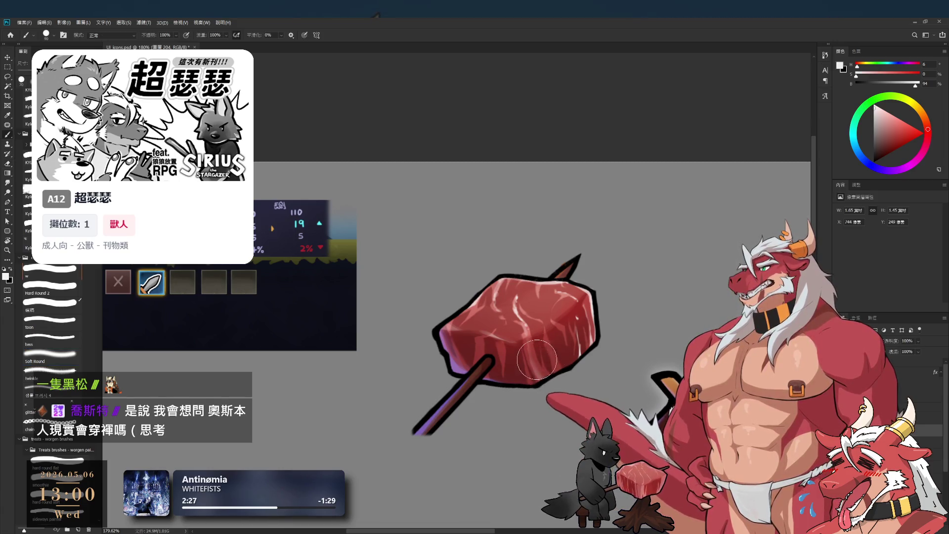
{"action": "key", "text": "e"}
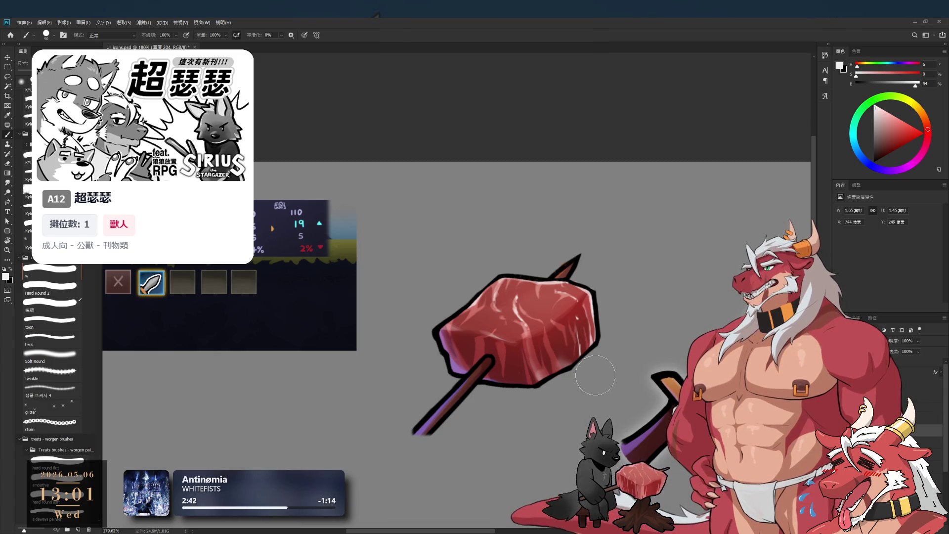
{"action": "scroll", "coordinate": [568, 304], "scroll_direction": "down", "scroll_amount": 8}
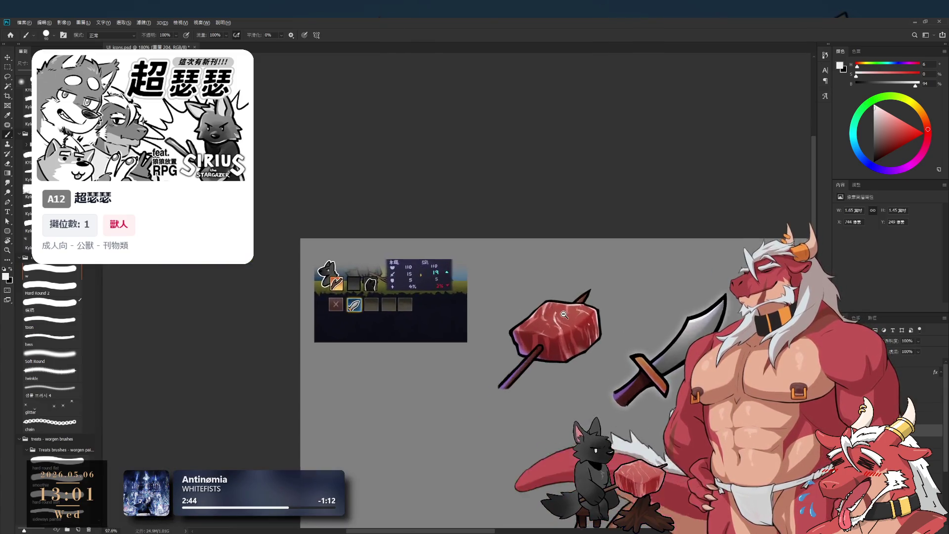
{"action": "scroll", "coordinate": [539, 296], "scroll_direction": "up", "scroll_amount": 5}
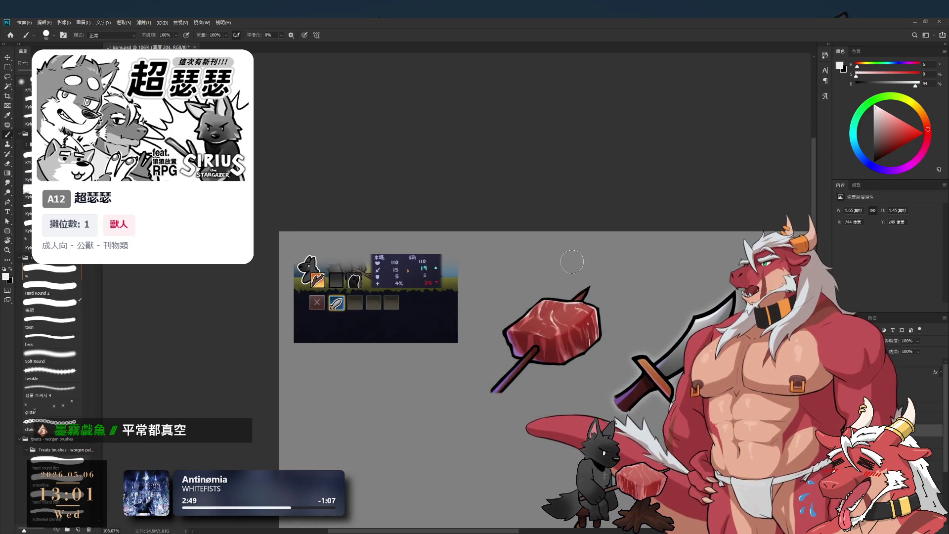
{"action": "scroll", "coordinate": [571, 277], "scroll_direction": "down", "scroll_amount": 1}
{"action": "scroll", "coordinate": [568, 297], "scroll_direction": "up", "scroll_amount": 3}
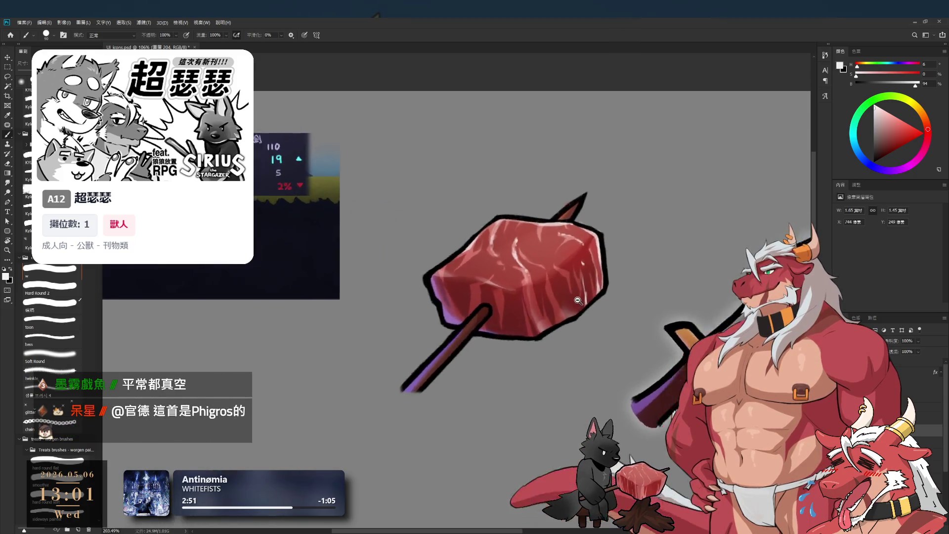
{"action": "scroll", "coordinate": [568, 299], "scroll_direction": "down", "scroll_amount": 1}
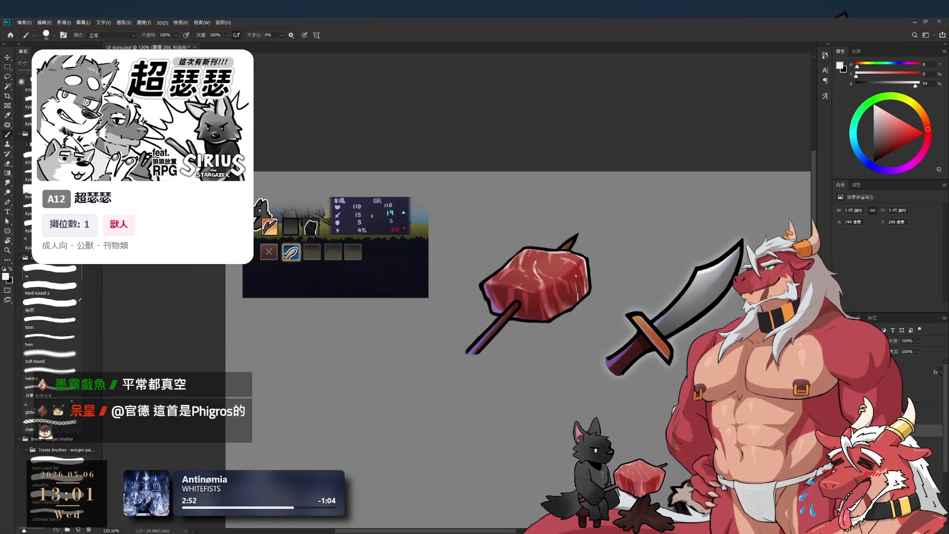
Pan slightly down and right, then add a new empty layer for shading.
{"action": "left_click_drag", "start_coordinate": [568, 296], "coordinate": [582, 329]}
{"action": "scroll", "coordinate": [576, 323], "scroll_direction": "up", "scroll_amount": 2}
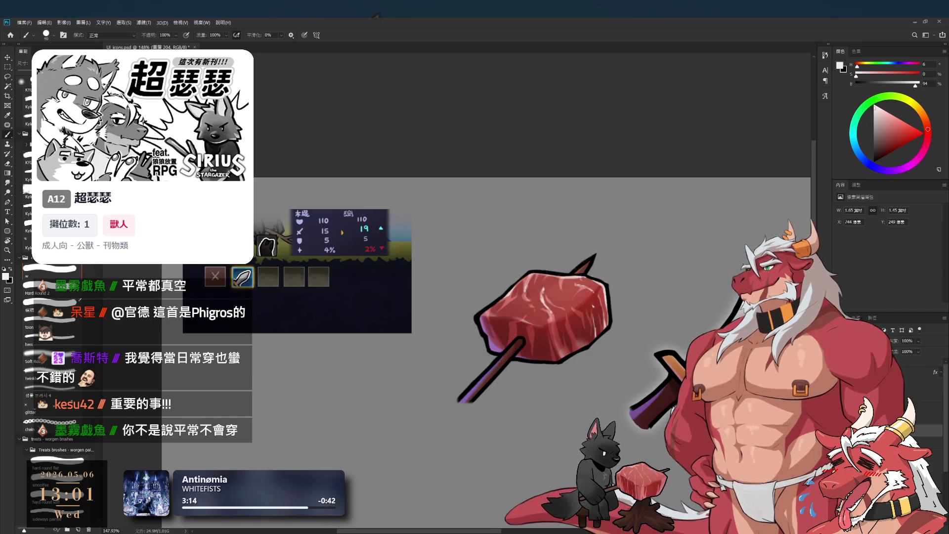
{"action": "scroll", "coordinate": [687, 383], "scroll_direction": "down", "scroll_amount": 2}
{"action": "key", "text": "ctrl+v"}
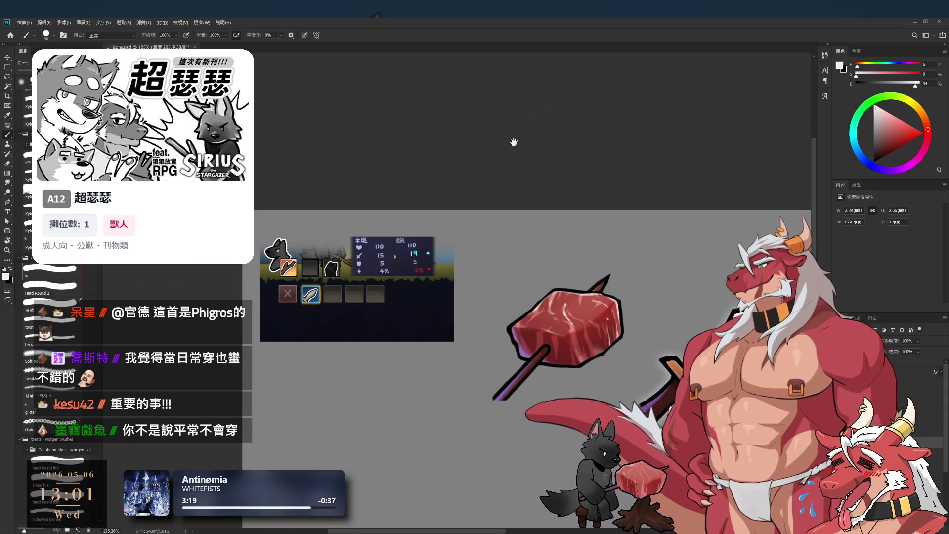
{"action": "scroll", "coordinate": [625, 342], "scroll_direction": "up", "scroll_amount": 2}
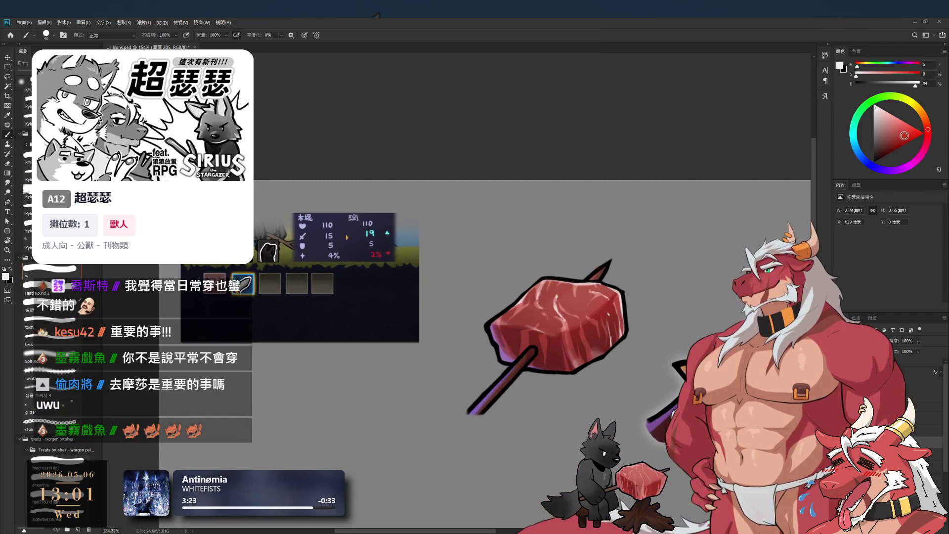
Set a Soft brush at size 70 with a dull dark red paint colour.
{"action": "left_click_drag", "start_coordinate": [894, 141], "coordinate": [870, 143]}
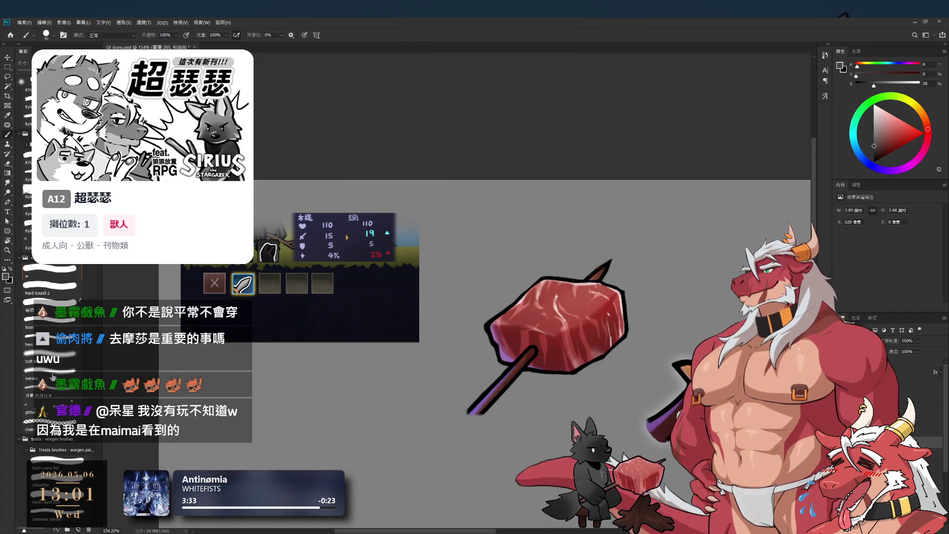
{"action": "left_click", "coordinate": [52, 356]}
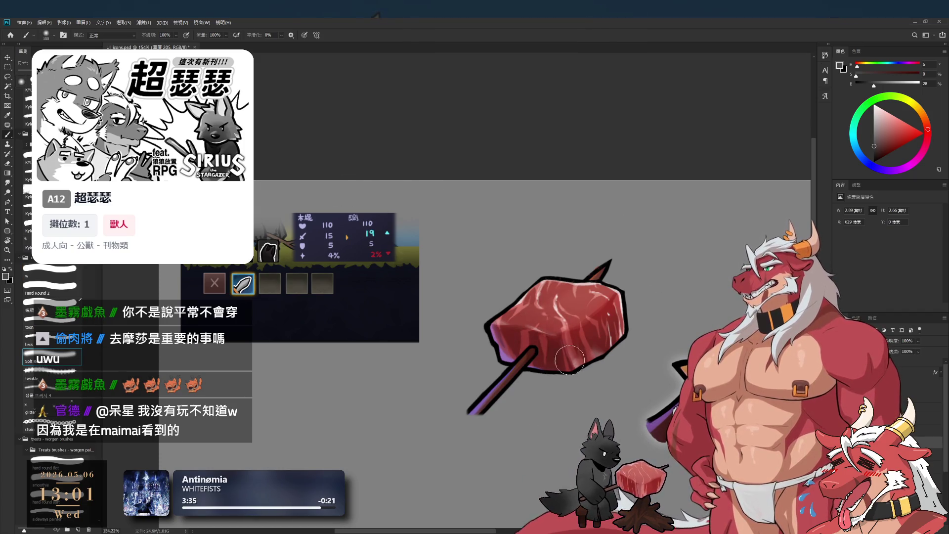
{"action": "left_click_drag", "start_coordinate": [883, 145], "coordinate": [888, 144]}
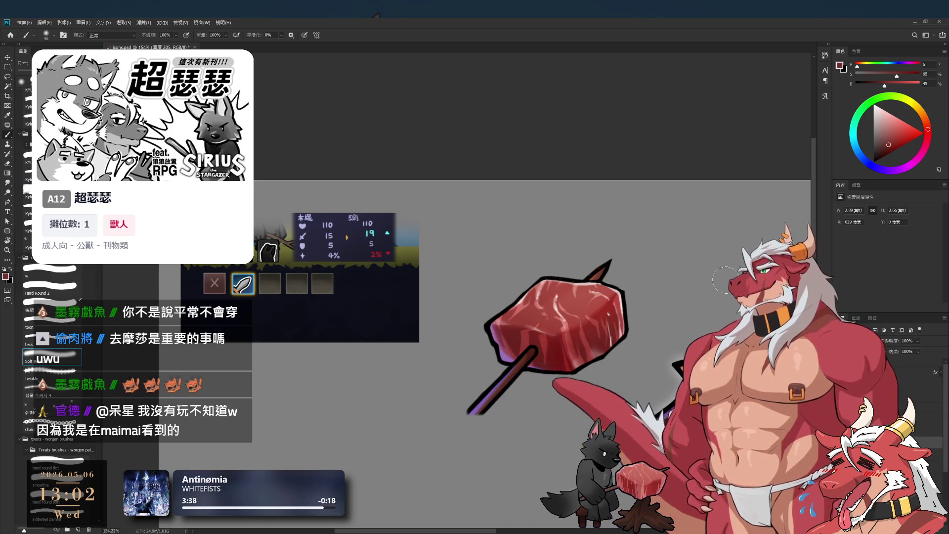
{"action": "left_click", "coordinate": [880, 144]}
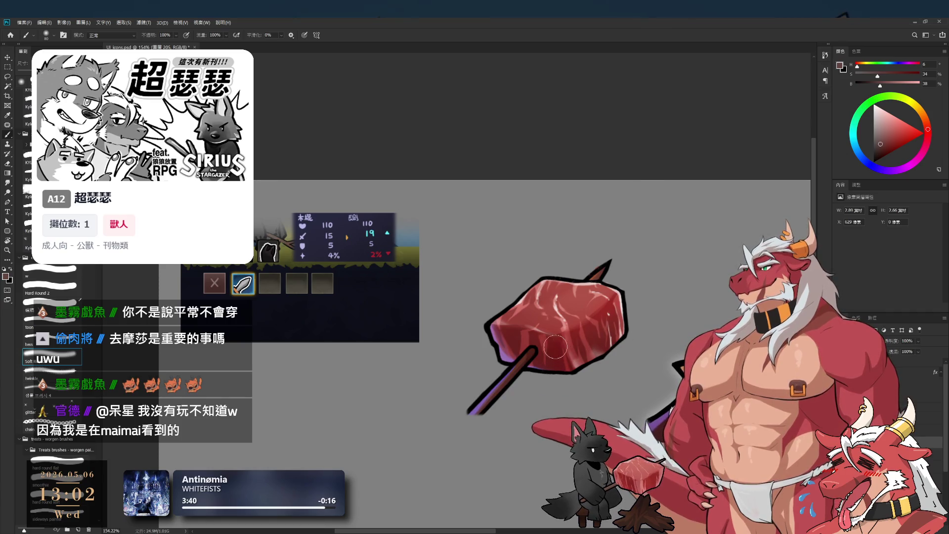
{"action": "key", "text": "bracketleft"}
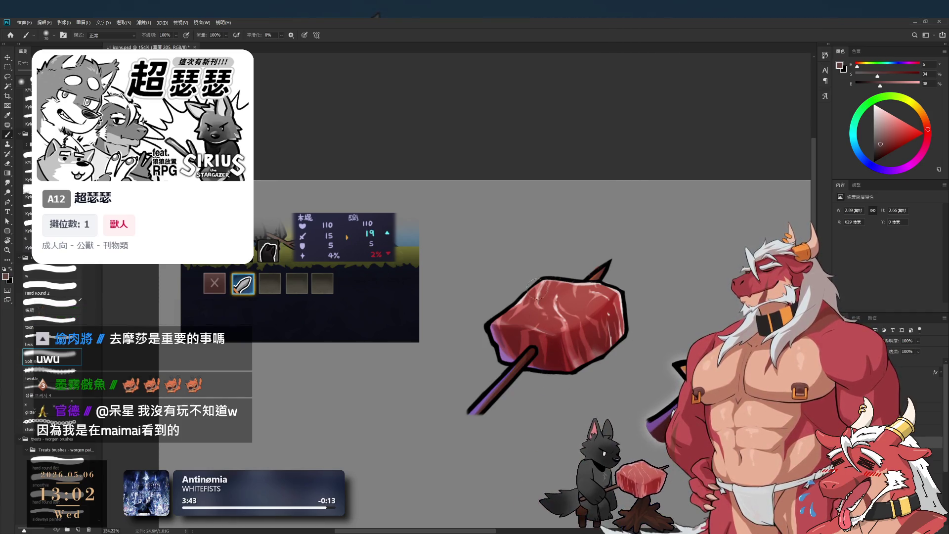
Set the eraser to the Hard Round 2 tip at size 80, then zoom out.
{"action": "key", "text": "e"}
{"action": "key", "text": "bracketright"}
{"action": "key", "text": "bracketright"}
{"action": "key", "text": "bracketright"}
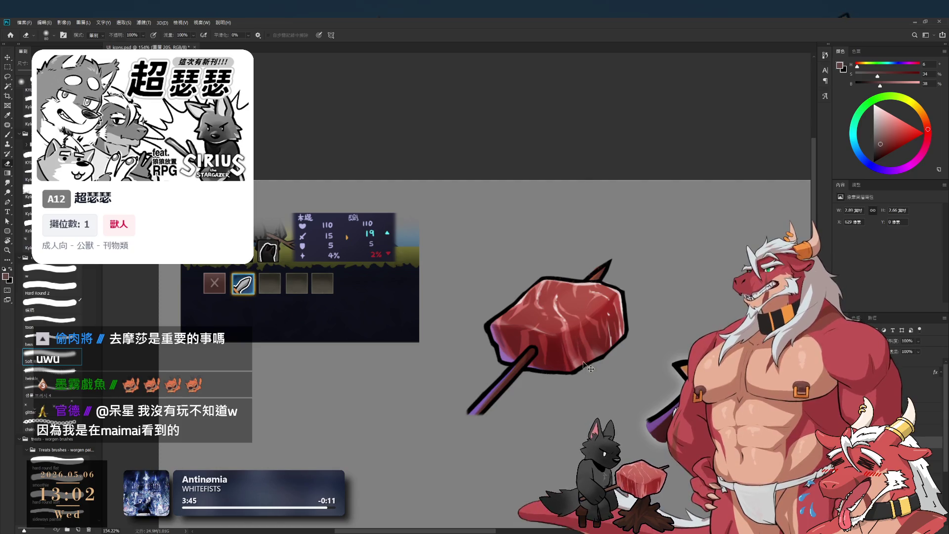
{"action": "left_click", "coordinate": [56, 289]}
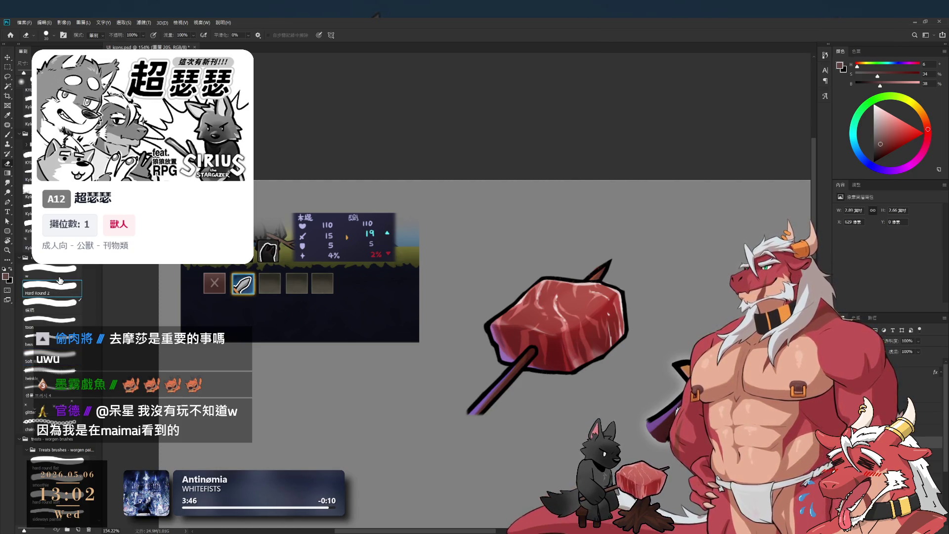
{"action": "key", "text": "bracketright"}
{"action": "key", "text": "bracketright"}
{"action": "key", "text": "bracketright"}
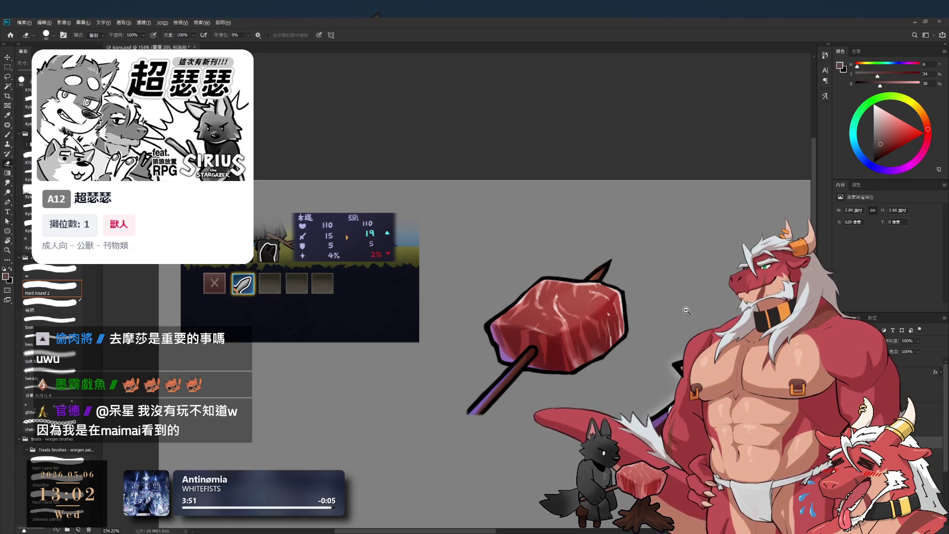
{"action": "left_click", "coordinate": [649, 278], "text": "alt"}
{"action": "scroll", "coordinate": [648, 277], "scroll_direction": "up", "scroll_amount": 3}
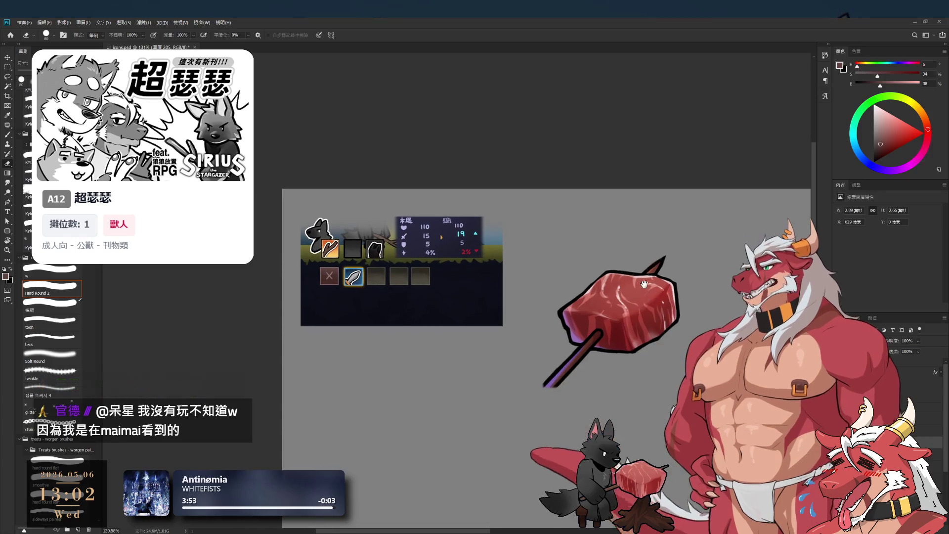
Zoom in on the meat cube, then pan to bring the sword into view.
{"action": "left_click_drag", "start_coordinate": [653, 299], "coordinate": [682, 278]}
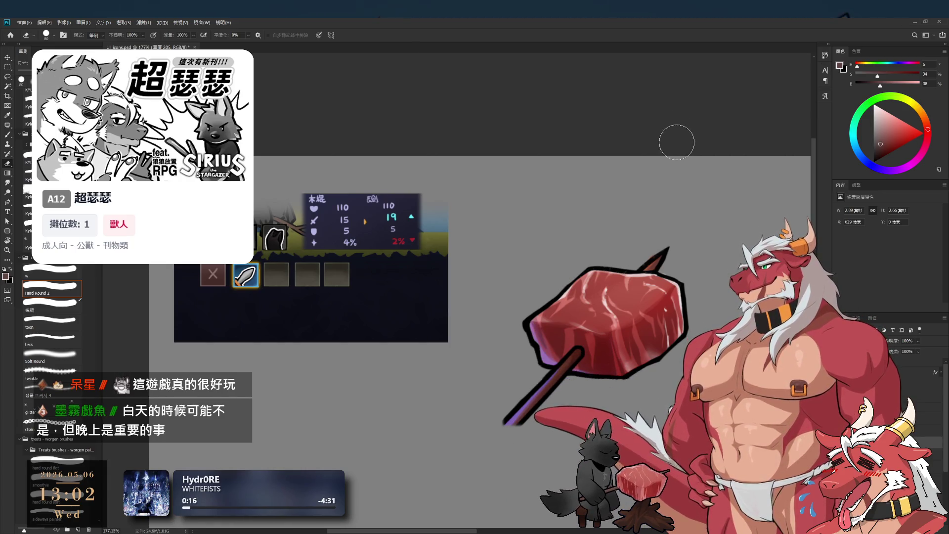
{"action": "scroll", "coordinate": [662, 276], "scroll_direction": "down", "scroll_amount": 2}
{"action": "scroll", "coordinate": [652, 287], "scroll_direction": "up", "scroll_amount": 3}
{"action": "scroll", "coordinate": [648, 292], "scroll_direction": "down", "scroll_amount": 3}
{"action": "scroll", "coordinate": [643, 296], "scroll_direction": "up", "scroll_amount": 3}
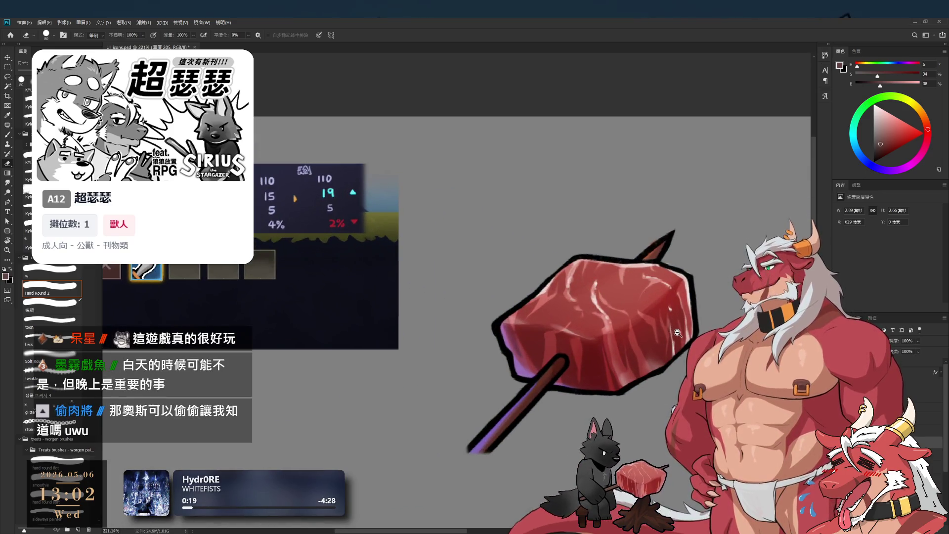
{"action": "scroll", "coordinate": [668, 370], "scroll_direction": "down", "scroll_amount": 2}
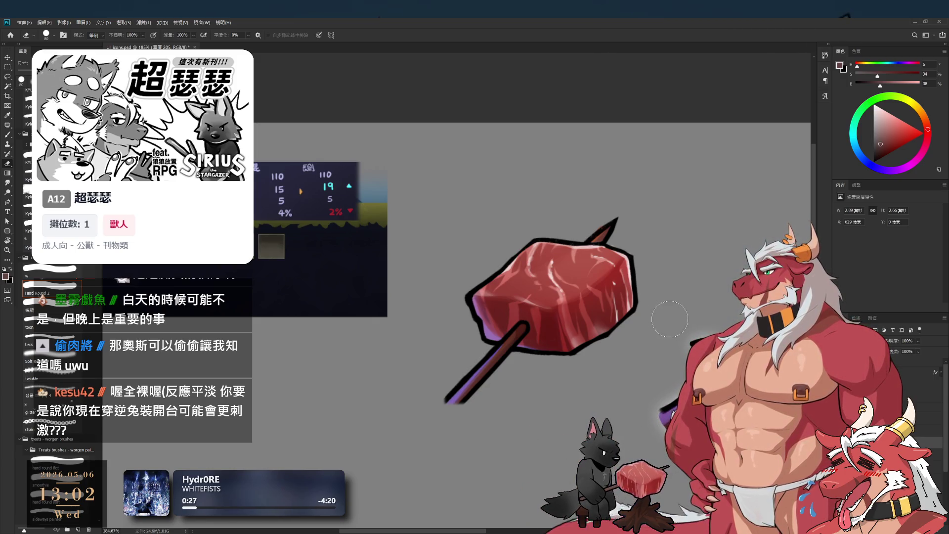
{"action": "left_click_drag", "start_coordinate": [701, 287], "coordinate": [576, 292]}
{"action": "scroll", "coordinate": [597, 359], "scroll_direction": "down", "scroll_amount": 3}
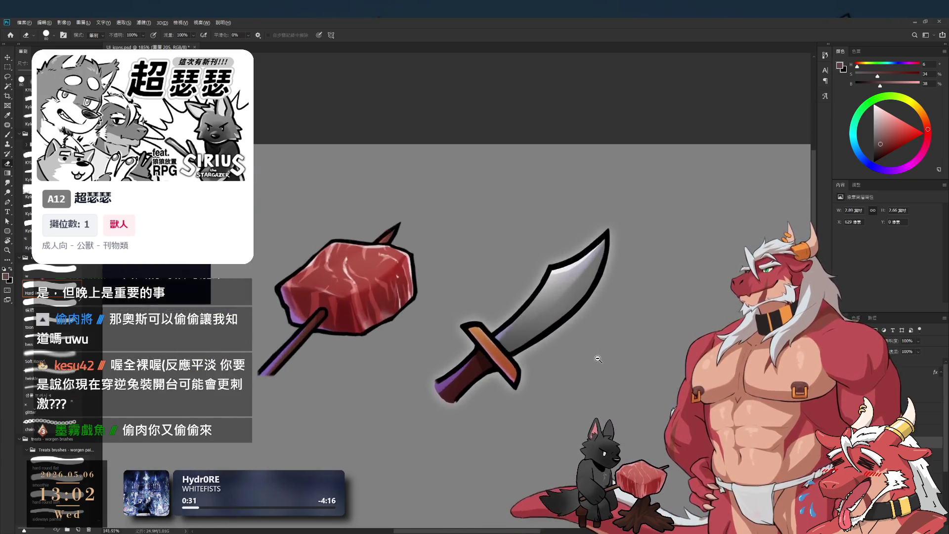
{"action": "scroll", "coordinate": [597, 359], "scroll_direction": "up", "scroll_amount": 2}
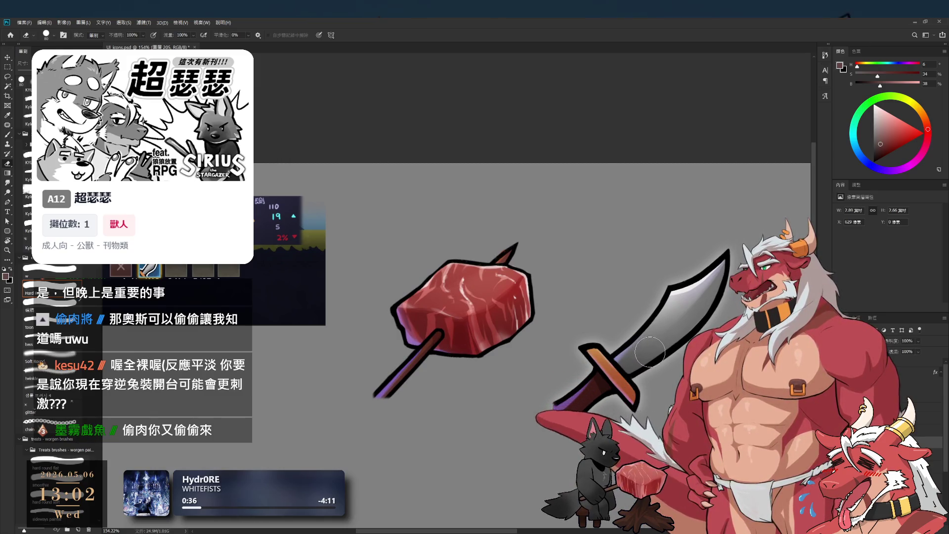
{"action": "scroll", "coordinate": [612, 371], "scroll_direction": "down", "scroll_amount": 3}
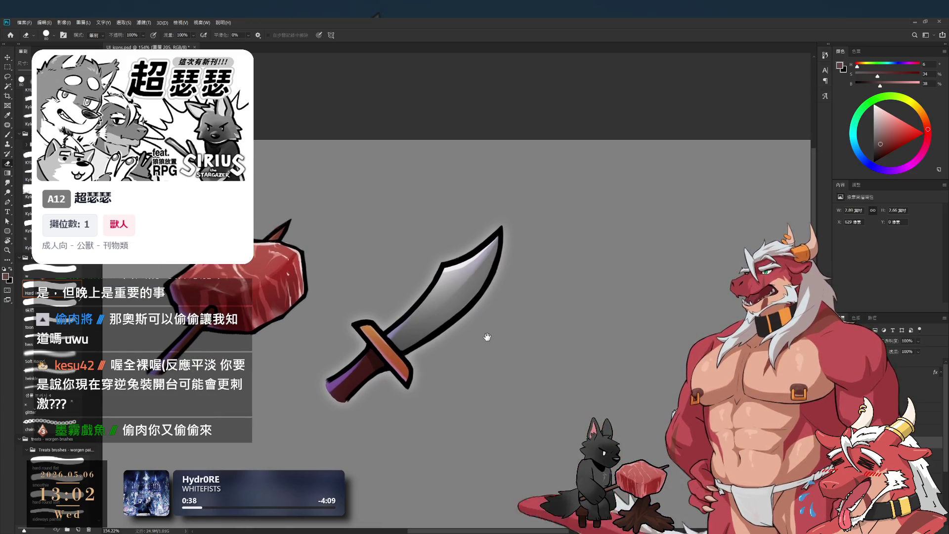
{"action": "scroll", "coordinate": [611, 372], "scroll_direction": "up", "scroll_amount": 1}
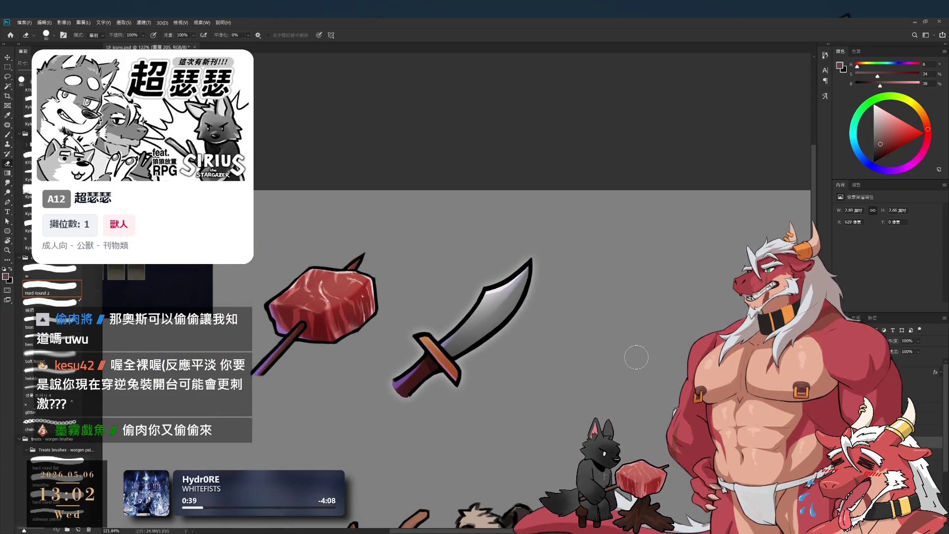
Step through groups 群組 37 and 群組 35 to activate layer 圖層 206; enlarge tool to about 300.
{"action": "left_click", "coordinate": [889, 406]}
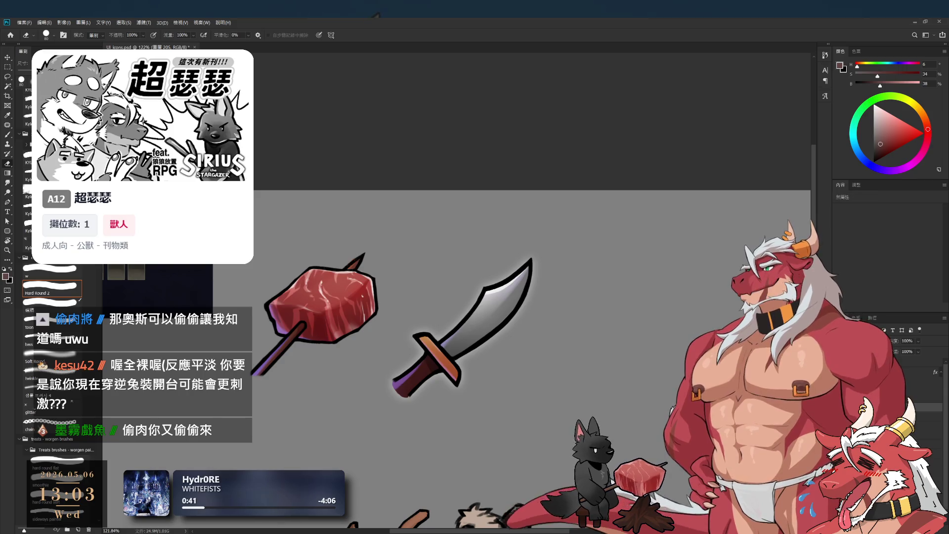
{"action": "left_click", "coordinate": [889, 416]}
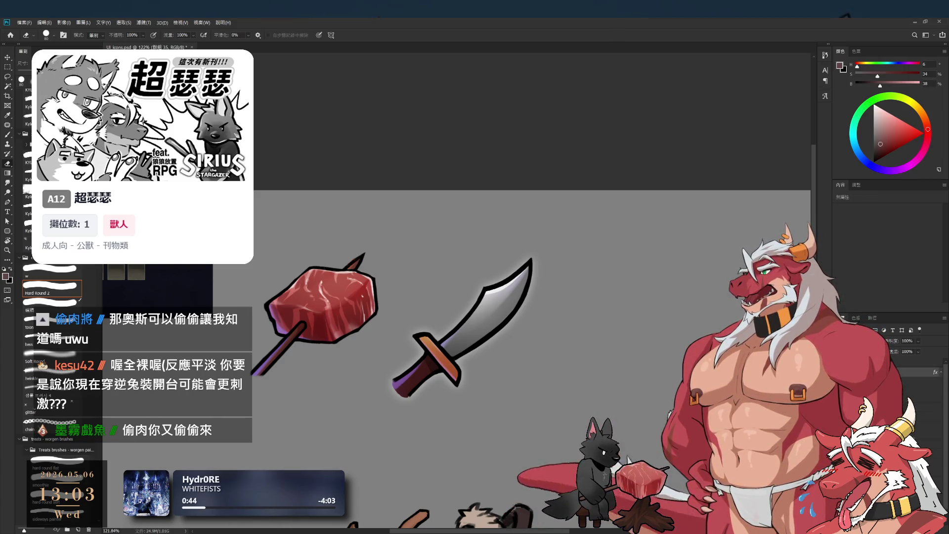
{"action": "left_click", "coordinate": [890, 424]}
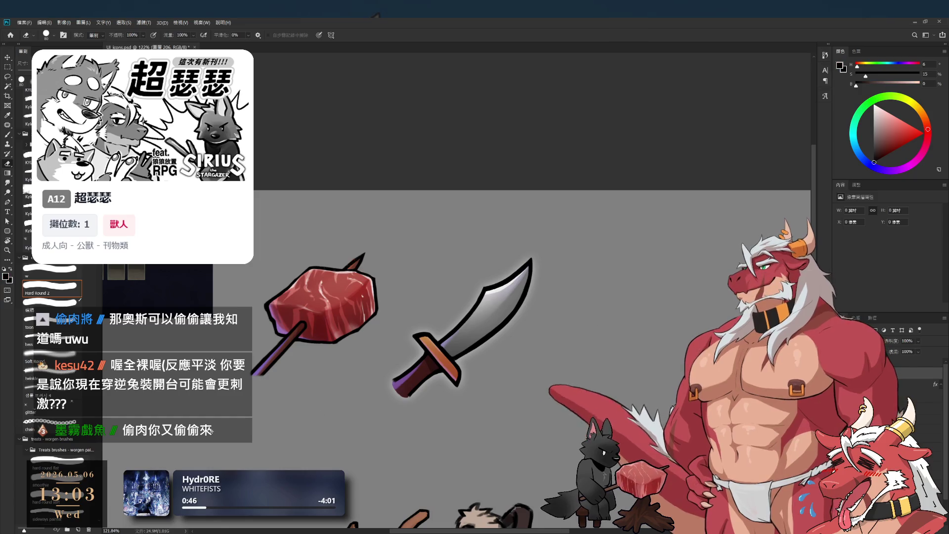
{"action": "key", "text": "bracketright"}
{"action": "key", "text": "bracketright"}
{"action": "key", "text": "bracketright"}
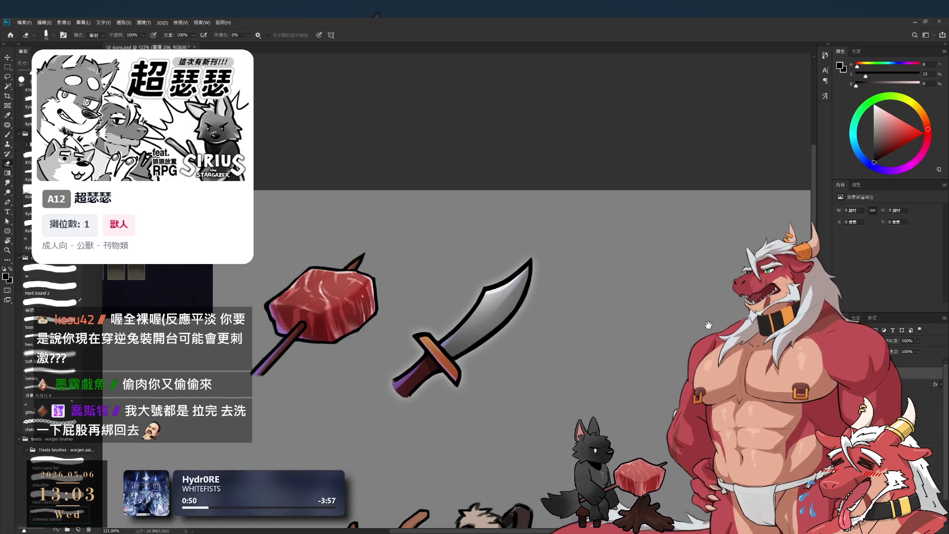
Zoom the canvas to 150% and set up a 15-px brush.
{"action": "left_click", "coordinate": [634, 297]}
{"action": "key", "text": "b"}
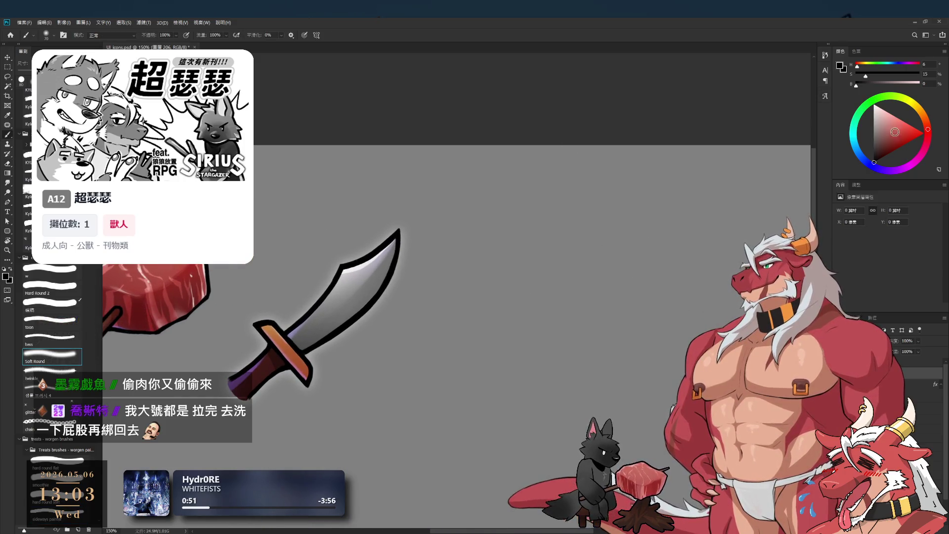
{"action": "key", "text": "bracketleft"}
{"action": "key", "text": "bracketleft"}
{"action": "key", "text": "bracketleft"}
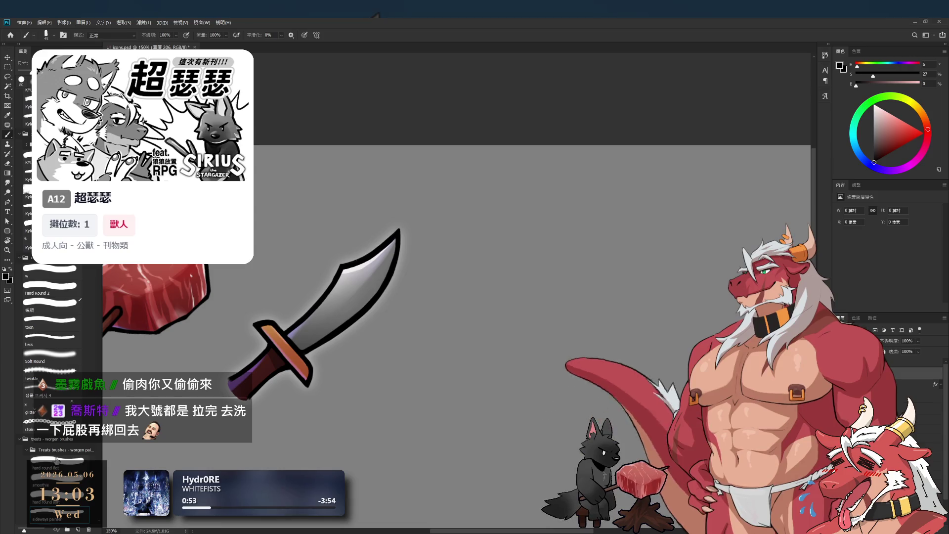
{"action": "key", "text": "bracketleft"}
{"action": "key", "text": "bracketleft"}
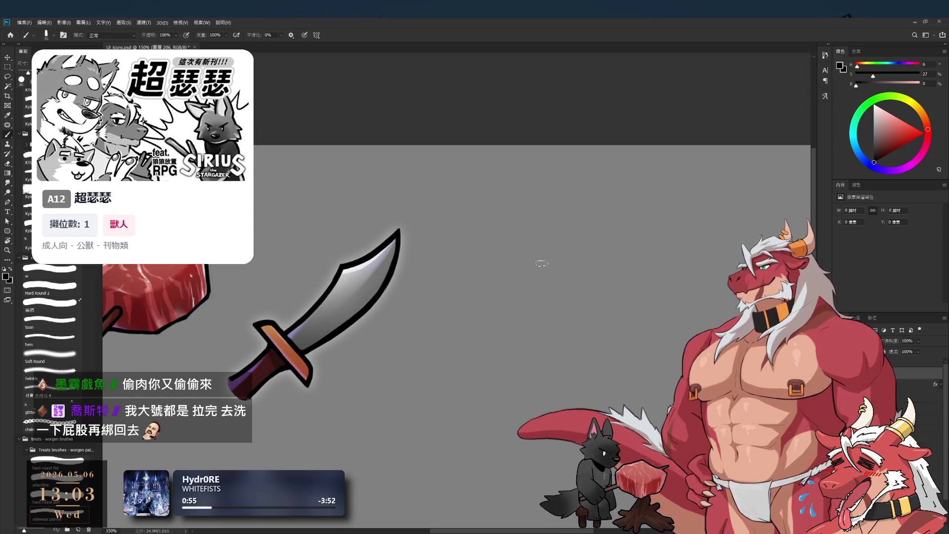
{"action": "key", "text": "bracketleft"}
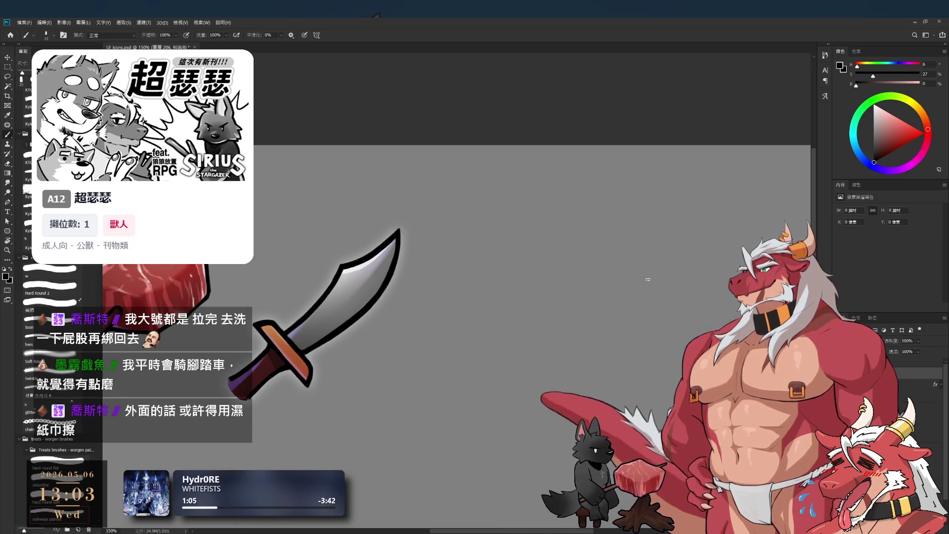
Sketch the curved bracket outline and fist strokes right of the sword, redoing stray strokes.
{"action": "left_click_drag", "start_coordinate": [580, 267], "coordinate": [572, 290]}
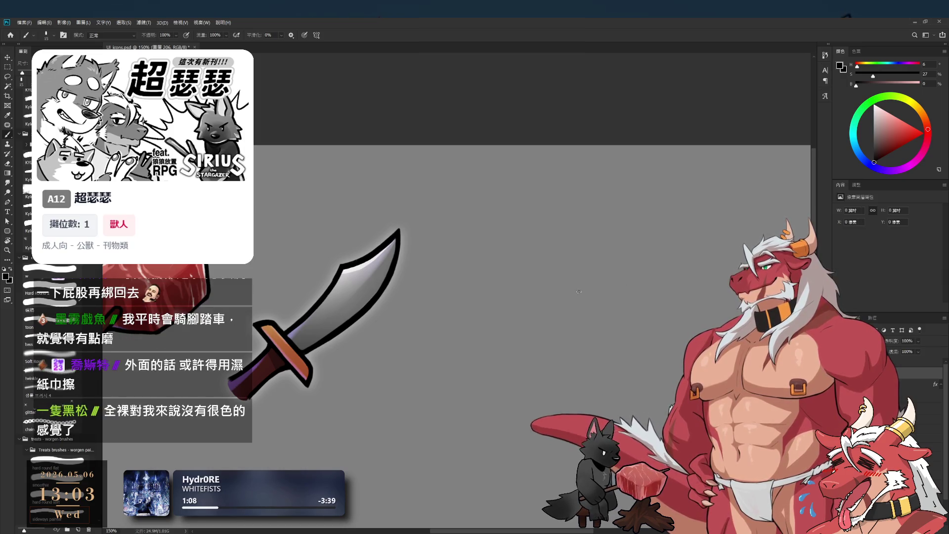
{"action": "key", "text": "ctrl+z"}
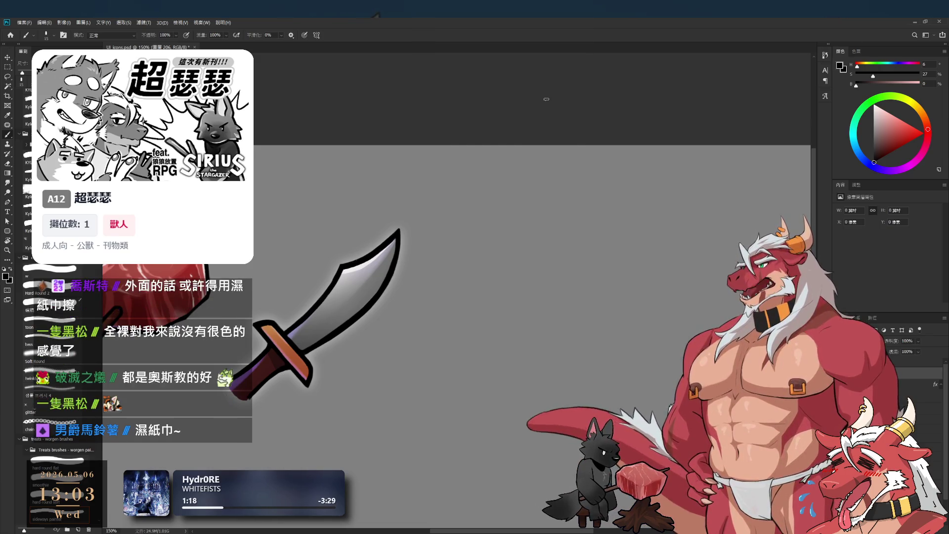
{"action": "left_click_drag", "start_coordinate": [553, 251], "coordinate": [533, 311]}
{"action": "key", "text": "ctrl+z"}
{"action": "key", "text": "ctrl+z"}
{"action": "key", "text": "ctrl+z"}
{"action": "left_click_drag", "start_coordinate": [544, 253], "coordinate": [542, 352]}
{"action": "key", "text": "ctrl+z"}
{"action": "left_click_drag", "start_coordinate": [538, 316], "coordinate": [544, 352]}
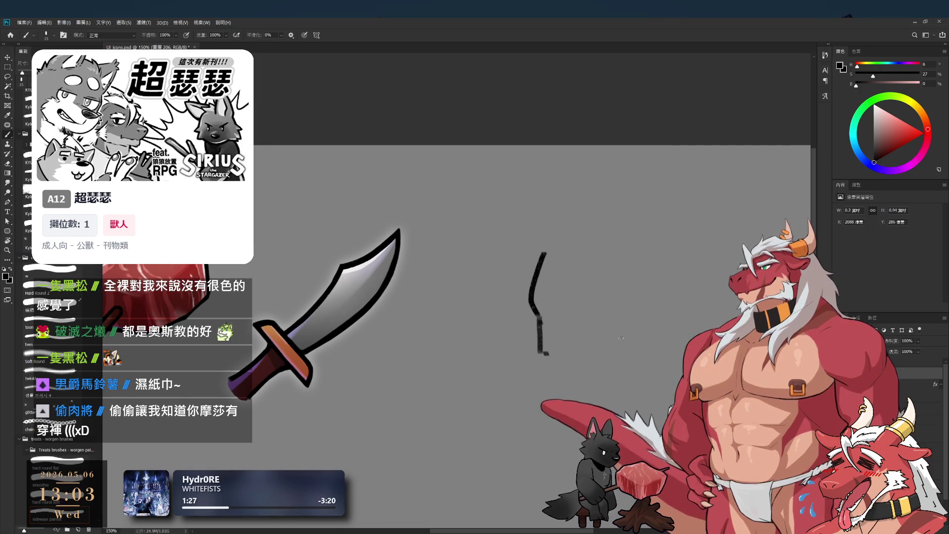
{"action": "mouse_move", "coordinate": [586, 286]}
{"action": "left_mouse_down"}
{"action": "mouse_move", "coordinate": [586, 310]}
{"action": "mouse_move", "coordinate": [605, 298]}
{"action": "left_mouse_up"}
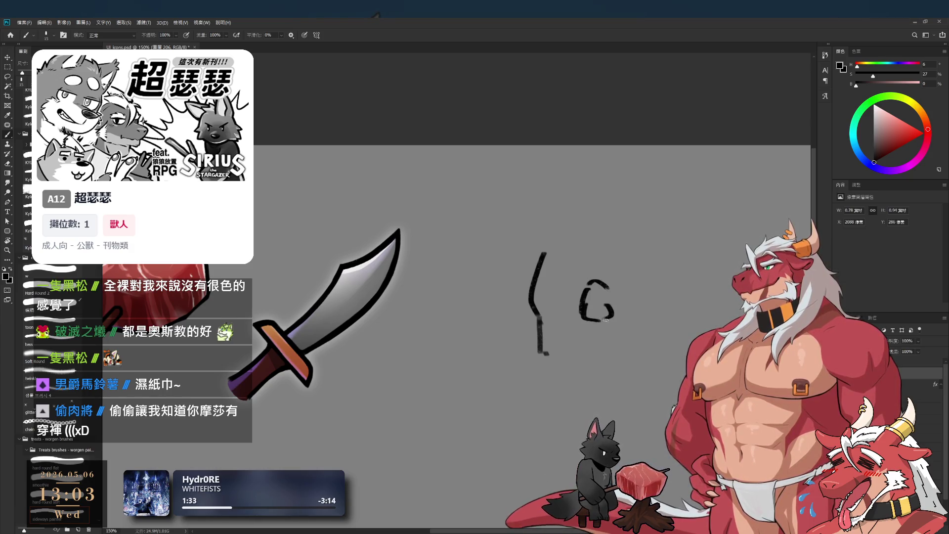
{"action": "mouse_move", "coordinate": [542, 347]}
{"action": "left_mouse_down"}
{"action": "mouse_move", "coordinate": [547, 354]}
{"action": "mouse_move", "coordinate": [587, 317]}
{"action": "left_mouse_up"}
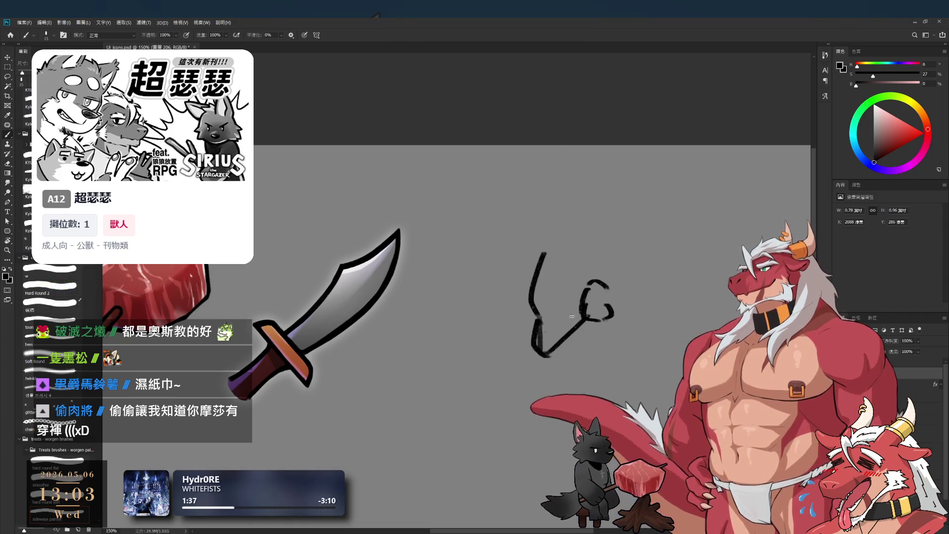
Add the box-shaped arm, upper arm curve, and bottom line extending the right leg.
{"action": "key", "text": "e"}
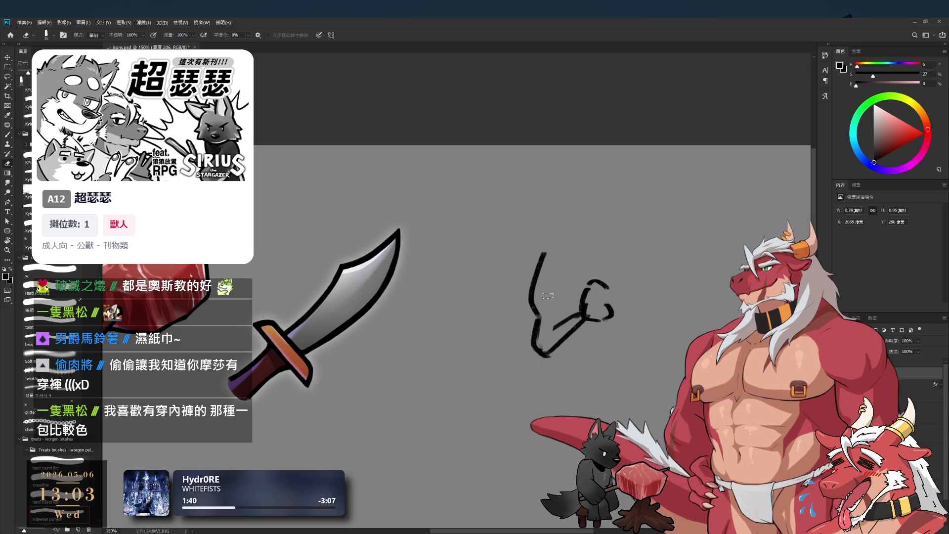
{"action": "key", "text": "b"}
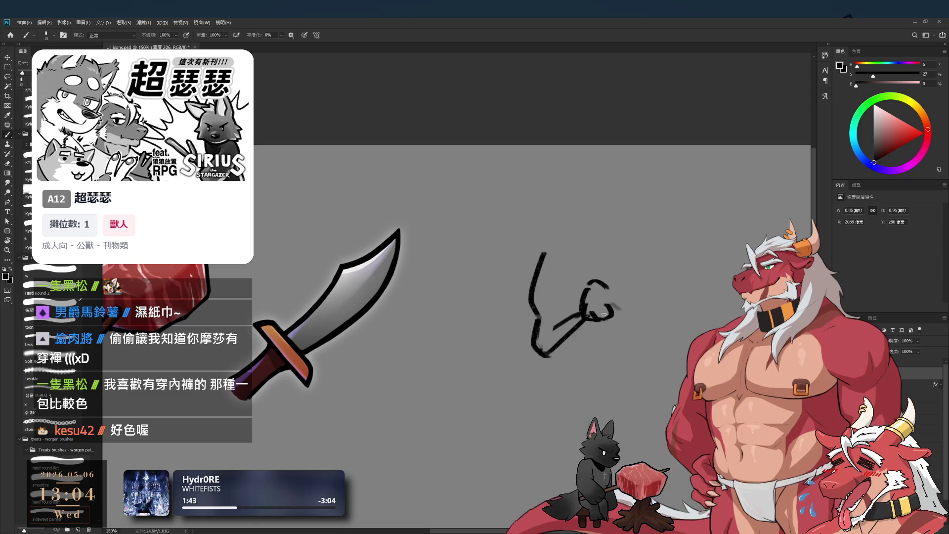
{"action": "mouse_move", "coordinate": [591, 282]}
{"action": "left_mouse_down"}
{"action": "mouse_move", "coordinate": [655, 291]}
{"action": "mouse_move", "coordinate": [613, 311]}
{"action": "left_mouse_up"}
{"action": "mouse_move", "coordinate": [589, 220]}
{"action": "left_mouse_down"}
{"action": "mouse_move", "coordinate": [622, 214]}
{"action": "mouse_move", "coordinate": [653, 275]}
{"action": "left_mouse_up"}
{"action": "left_click_drag", "start_coordinate": [603, 242], "coordinate": [604, 265]}
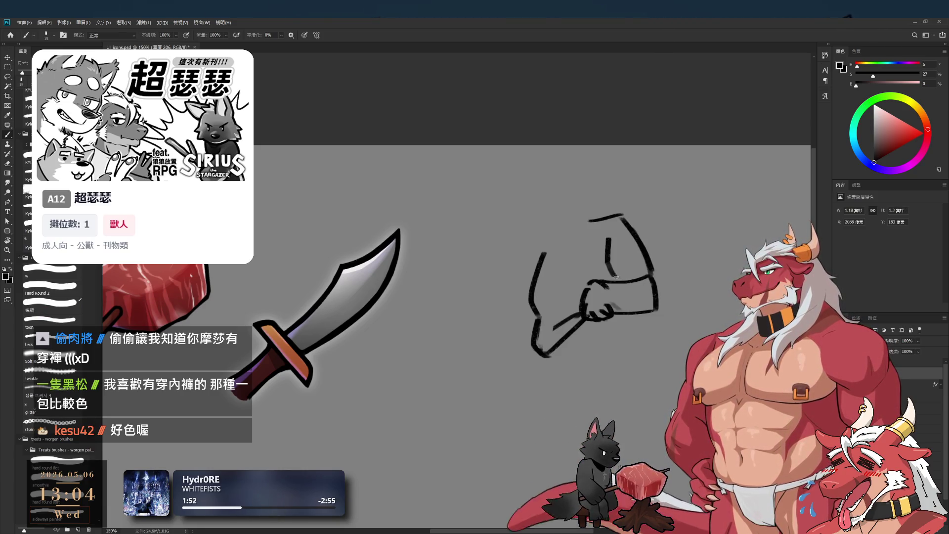
{"action": "left_click_drag", "start_coordinate": [632, 319], "coordinate": [634, 335]}
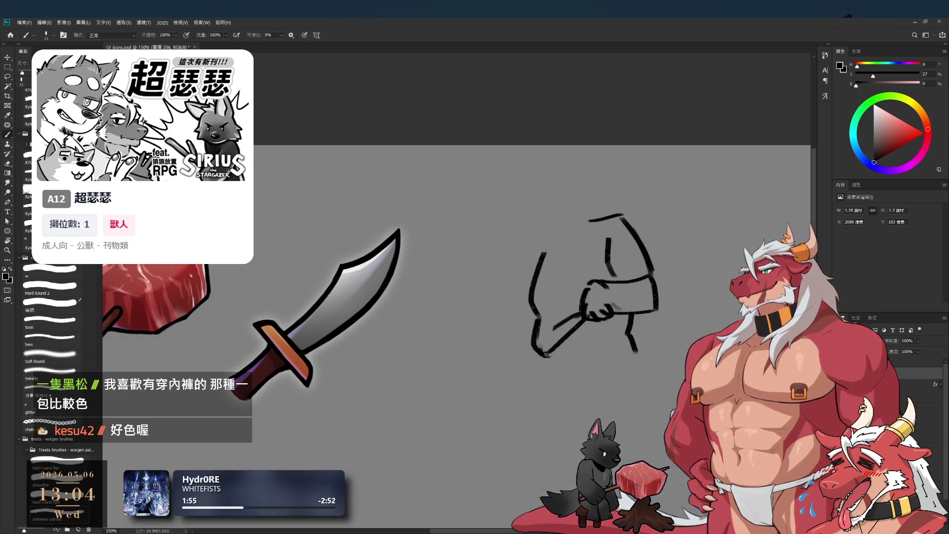
{"action": "mouse_move", "coordinate": [547, 355]}
{"action": "left_mouse_down"}
{"action": "mouse_move", "coordinate": [631, 346]}
{"action": "mouse_move", "coordinate": [639, 357]}
{"action": "mouse_move", "coordinate": [609, 361]}
{"action": "left_mouse_up"}
{"action": "key", "text": "bracketleft"}
Redraw the left leg line and clean up the strokes at the lower-left junction.
{"action": "scroll", "coordinate": [609, 355], "scroll_direction": "up", "scroll_amount": 3}
{"action": "key", "text": "bracketright"}
{"action": "left_click_drag", "start_coordinate": [483, 369], "coordinate": [485, 420]}
{"action": "key", "text": "ctrl+z"}
{"action": "mouse_move", "coordinate": [480, 350]}
{"action": "left_mouse_down"}
{"action": "mouse_move", "coordinate": [491, 397]}
{"action": "mouse_move", "coordinate": [483, 437]}
{"action": "mouse_move", "coordinate": [505, 391]}
{"action": "left_mouse_up"}
{"action": "key", "text": "ctrl+z"}
{"action": "key", "text": "bracketleft"}
{"action": "left_click_drag", "start_coordinate": [496, 352], "coordinate": [504, 390]}
{"action": "left_click_drag", "start_coordinate": [514, 353], "coordinate": [505, 390]}
{"action": "key", "text": "e"}
{"action": "mouse_move", "coordinate": [470, 332]}
{"action": "left_mouse_down"}
{"action": "mouse_move", "coordinate": [484, 352]}
{"action": "mouse_move", "coordinate": [509, 321]}
{"action": "left_mouse_up"}
{"action": "key", "text": "b"}
{"action": "left_click_drag", "start_coordinate": [556, 284], "coordinate": [474, 378]}
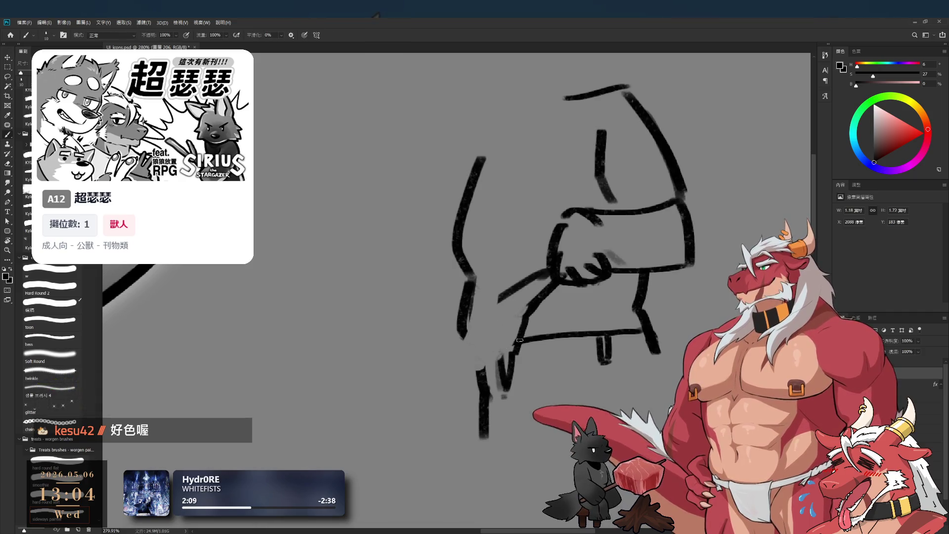
{"action": "key", "text": "ctrl+z"}
{"action": "left_click_drag", "start_coordinate": [460, 336], "coordinate": [468, 373]}
{"action": "left_click_drag", "start_coordinate": [499, 319], "coordinate": [468, 376]}
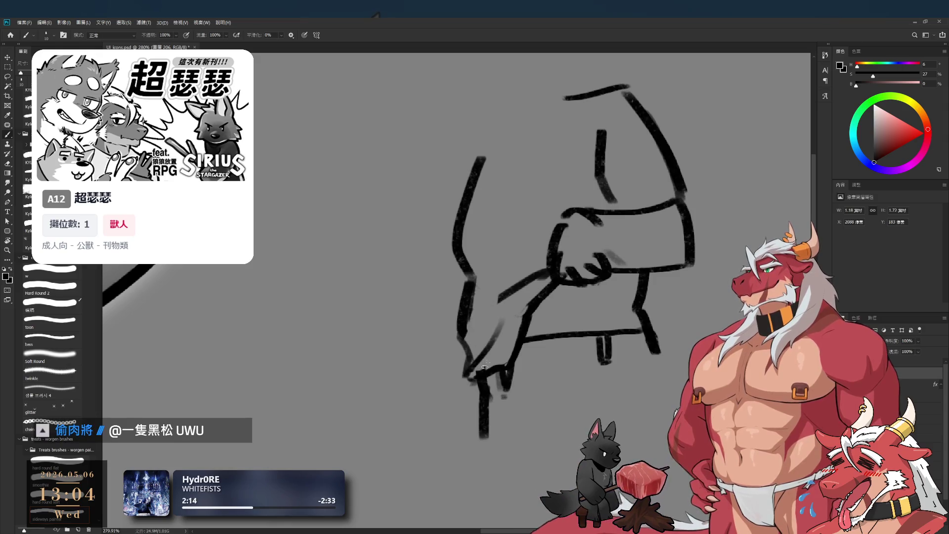
Erase the right leg stroke, then darken and extend the bottom leg line.
{"action": "scroll", "coordinate": [509, 364], "scroll_direction": "down", "scroll_amount": 3}
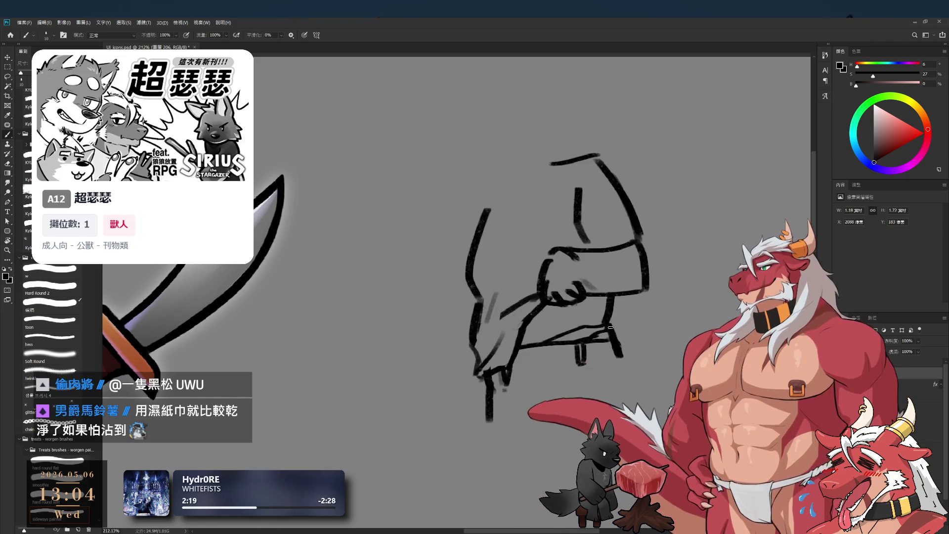
{"action": "scroll", "coordinate": [599, 332], "scroll_direction": "up", "scroll_amount": 3}
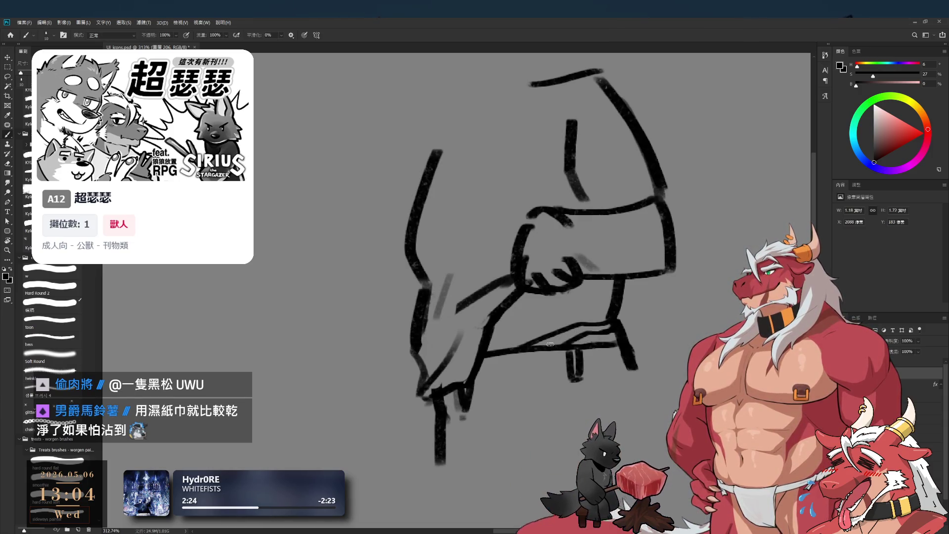
{"action": "scroll", "coordinate": [551, 339], "scroll_direction": "down", "scroll_amount": 1}
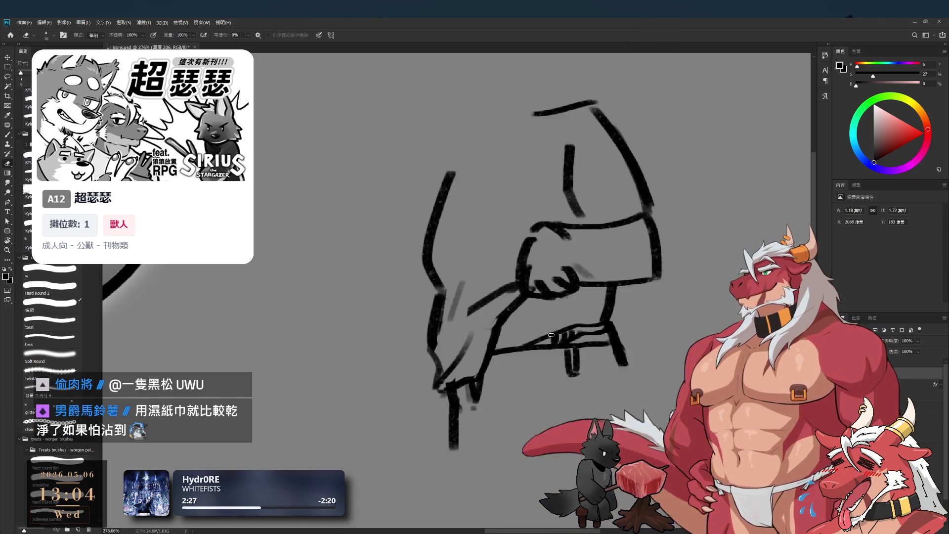
{"action": "key", "text": "e"}
{"action": "key", "text": "b"}
{"action": "key", "text": "e"}
{"action": "mouse_move", "coordinate": [615, 332]}
{"action": "left_mouse_down"}
{"action": "mouse_move", "coordinate": [619, 348]}
{"action": "mouse_move", "coordinate": [608, 297]}
{"action": "mouse_move", "coordinate": [603, 312]}
{"action": "left_mouse_up"}
{"action": "key", "text": "b"}
{"action": "key", "text": "e"}
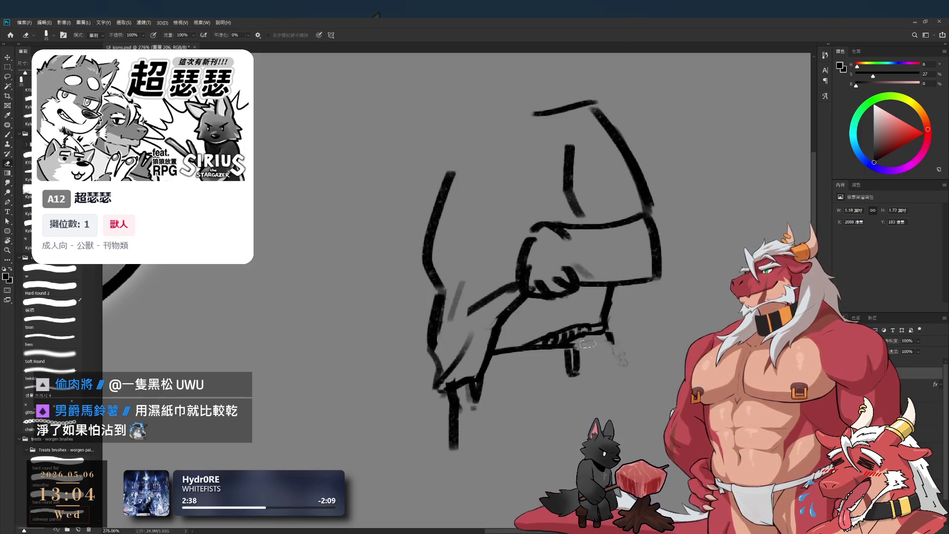
{"action": "key", "text": "b"}
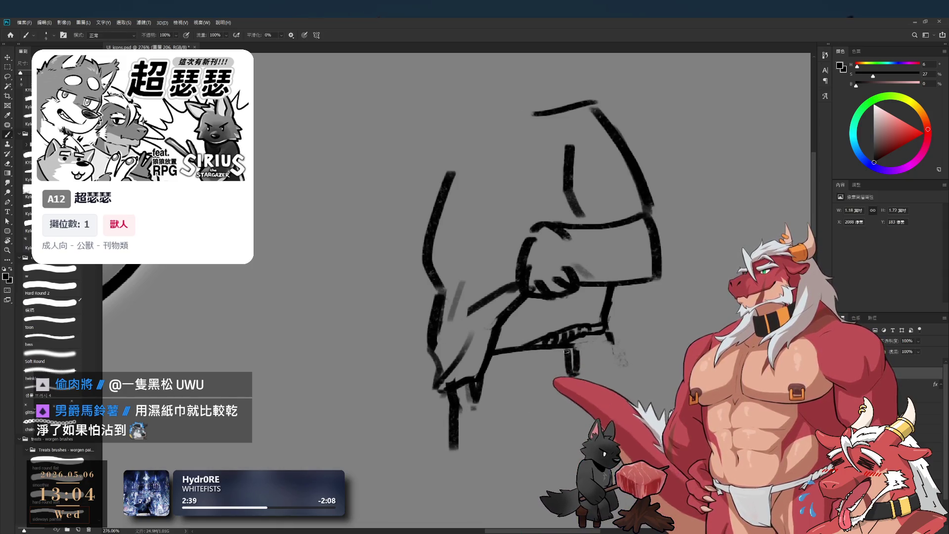
{"action": "mouse_move", "coordinate": [569, 346]}
{"action": "left_mouse_down"}
{"action": "mouse_move", "coordinate": [609, 336]}
{"action": "mouse_move", "coordinate": [623, 381]}
{"action": "mouse_move", "coordinate": [620, 420]}
{"action": "left_mouse_up"}
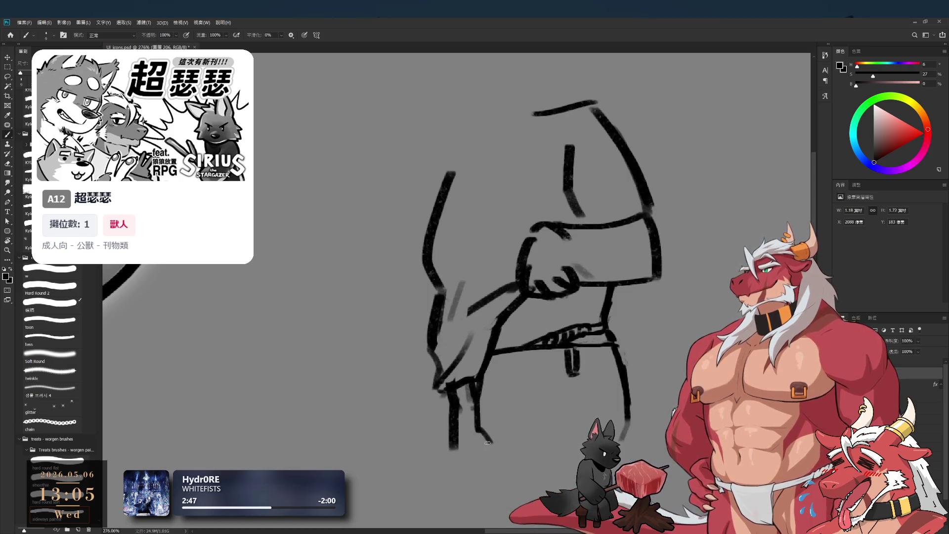
{"action": "left_click_drag", "start_coordinate": [519, 400], "coordinate": [487, 442]}
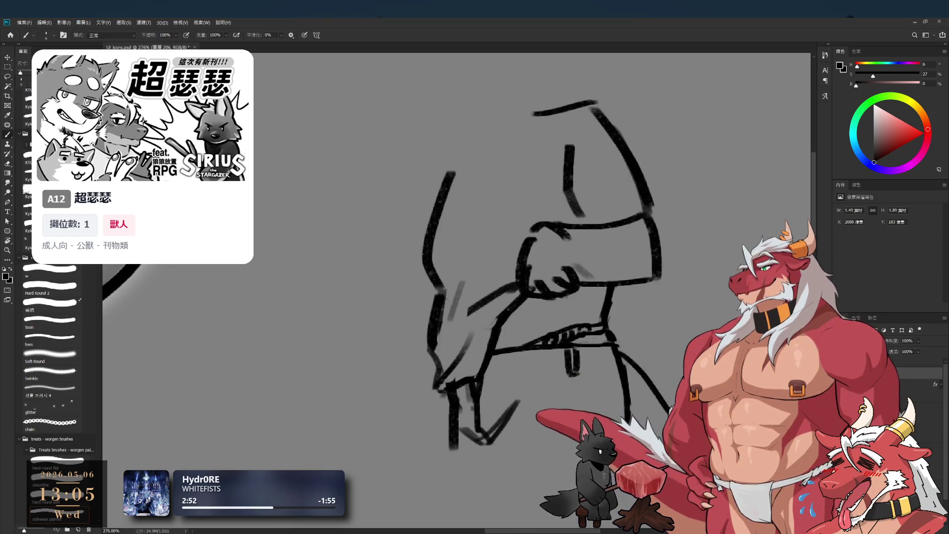
With a 15-px brush, thicken the figure's left edge and top outline and redraw the arc above.
{"action": "left_click_drag", "start_coordinate": [584, 363], "coordinate": [611, 385]}
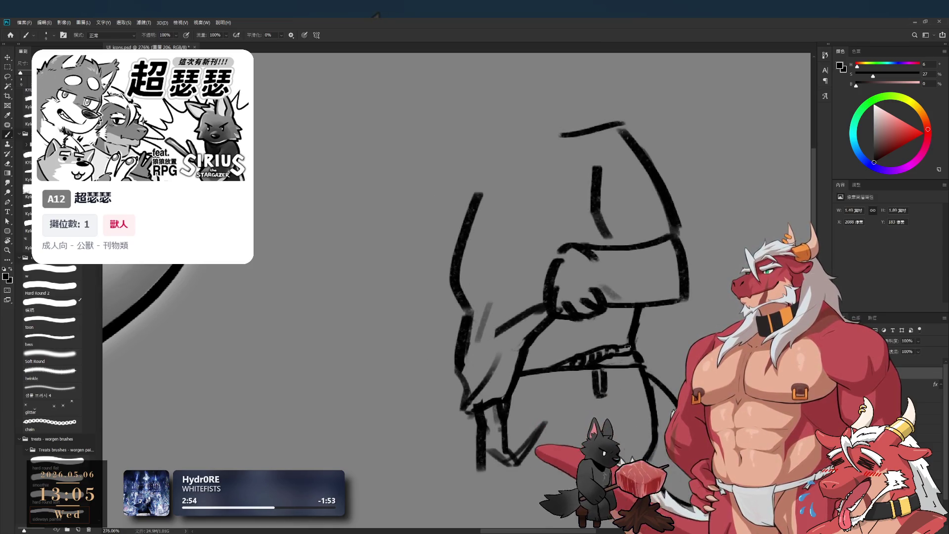
{"action": "left_click_drag", "start_coordinate": [518, 150], "coordinate": [556, 204]}
{"action": "scroll", "coordinate": [570, 272], "scroll_direction": "down", "scroll_amount": 1}
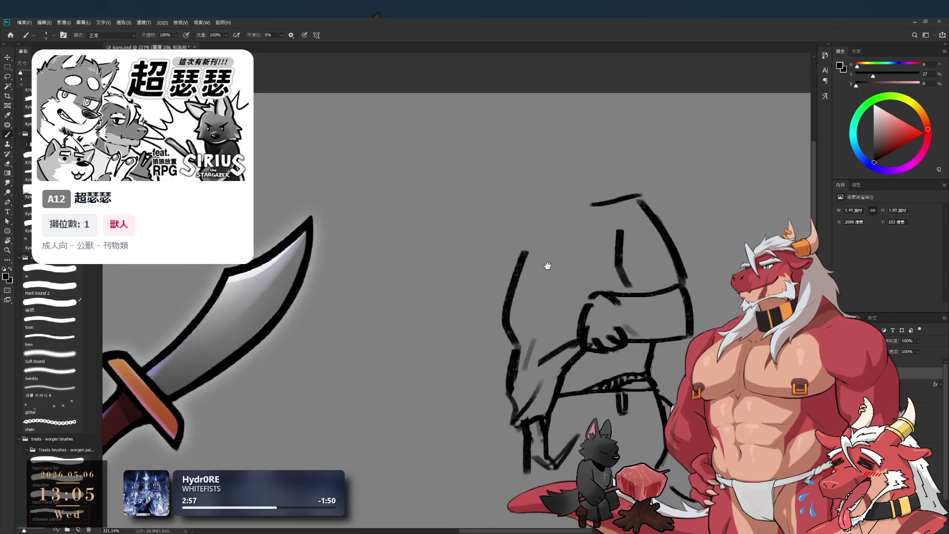
{"action": "left_click_drag", "start_coordinate": [542, 261], "coordinate": [514, 268]}
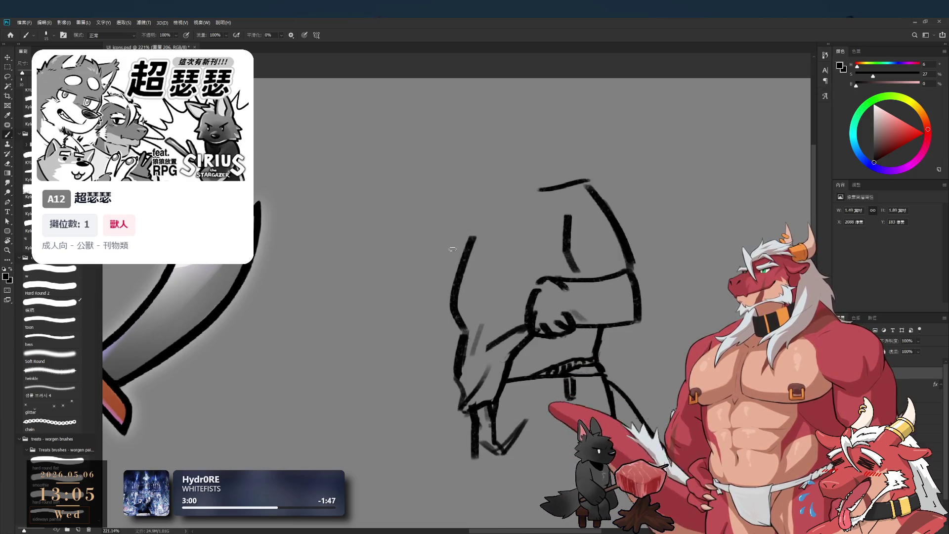
{"action": "key", "text": "bracketright"}
{"action": "left_click_drag", "start_coordinate": [465, 244], "coordinate": [453, 270]}
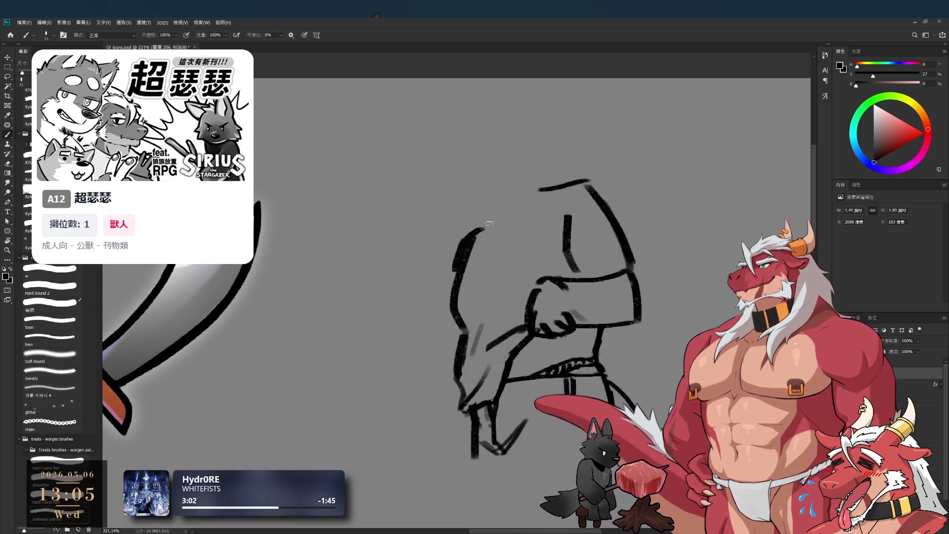
{"action": "left_click_drag", "start_coordinate": [465, 237], "coordinate": [544, 187]}
{"action": "mouse_move", "coordinate": [482, 211]}
{"action": "left_mouse_down"}
{"action": "mouse_move", "coordinate": [522, 200]}
{"action": "mouse_move", "coordinate": [507, 246]}
{"action": "left_mouse_up"}
{"action": "left_click_drag", "start_coordinate": [464, 192], "coordinate": [447, 236]}
{"action": "key", "text": "ctrl+z"}
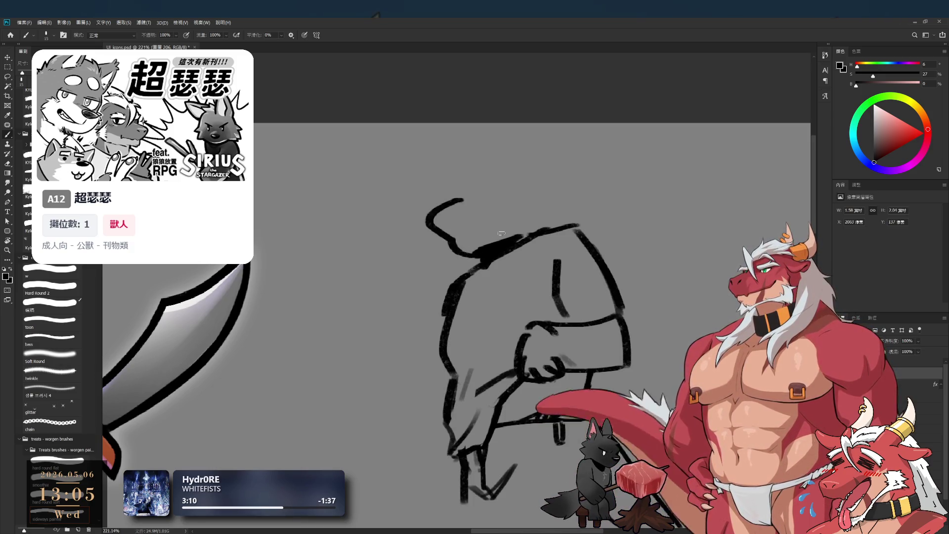
{"action": "key", "text": "ctrl+z"}
{"action": "left_click_drag", "start_coordinate": [463, 200], "coordinate": [451, 239]}
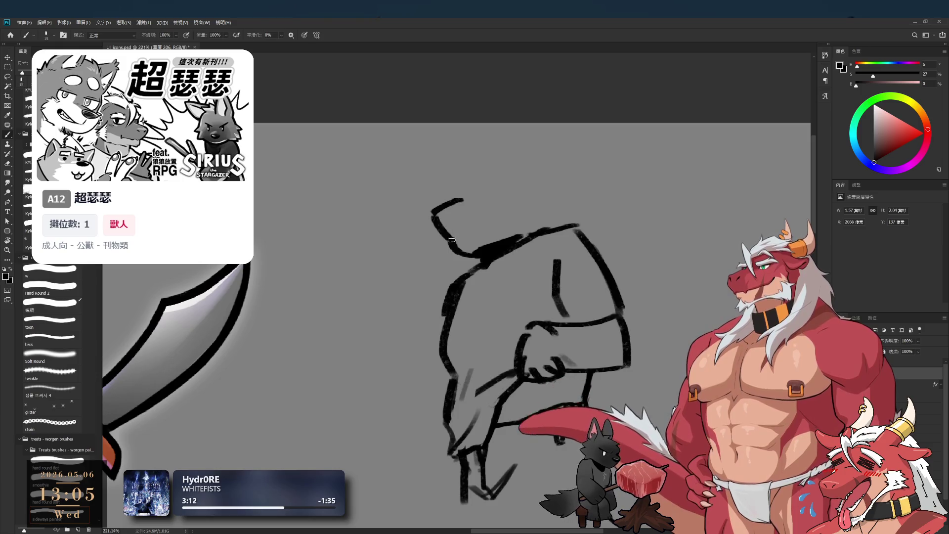
Erase the hooked stroke at the sketch's top and redraw a rising stroke, nudging the hook.
{"action": "scroll", "coordinate": [497, 211], "scroll_direction": "up", "scroll_amount": 2}
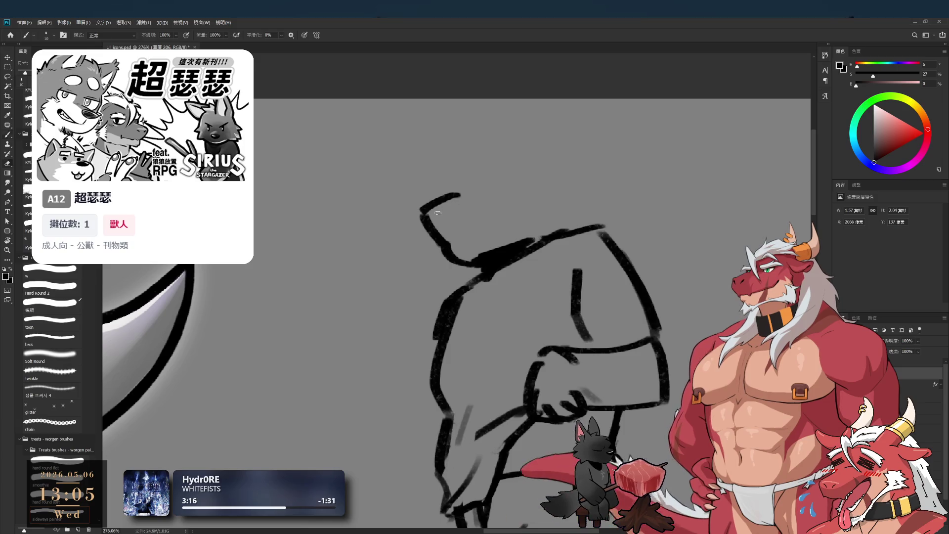
{"action": "key", "text": "e"}
{"action": "left_click_drag", "start_coordinate": [421, 217], "coordinate": [467, 192]}
{"action": "key", "text": "b"}
{"action": "mouse_move", "coordinate": [424, 220]}
{"action": "left_mouse_down"}
{"action": "mouse_move", "coordinate": [458, 197]}
{"action": "mouse_move", "coordinate": [504, 214]}
{"action": "mouse_move", "coordinate": [437, 239]}
{"action": "mouse_move", "coordinate": [486, 262]}
{"action": "mouse_move", "coordinate": [509, 219]}
{"action": "mouse_move", "coordinate": [545, 228]}
{"action": "left_mouse_up"}
{"action": "key", "text": "l"}
{"action": "key", "text": "ctrl+d"}
{"action": "key", "text": "b"}
Draw the curved head-top stroke, the arc above the head, and the brow strokes.
{"action": "left_click_drag", "start_coordinate": [446, 243], "coordinate": [484, 218]}
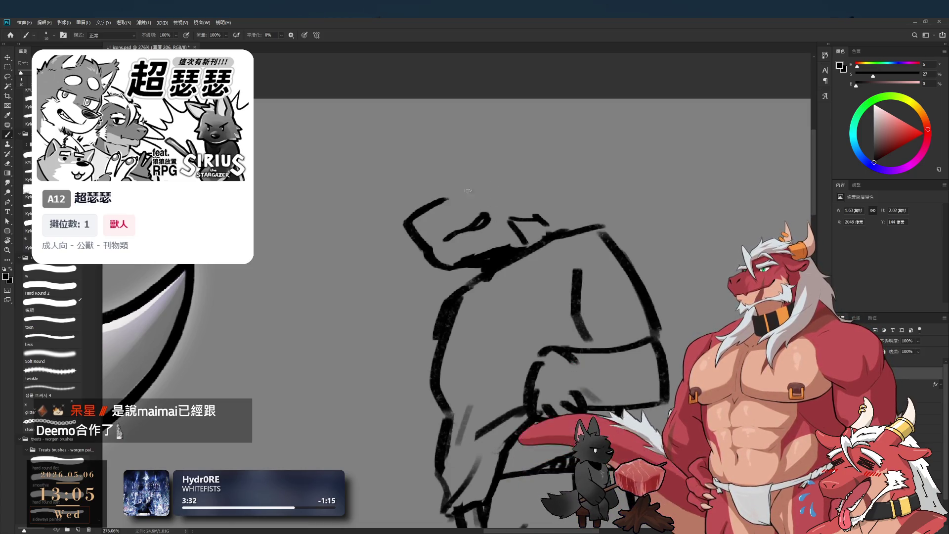
{"action": "left_click_drag", "start_coordinate": [462, 191], "coordinate": [497, 184]}
{"action": "key", "text": "ctrl+z"}
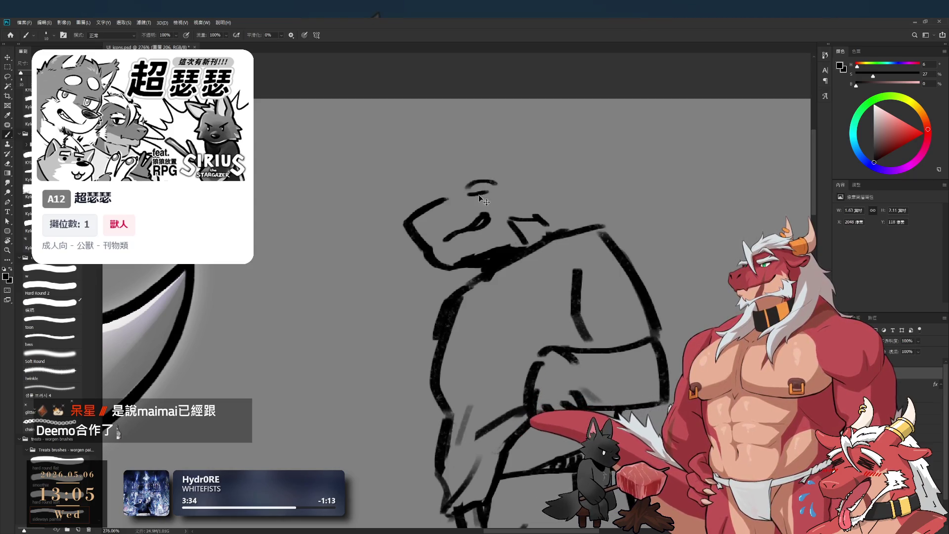
{"action": "key", "text": "ctrl+z"}
{"action": "left_click_drag", "start_coordinate": [465, 190], "coordinate": [498, 180]}
{"action": "key", "text": "bracketleft"}
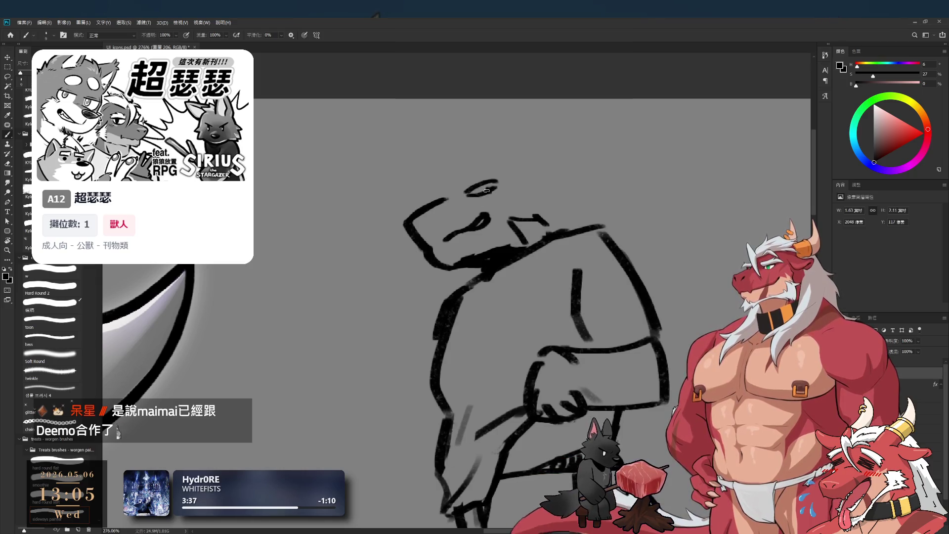
{"action": "left_click_drag", "start_coordinate": [460, 186], "coordinate": [503, 168]}
{"action": "key", "text": "bracketright"}
Lasso the head and scale it down to about 86%, then deselect.
{"action": "scroll", "coordinate": [494, 168], "scroll_direction": "down", "scroll_amount": 3}
{"action": "scroll", "coordinate": [494, 168], "scroll_direction": "up", "scroll_amount": 3}
{"action": "key", "text": "l"}
{"action": "mouse_move", "coordinate": [459, 139]}
{"action": "left_mouse_down"}
{"action": "mouse_move", "coordinate": [482, 269]}
{"action": "mouse_move", "coordinate": [573, 198]}
{"action": "mouse_move", "coordinate": [465, 150]}
{"action": "left_mouse_up"}
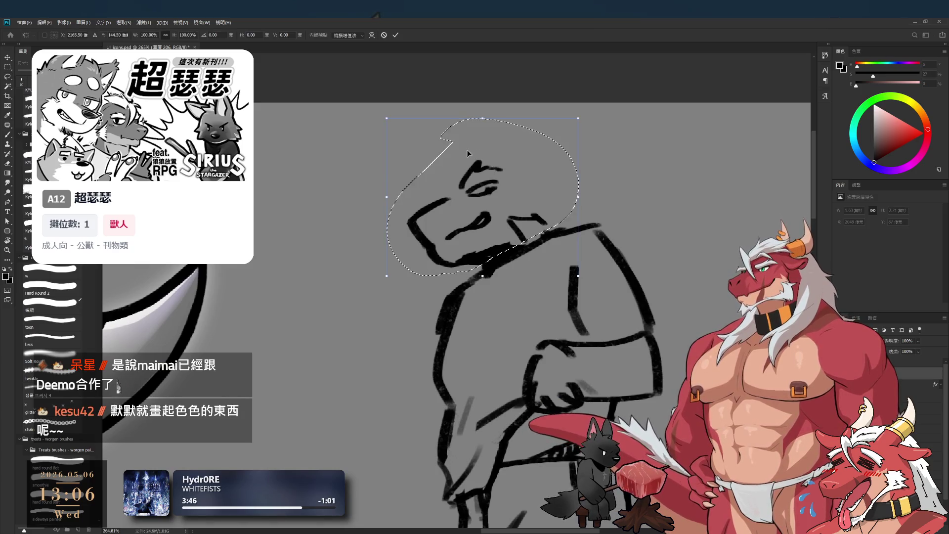
{"action": "key", "text": "ctrl+t"}
{"action": "left_click_drag", "start_coordinate": [482, 118], "coordinate": [500, 172]}
{"action": "key", "text": "Return"}
{"action": "key", "text": "ctrl+d"}
With a thinner brush, draw a V-shaped ear, a curling horn, and short fur strokes.
{"action": "scroll", "coordinate": [569, 218], "scroll_direction": "down", "scroll_amount": 2}
{"action": "key", "text": "b"}
{"action": "left_click_drag", "start_coordinate": [473, 204], "coordinate": [485, 231]}
{"action": "key", "text": "bracketleft"}
{"action": "mouse_move", "coordinate": [429, 149]}
{"action": "left_mouse_down"}
{"action": "mouse_move", "coordinate": [450, 180]}
{"action": "mouse_move", "coordinate": [442, 150]}
{"action": "mouse_move", "coordinate": [459, 189]}
{"action": "left_mouse_up"}
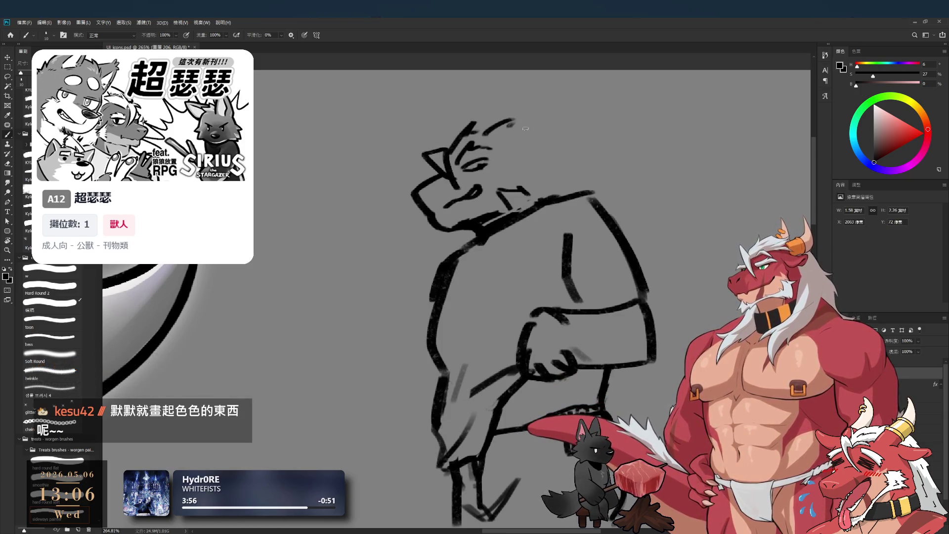
{"action": "mouse_move", "coordinate": [509, 128]}
{"action": "left_mouse_down"}
{"action": "mouse_move", "coordinate": [539, 89]}
{"action": "mouse_move", "coordinate": [561, 118]}
{"action": "left_mouse_up"}
{"action": "left_click_drag", "start_coordinate": [543, 134], "coordinate": [583, 158]}
{"action": "left_click_drag", "start_coordinate": [573, 164], "coordinate": [582, 178]}
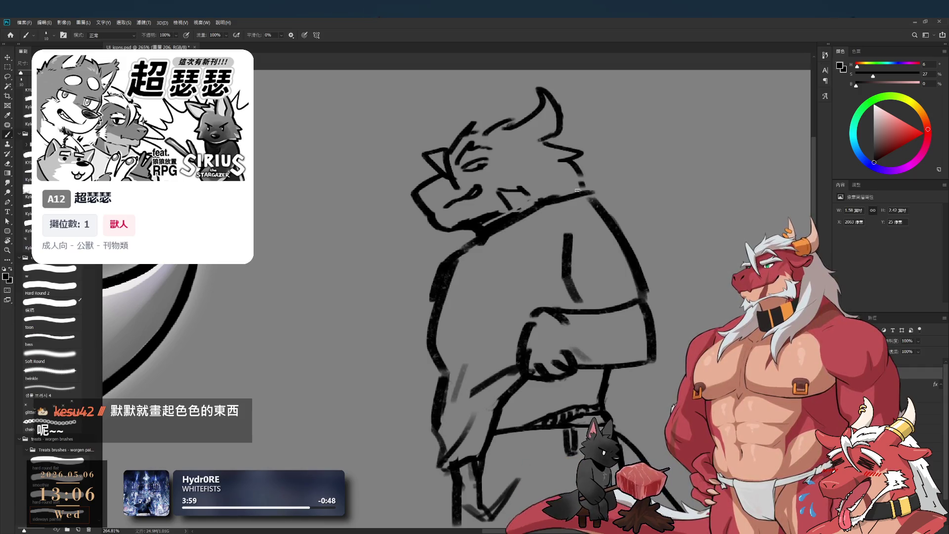
Erase the old vertical arm line on the torso and redraw it.
{"action": "scroll", "coordinate": [538, 169], "scroll_direction": "down", "scroll_amount": 2}
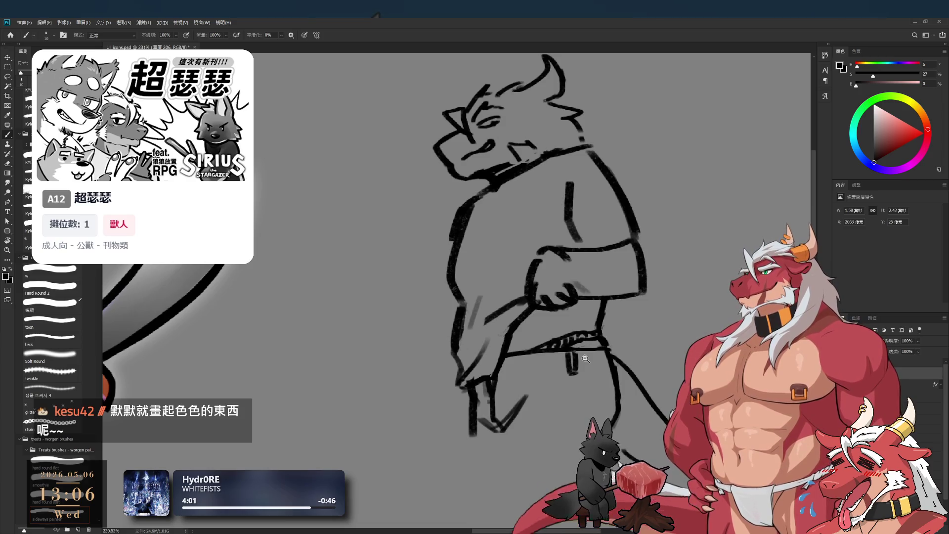
{"action": "scroll", "coordinate": [603, 346], "scroll_direction": "up", "scroll_amount": 2}
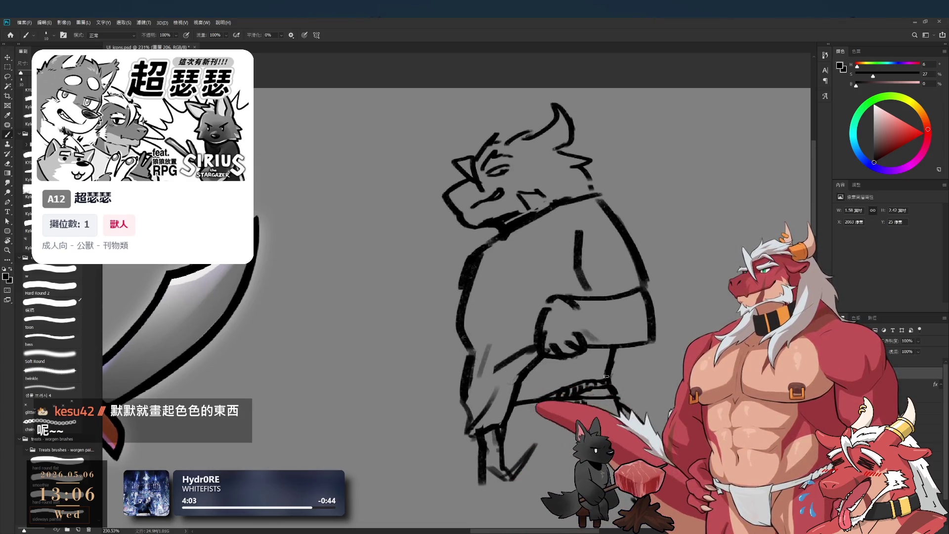
{"action": "key", "text": "e"}
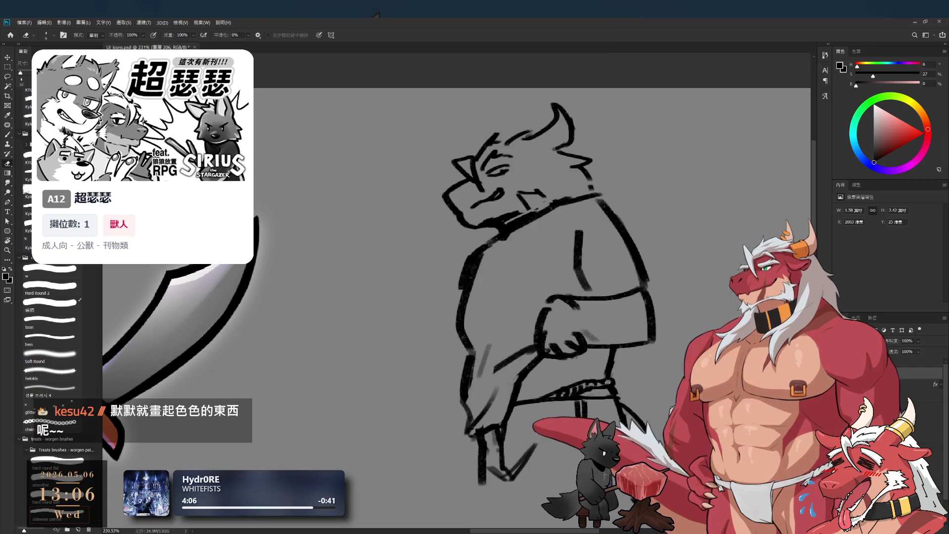
{"action": "key", "text": "b"}
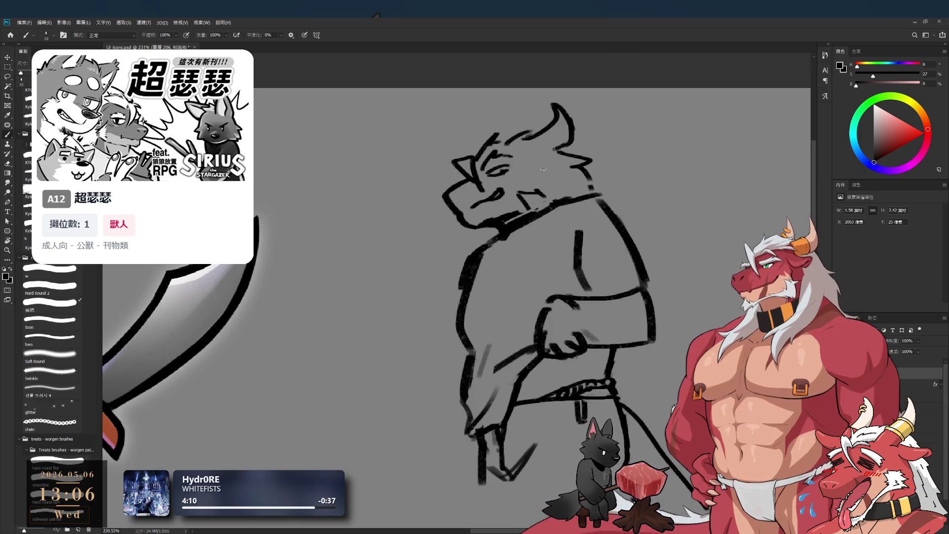
{"action": "key", "text": "e"}
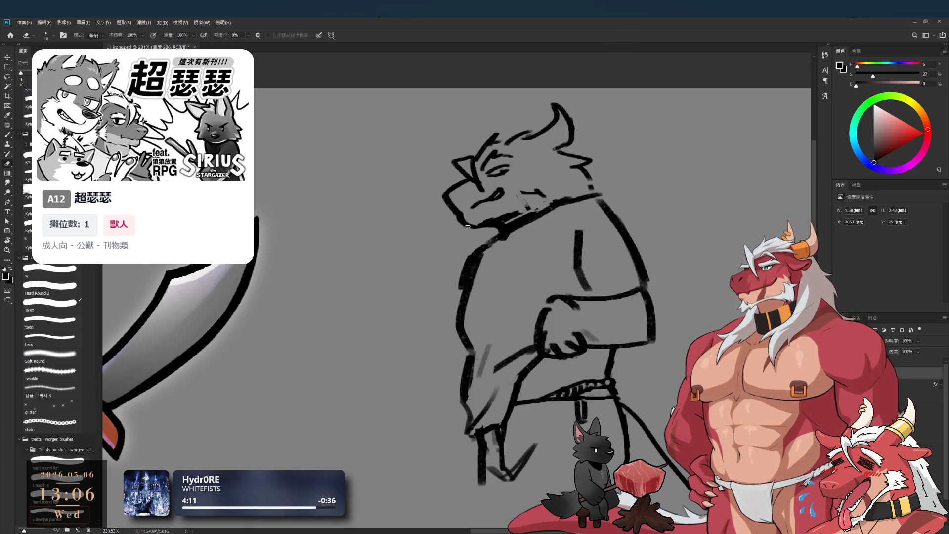
{"action": "key", "text": "b"}
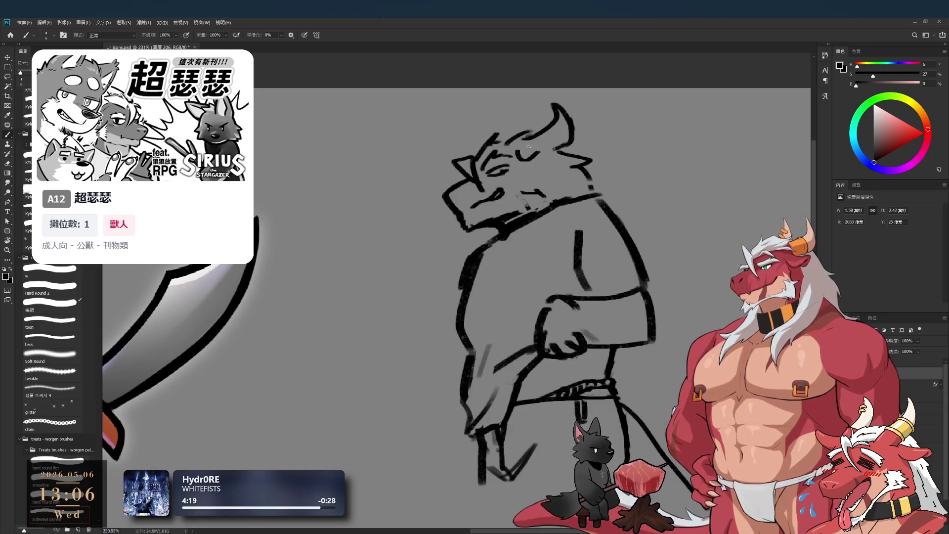
{"action": "left_click_drag", "start_coordinate": [594, 266], "coordinate": [561, 218]}
{"action": "key", "text": "bracketright"}
{"action": "left_click_drag", "start_coordinate": [546, 184], "coordinate": [557, 236]}
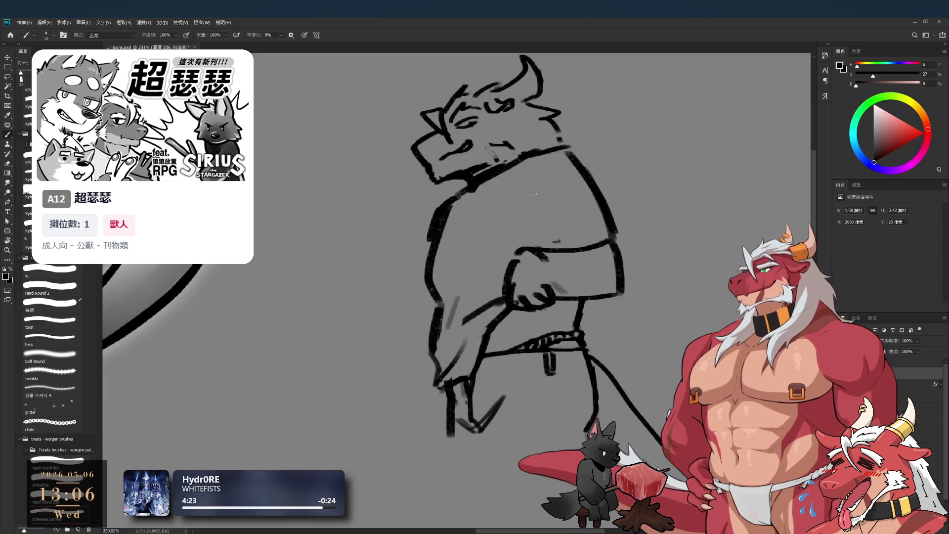
{"action": "left_click_drag", "start_coordinate": [533, 184], "coordinate": [532, 231]}
{"action": "key", "text": "ctrl+z"}
{"action": "mouse_move", "coordinate": [532, 183]}
{"action": "left_mouse_down"}
{"action": "mouse_move", "coordinate": [530, 225]}
{"action": "mouse_move", "coordinate": [544, 243]}
{"action": "left_mouse_up"}
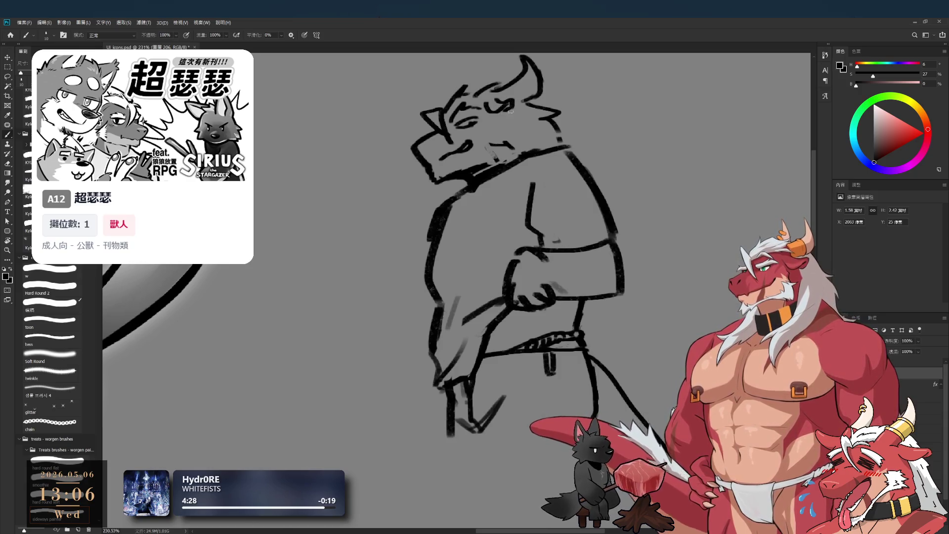
Erase the old fist, arm and shoulder lines, and redraw a darker belt line further right.
{"action": "key", "text": "e"}
{"action": "mouse_move", "coordinate": [512, 253]}
{"action": "left_mouse_down"}
{"action": "mouse_move", "coordinate": [509, 294]}
{"action": "mouse_move", "coordinate": [542, 301]}
{"action": "mouse_move", "coordinate": [541, 264]}
{"action": "mouse_move", "coordinate": [606, 241]}
{"action": "left_mouse_up"}
{"action": "key", "text": "bracketright"}
{"action": "key", "text": "b"}
{"action": "mouse_move", "coordinate": [546, 253]}
{"action": "left_mouse_down"}
{"action": "mouse_move", "coordinate": [610, 241]}
{"action": "mouse_move", "coordinate": [627, 271]}
{"action": "left_mouse_up"}
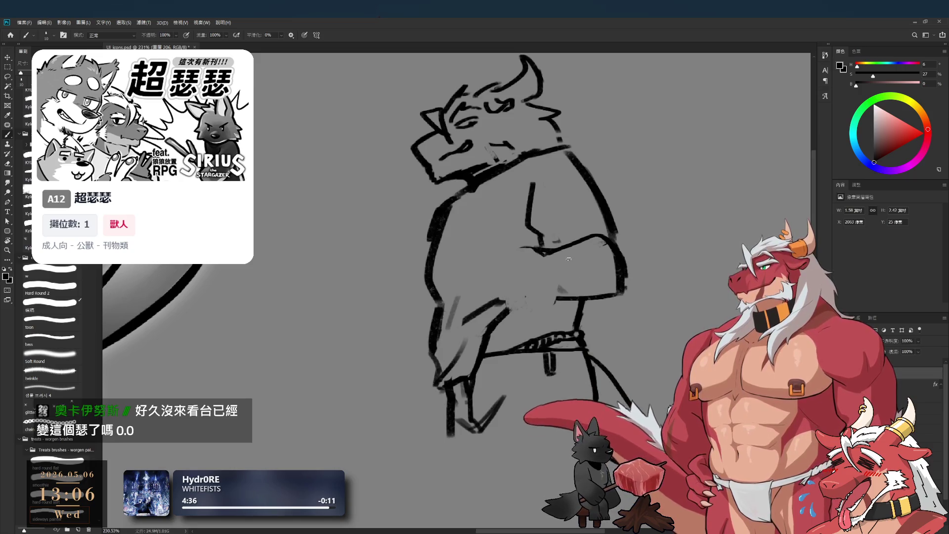
{"action": "key", "text": "e"}
{"action": "left_click_drag", "start_coordinate": [624, 296], "coordinate": [621, 271]}
{"action": "key", "text": "b"}
{"action": "left_click_drag", "start_coordinate": [553, 248], "coordinate": [598, 235]}
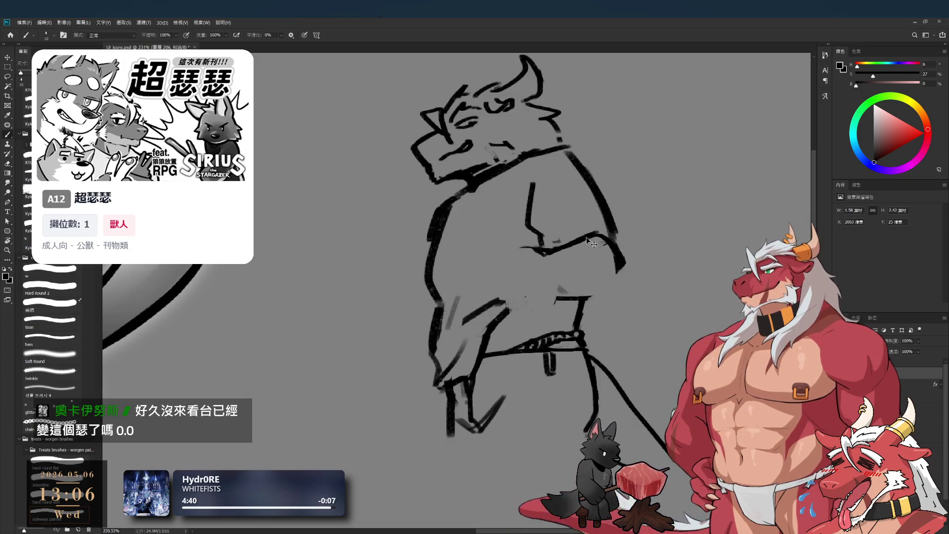
{"action": "key", "text": "e"}
{"action": "key", "text": "b"}
{"action": "mouse_move", "coordinate": [595, 192]}
{"action": "left_mouse_down"}
{"action": "mouse_move", "coordinate": [571, 155]}
{"action": "mouse_move", "coordinate": [597, 177]}
{"action": "mouse_move", "coordinate": [618, 222]}
{"action": "left_mouse_up"}
Draw the diagonal forearm with a hand gripping it, and reinforce the hand contour.
{"action": "key", "text": "e"}
{"action": "key", "text": "b"}
{"action": "mouse_move", "coordinate": [532, 183]}
{"action": "left_mouse_down"}
{"action": "mouse_move", "coordinate": [527, 233]}
{"action": "mouse_move", "coordinate": [541, 229]}
{"action": "left_mouse_up"}
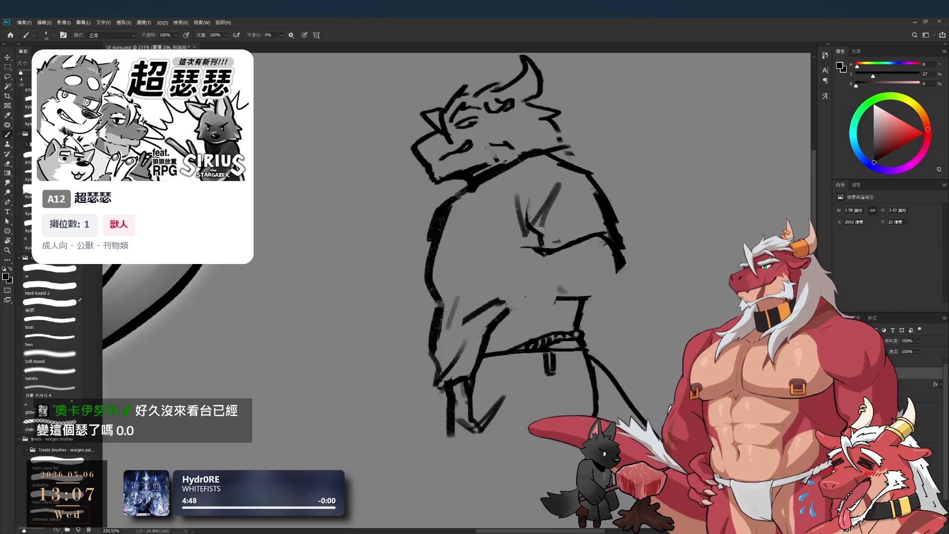
{"action": "key", "text": "ctrl+z"}
{"action": "key", "text": "ctrl+z"}
{"action": "key", "text": "ctrl+z"}
{"action": "left_click_drag", "start_coordinate": [456, 283], "coordinate": [526, 229]}
{"action": "key", "text": "ctrl+z"}
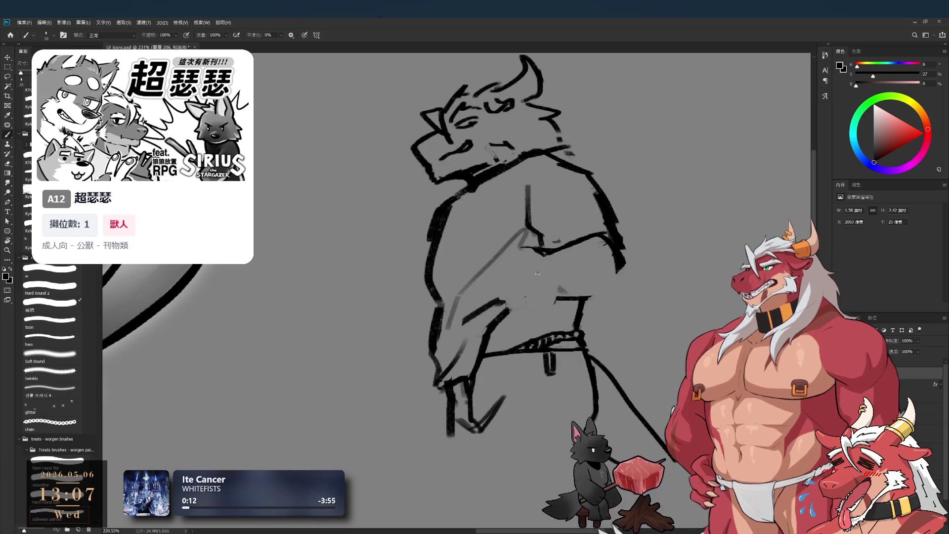
{"action": "left_click_drag", "start_coordinate": [501, 275], "coordinate": [495, 300]}
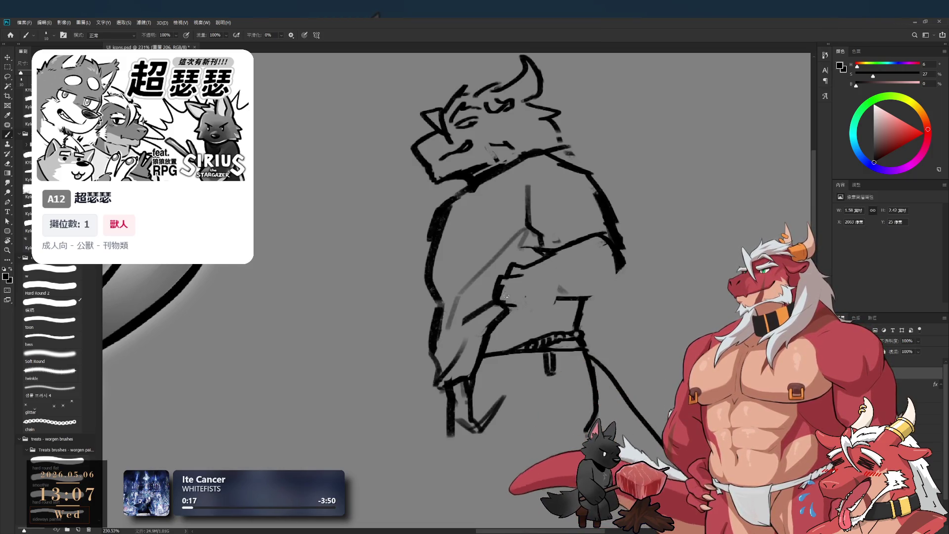
{"action": "mouse_move", "coordinate": [514, 306]}
{"action": "left_mouse_down"}
{"action": "mouse_move", "coordinate": [516, 296]}
{"action": "mouse_move", "coordinate": [523, 313]}
{"action": "mouse_move", "coordinate": [559, 301]}
{"action": "left_mouse_up"}
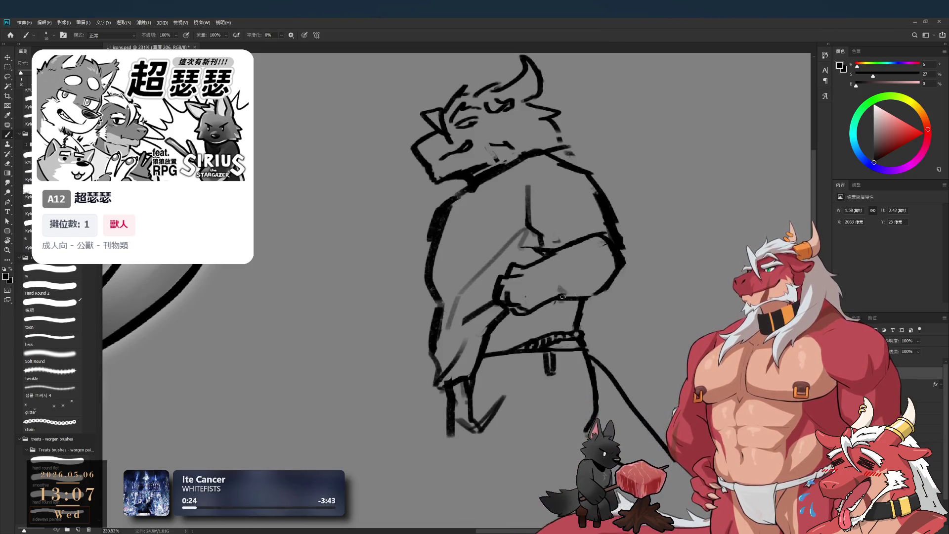
{"action": "key", "text": "e"}
{"action": "key", "text": "b"}
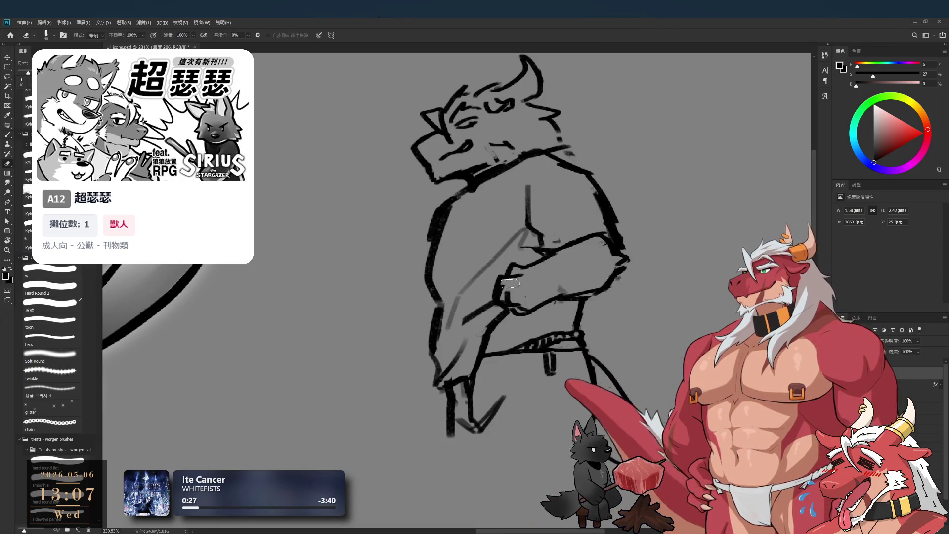
{"action": "left_click_drag", "start_coordinate": [494, 283], "coordinate": [509, 311]}
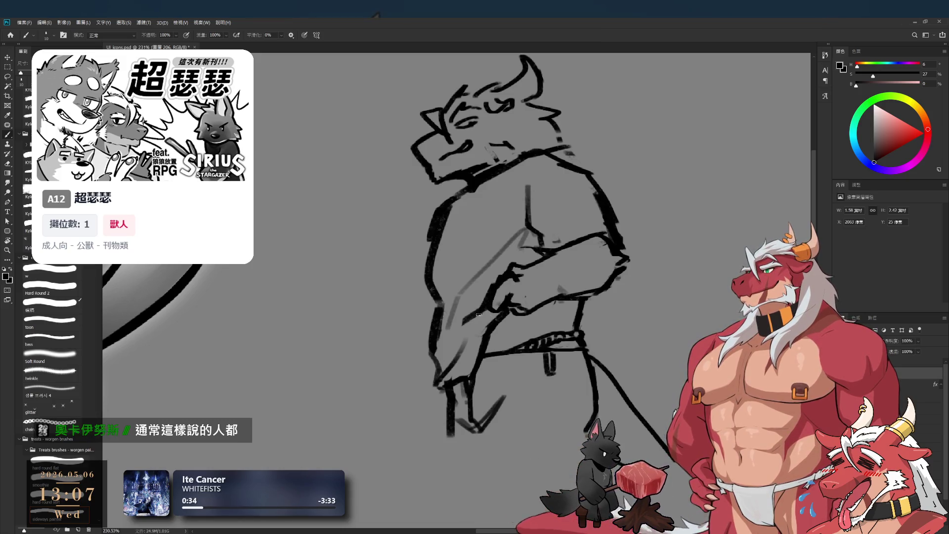
{"action": "left_click_drag", "start_coordinate": [483, 319], "coordinate": [441, 379]}
{"action": "key", "text": "ctrl+z"}
Erase the lower belt line and try redrawing the belt stroke slightly lower.
{"action": "key", "text": "e"}
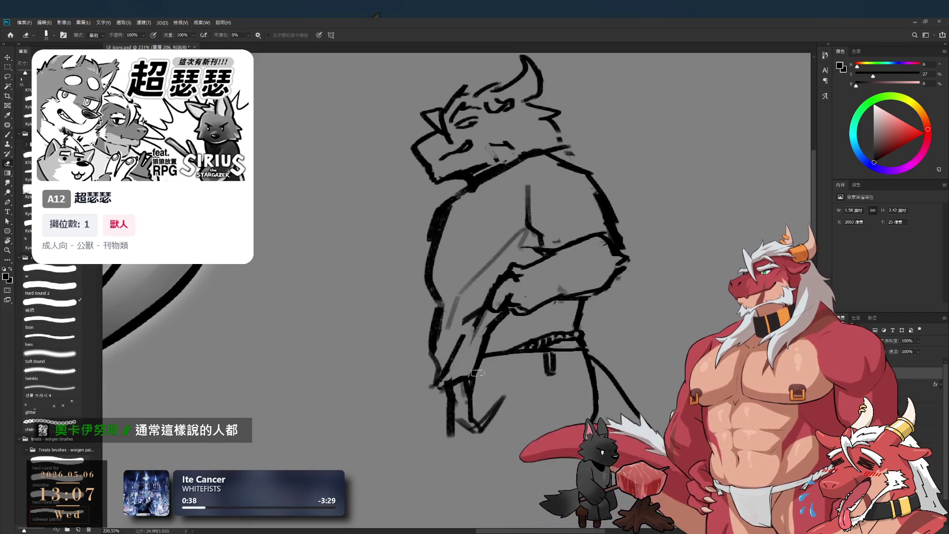
{"action": "mouse_move", "coordinate": [496, 393]}
{"action": "left_mouse_down"}
{"action": "mouse_move", "coordinate": [494, 341]}
{"action": "mouse_move", "coordinate": [478, 330]}
{"action": "left_mouse_up"}
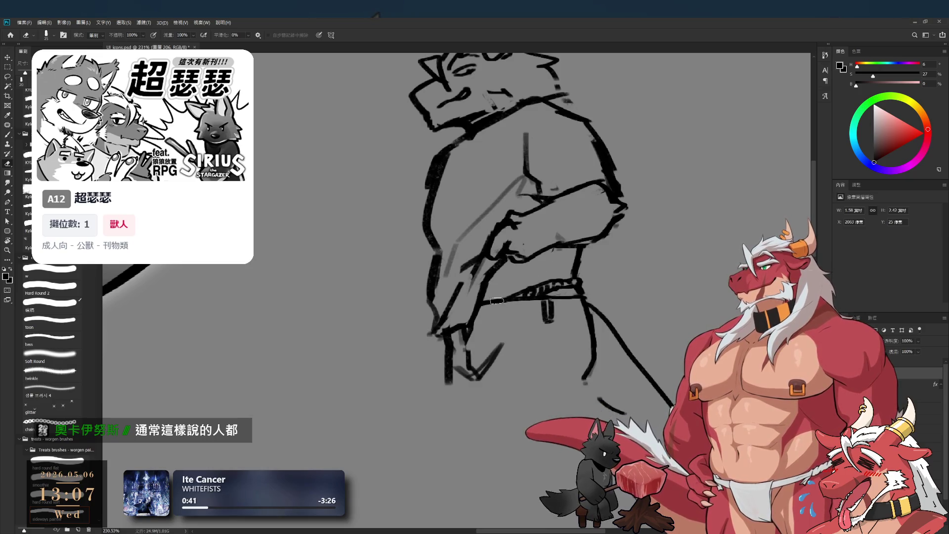
{"action": "mouse_move", "coordinate": [498, 294]}
{"action": "left_mouse_down"}
{"action": "mouse_move", "coordinate": [485, 306]}
{"action": "mouse_move", "coordinate": [573, 306]}
{"action": "mouse_move", "coordinate": [539, 326]}
{"action": "left_mouse_up"}
{"action": "key", "text": "bracketright"}
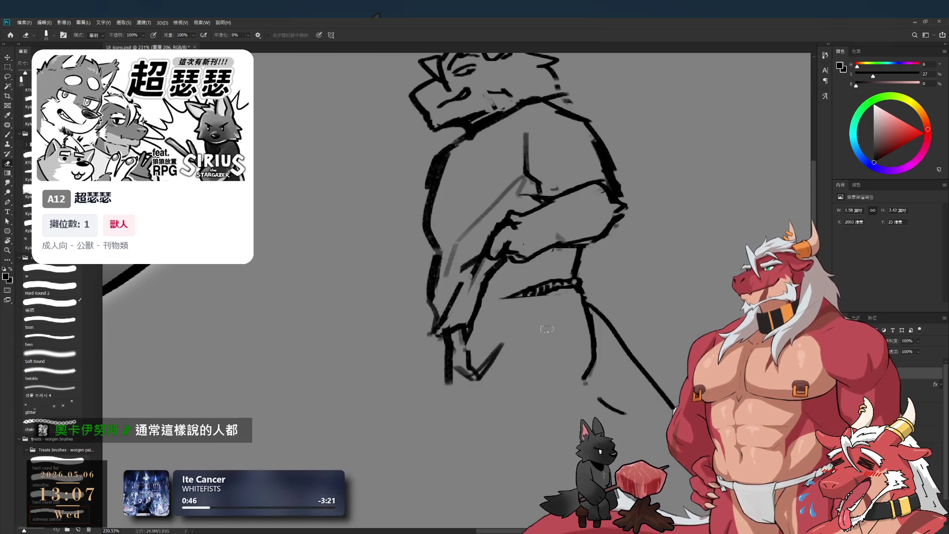
{"action": "key", "text": "b"}
{"action": "mouse_move", "coordinate": [512, 275]}
{"action": "left_mouse_down"}
{"action": "mouse_move", "coordinate": [493, 313]}
{"action": "mouse_move", "coordinate": [549, 310]}
{"action": "left_mouse_up"}
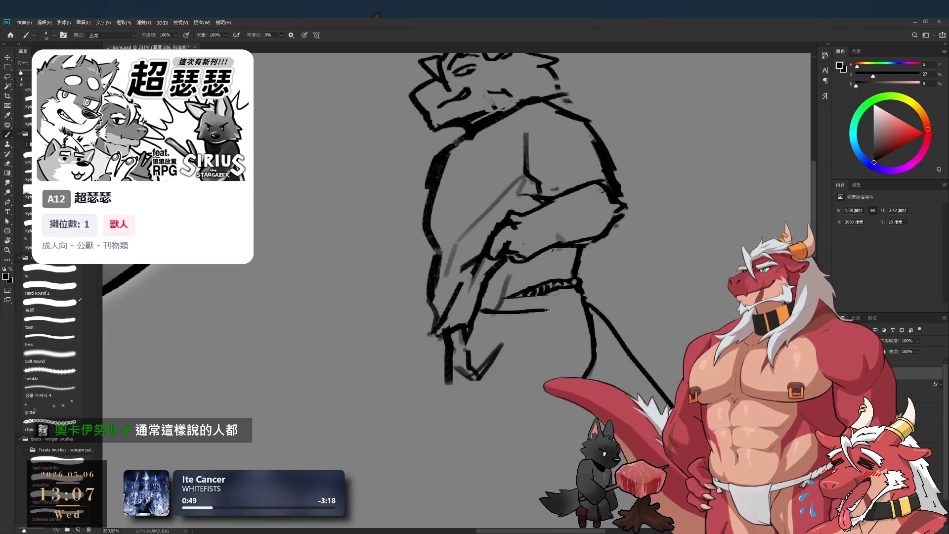
{"action": "key", "text": "ctrl+z"}
{"action": "mouse_move", "coordinate": [478, 312]}
{"action": "left_mouse_down"}
{"action": "mouse_move", "coordinate": [544, 319]}
{"action": "mouse_move", "coordinate": [588, 300]}
{"action": "left_mouse_up"}
{"action": "key", "text": "ctrl+z"}
{"action": "key", "text": "ctrl+z"}
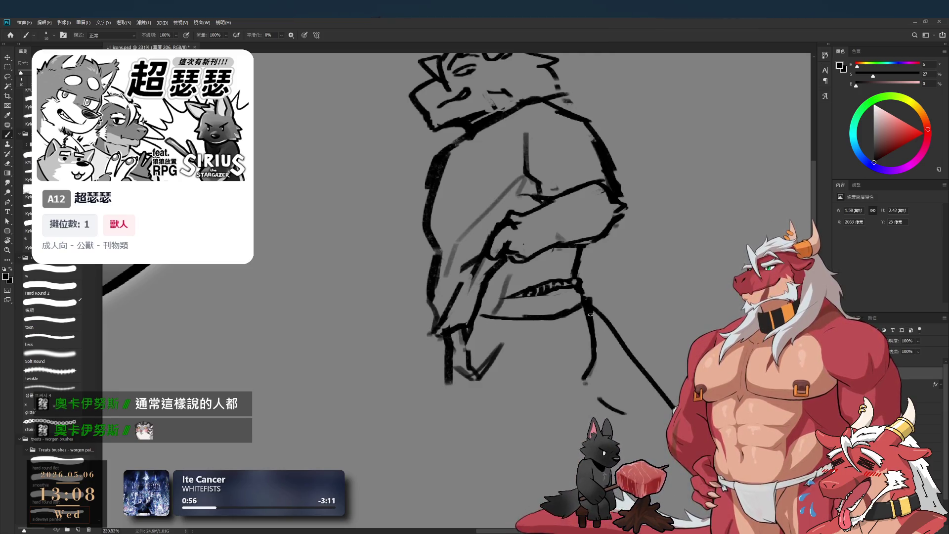
{"action": "key", "text": "e"}
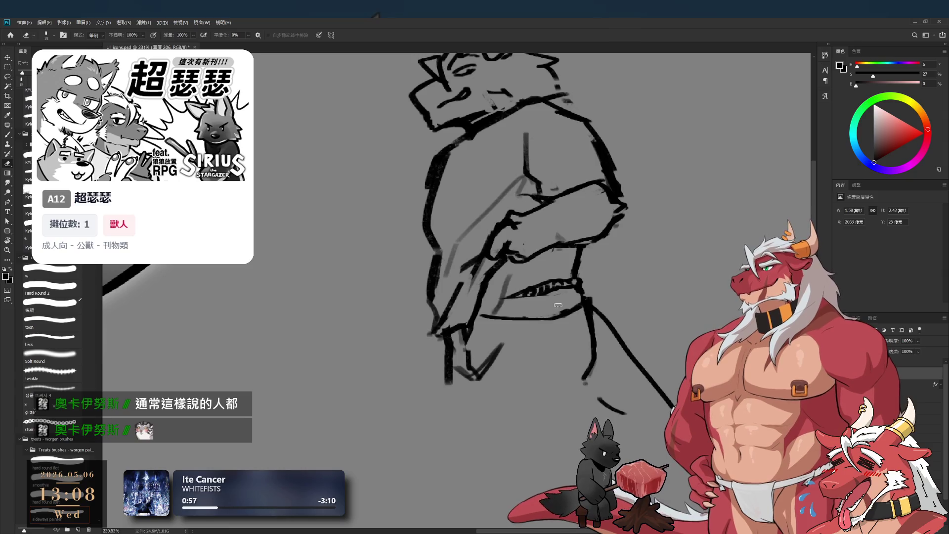
{"action": "scroll", "coordinate": [505, 303], "scroll_direction": "up", "scroll_amount": 2}
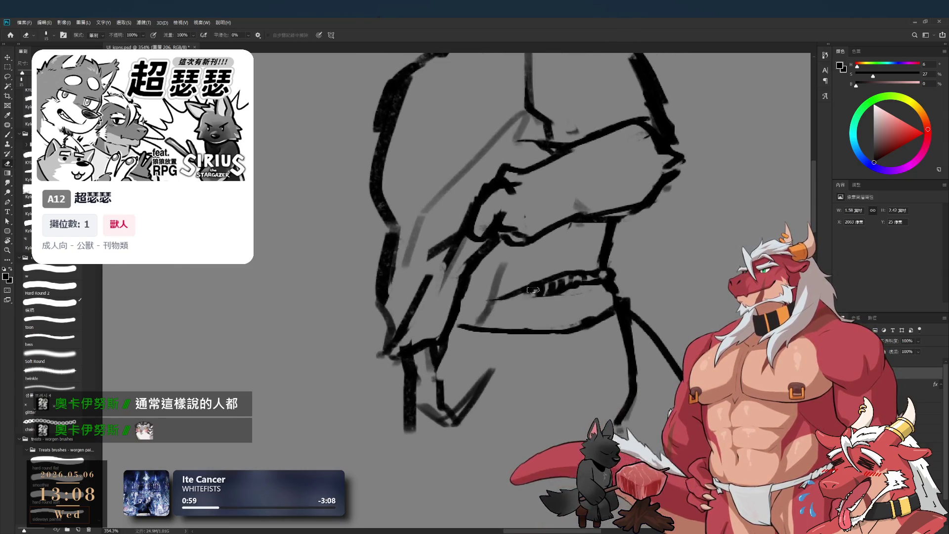
Draw a U-shaped fold below the belt and, with a thinner brush, its lower-left edge.
{"action": "key", "text": "b"}
{"action": "mouse_move", "coordinate": [524, 286]}
{"action": "left_mouse_down"}
{"action": "mouse_move", "coordinate": [521, 303]}
{"action": "mouse_move", "coordinate": [535, 312]}
{"action": "left_mouse_up"}
{"action": "key", "text": "bracketleft"}
{"action": "mouse_move", "coordinate": [460, 310]}
{"action": "left_mouse_down"}
{"action": "mouse_move", "coordinate": [491, 295]}
{"action": "mouse_move", "coordinate": [488, 326]}
{"action": "left_mouse_up"}
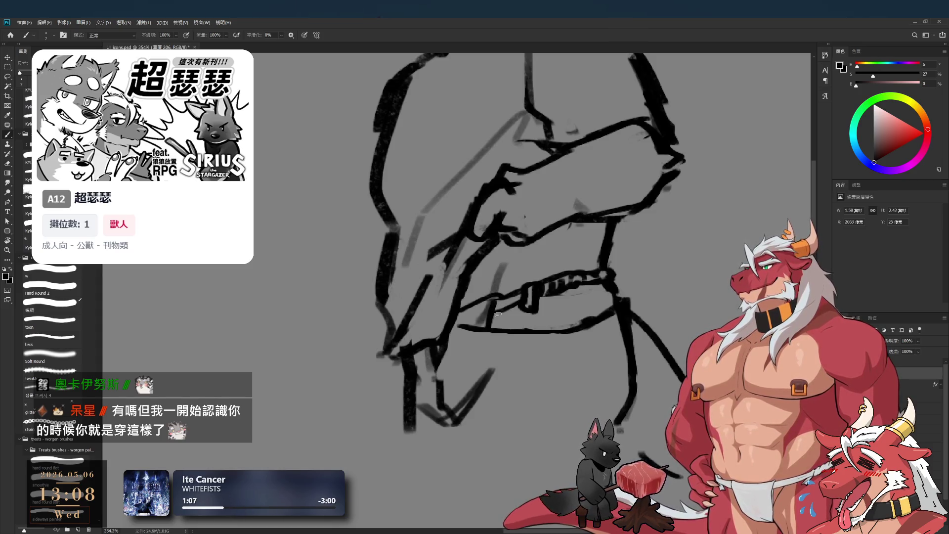
{"action": "key", "text": "e"}
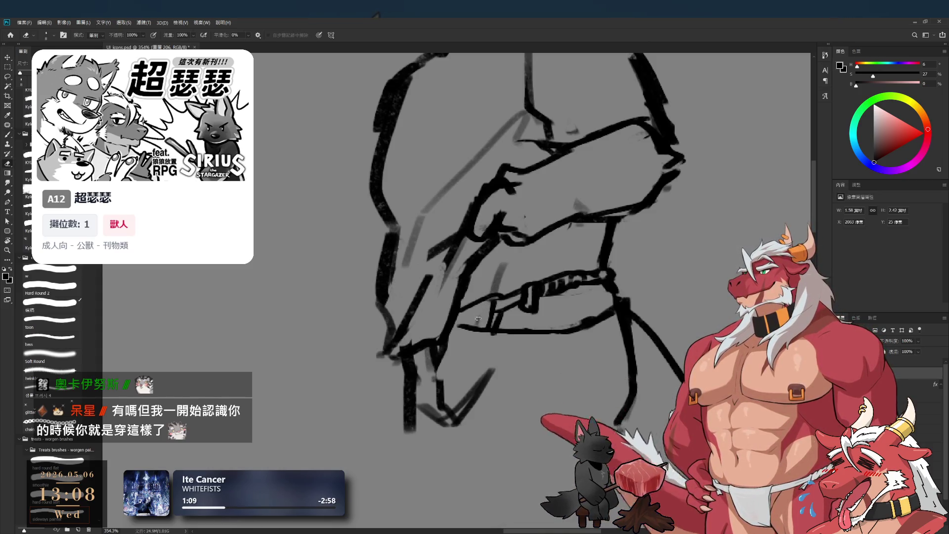
{"action": "key", "text": "b"}
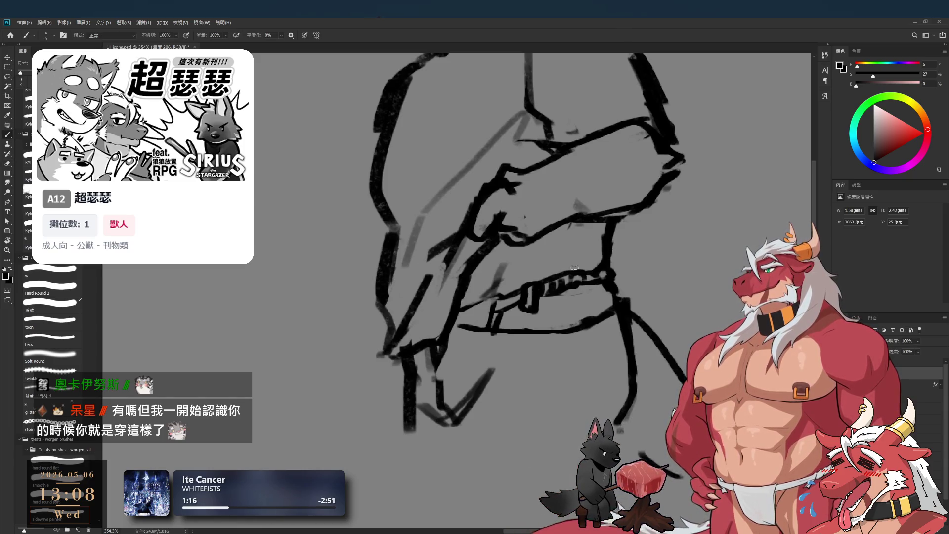
Ink vertical fold lines below the belt, the curved skirt hem and the extended left leg line.
{"action": "scroll", "coordinate": [563, 287], "scroll_direction": "down", "scroll_amount": 3}
{"action": "mouse_move", "coordinate": [562, 303]}
{"action": "left_mouse_down"}
{"action": "mouse_move", "coordinate": [597, 297]}
{"action": "mouse_move", "coordinate": [574, 322]}
{"action": "left_mouse_up"}
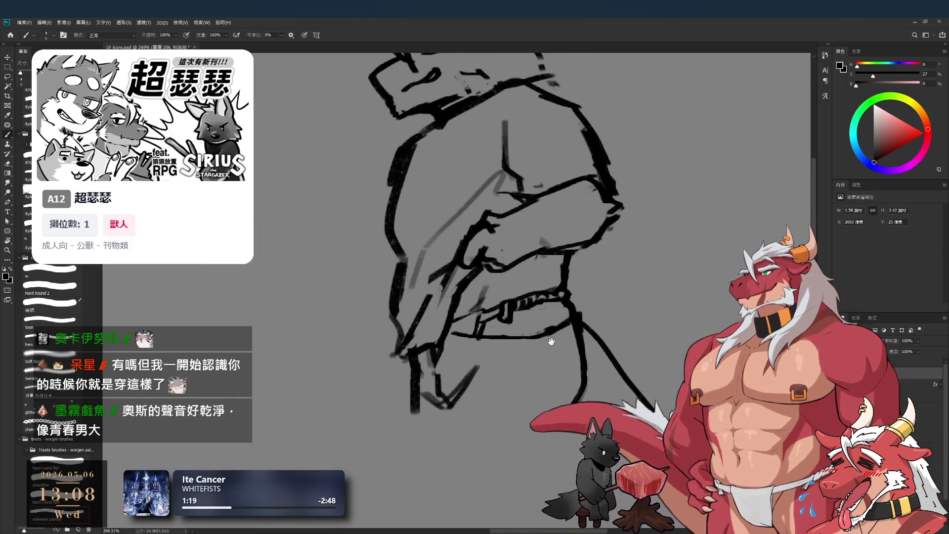
{"action": "mouse_move", "coordinate": [527, 341]}
{"action": "left_mouse_down"}
{"action": "mouse_move", "coordinate": [528, 378]}
{"action": "mouse_move", "coordinate": [536, 371]}
{"action": "left_mouse_up"}
{"action": "left_click_drag", "start_coordinate": [569, 327], "coordinate": [568, 361]}
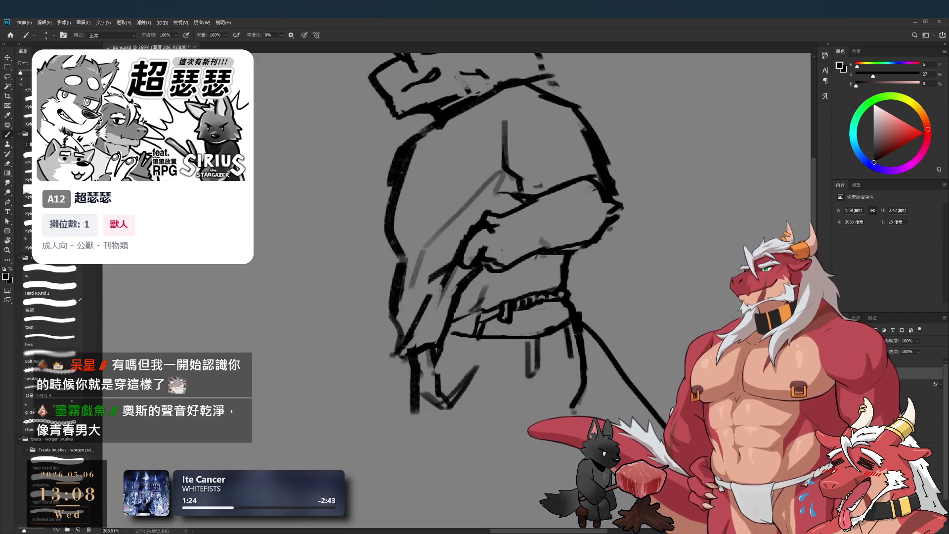
{"action": "left_click_drag", "start_coordinate": [486, 341], "coordinate": [484, 374]}
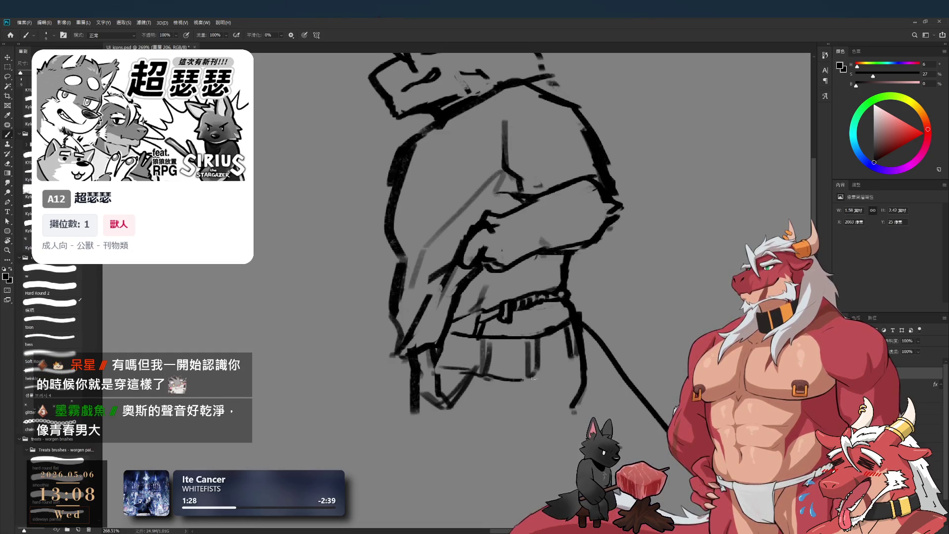
{"action": "left_click_drag", "start_coordinate": [490, 374], "coordinate": [573, 360]}
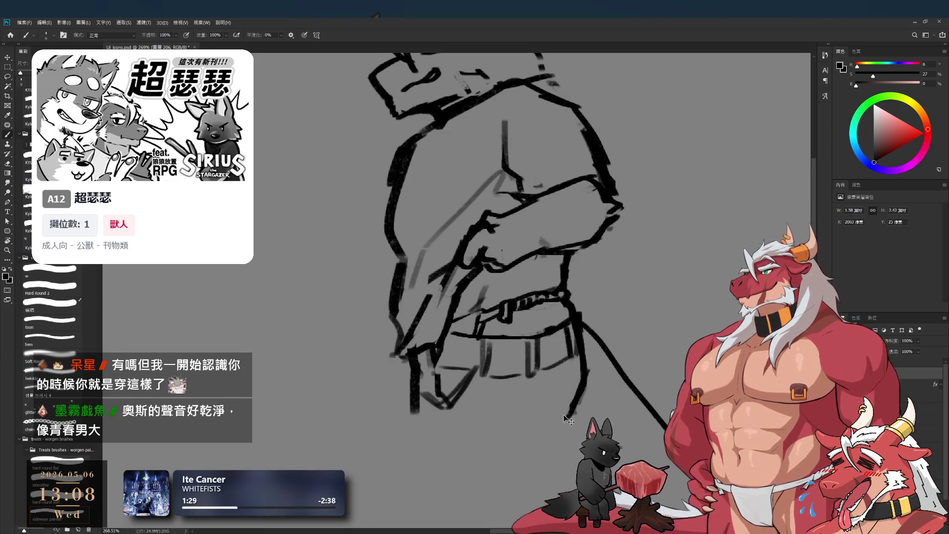
{"action": "mouse_move", "coordinate": [413, 376]}
{"action": "left_mouse_down"}
{"action": "mouse_move", "coordinate": [425, 431]}
{"action": "mouse_move", "coordinate": [464, 404]}
{"action": "left_mouse_up"}
{"action": "scroll", "coordinate": [498, 403], "scroll_direction": "down", "scroll_amount": 3}
Erase a stray section of the beast-man's right arm outline.
{"action": "left_click_drag", "start_coordinate": [563, 317], "coordinate": [564, 347]}
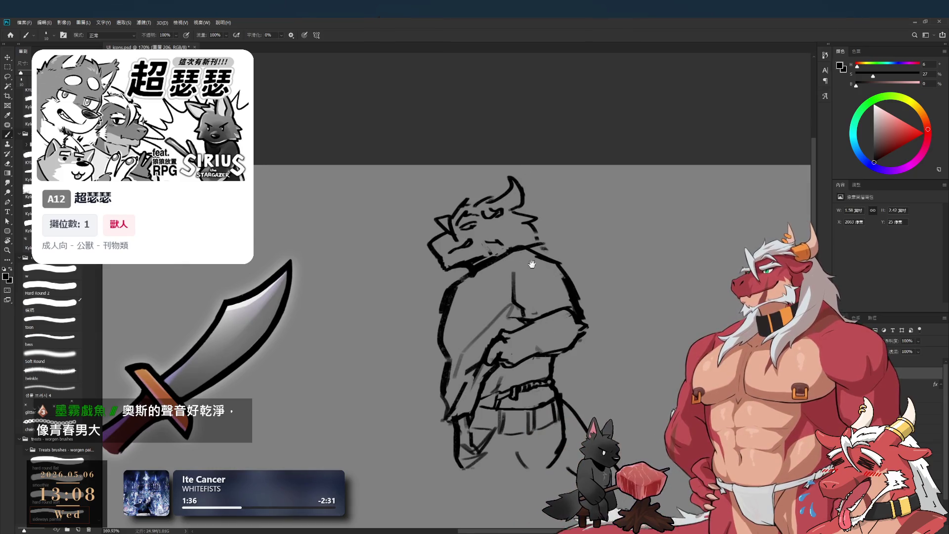
{"action": "scroll", "coordinate": [535, 267], "scroll_direction": "up", "scroll_amount": 1}
{"action": "scroll", "coordinate": [569, 280], "scroll_direction": "down", "scroll_amount": 2}
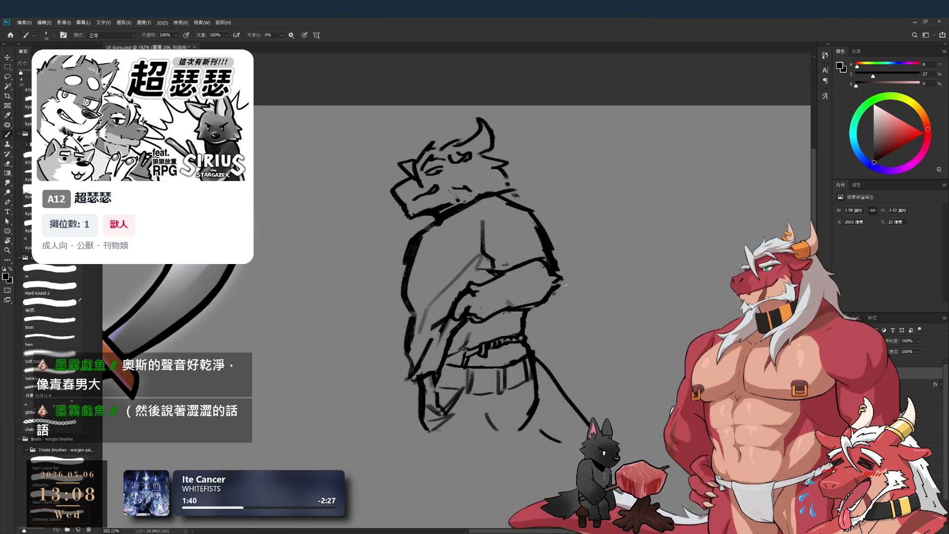
{"action": "key", "text": "e"}
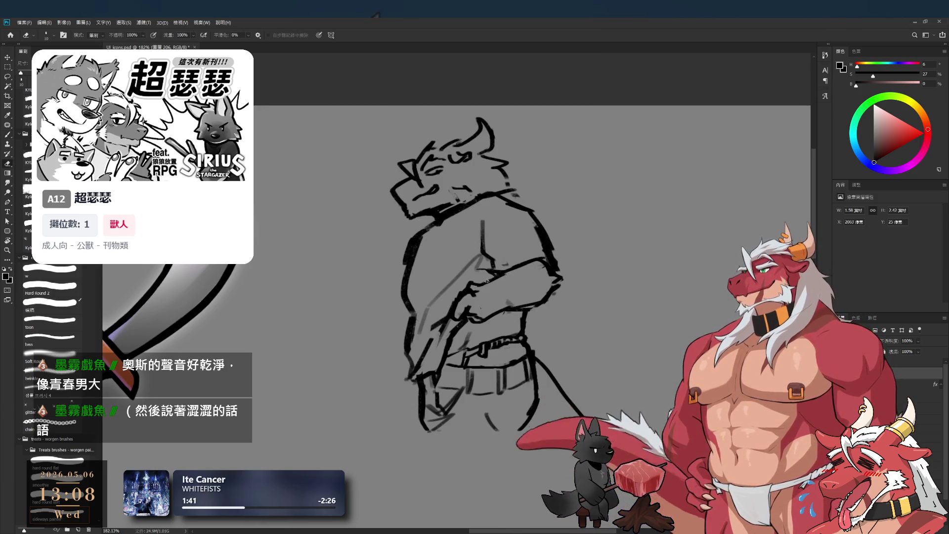
{"action": "key", "text": "b"}
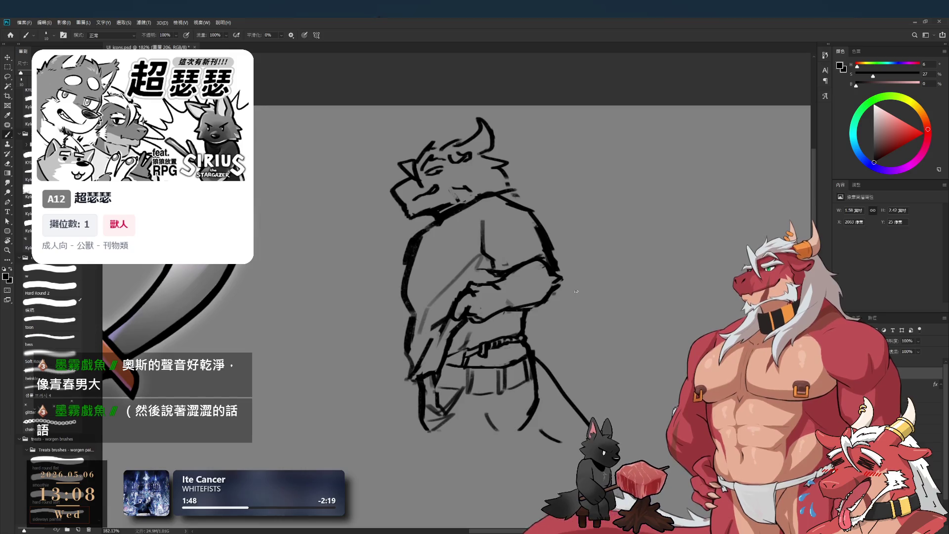
{"action": "key", "text": "e"}
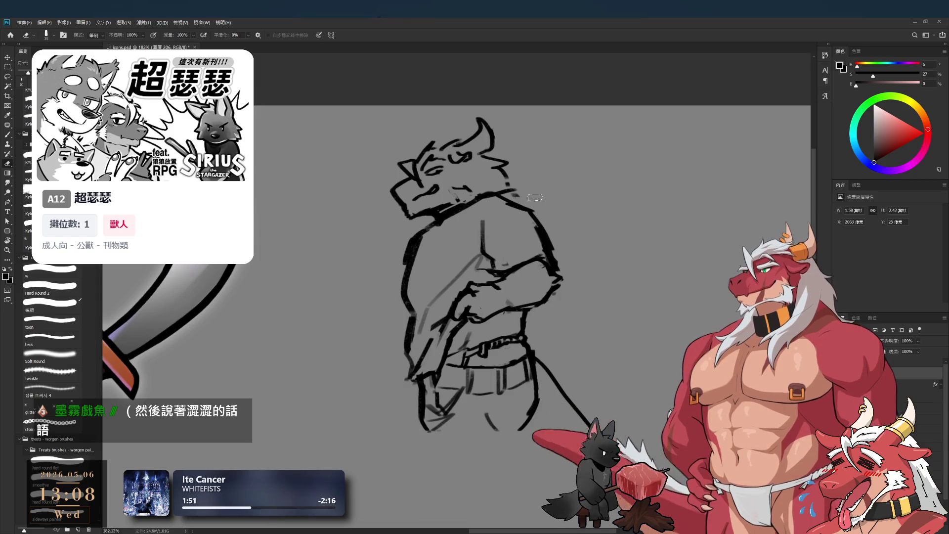
{"action": "mouse_move", "coordinate": [541, 269]}
{"action": "left_mouse_down"}
{"action": "mouse_move", "coordinate": [557, 271]}
{"action": "mouse_move", "coordinate": [487, 279]}
{"action": "mouse_move", "coordinate": [517, 280]}
{"action": "left_mouse_up"}
{"action": "key", "text": "b"}
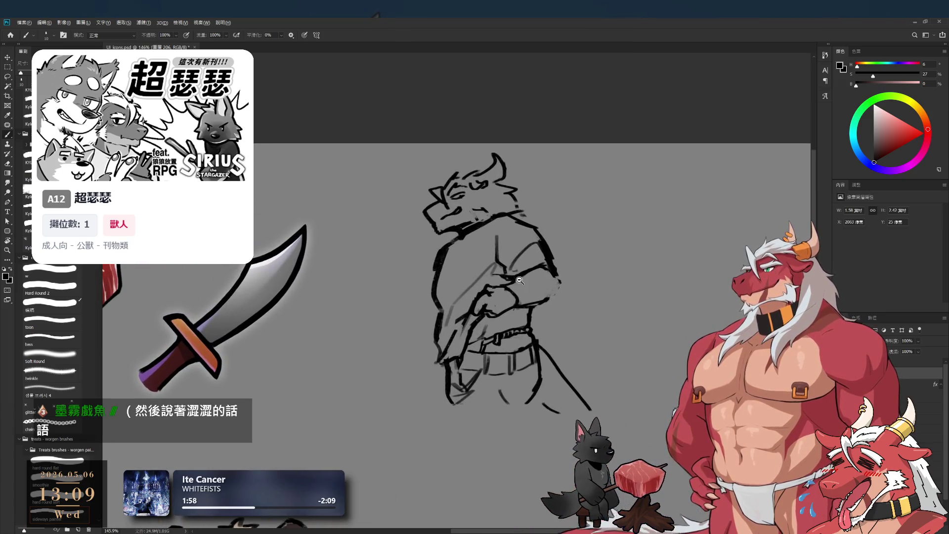
Raise the inking brush size to 15 and shrink the eraser to 9.
{"action": "scroll", "coordinate": [583, 265], "scroll_direction": "up", "scroll_amount": 2}
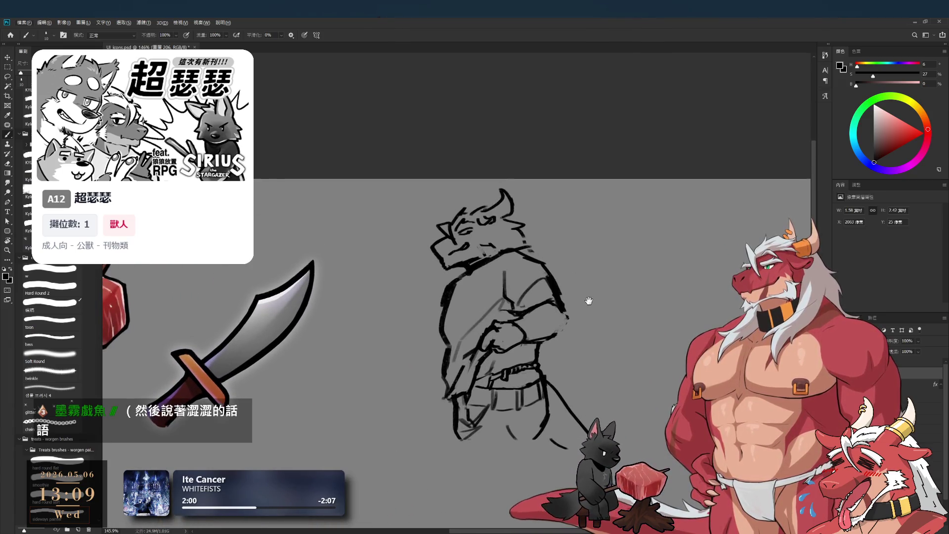
{"action": "left_click_drag", "start_coordinate": [469, 382], "coordinate": [501, 383]}
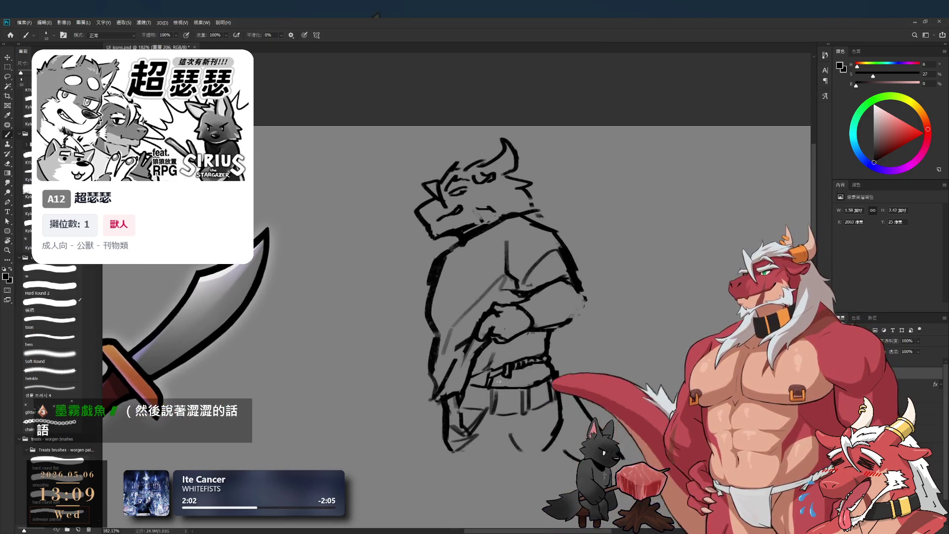
{"action": "key", "text": "bracketright"}
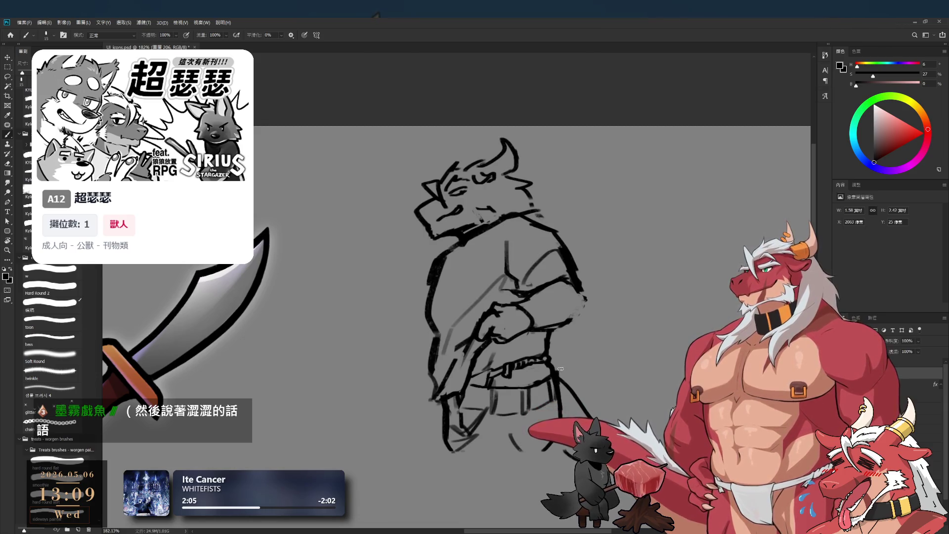
{"action": "scroll", "coordinate": [558, 367], "scroll_direction": "down", "scroll_amount": 2}
{"action": "left_click_drag", "start_coordinate": [467, 329], "coordinate": [476, 329]}
{"action": "key", "text": "e"}
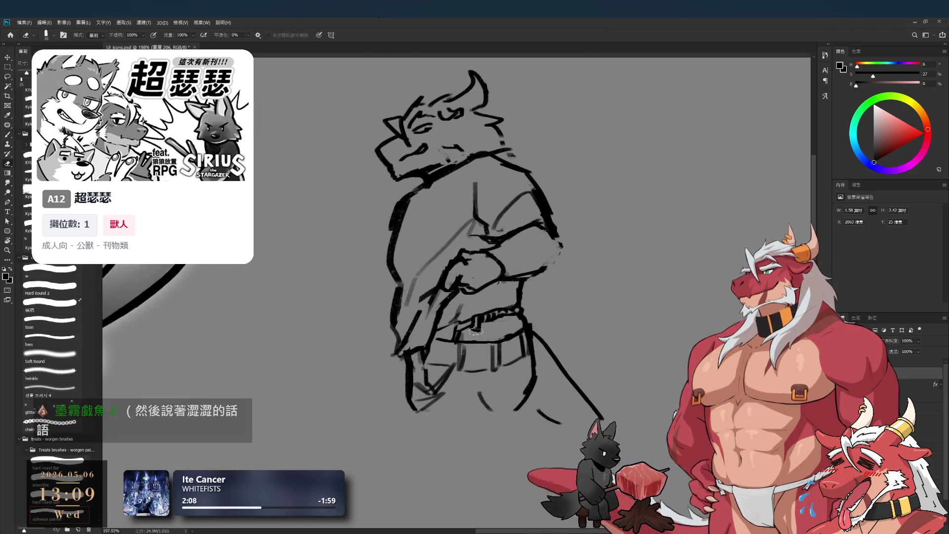
{"action": "key", "text": "bracketleft"}
{"action": "key", "text": "bracketleft"}
{"action": "key", "text": "bracketleft"}
{"action": "key", "text": "b"}
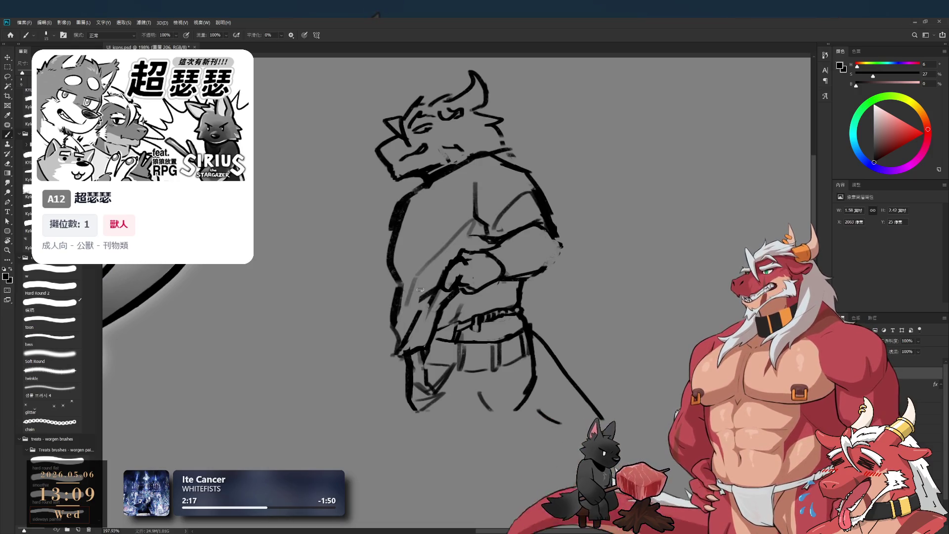
{"action": "left_click_drag", "start_coordinate": [617, 354], "coordinate": [646, 381]}
{"action": "left_click_drag", "start_coordinate": [616, 306], "coordinate": [567, 349]}
Bring the sketch back into view and rotate the canvas for a comfortable stroke angle.
{"action": "key", "text": "e"}
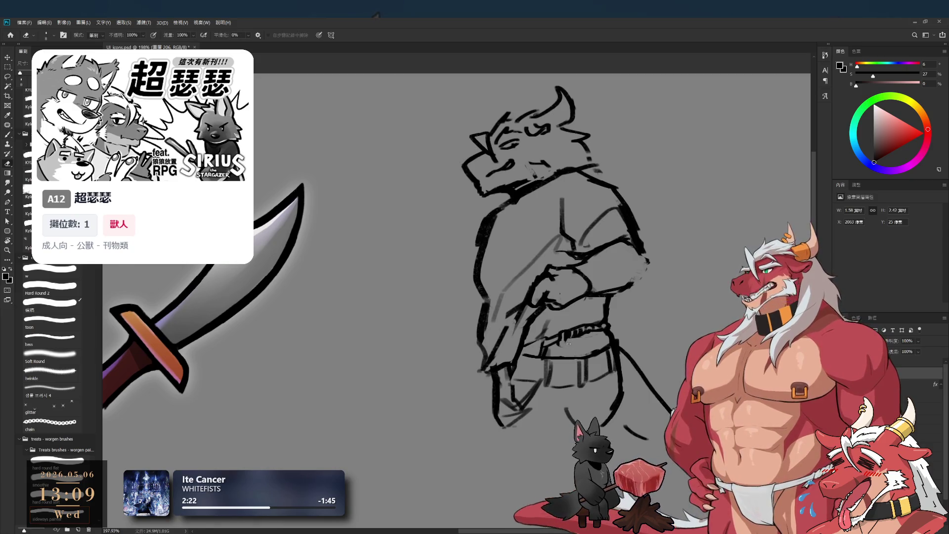
{"action": "scroll", "coordinate": [572, 345], "scroll_direction": "up", "scroll_amount": 1}
{"action": "key", "text": "b"}
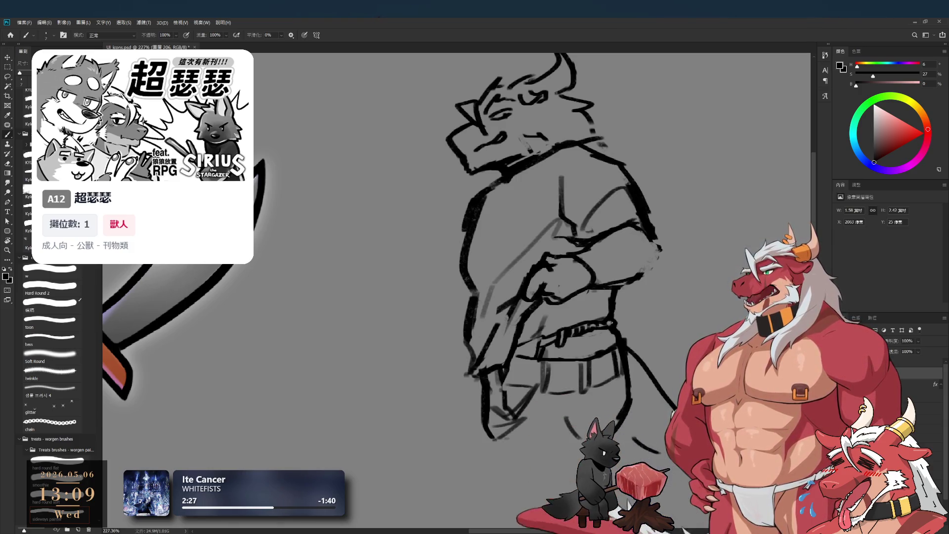
{"action": "left_click_drag", "start_coordinate": [621, 303], "coordinate": [545, 329]}
{"action": "key", "text": "e"}
{"action": "key", "text": "b"}
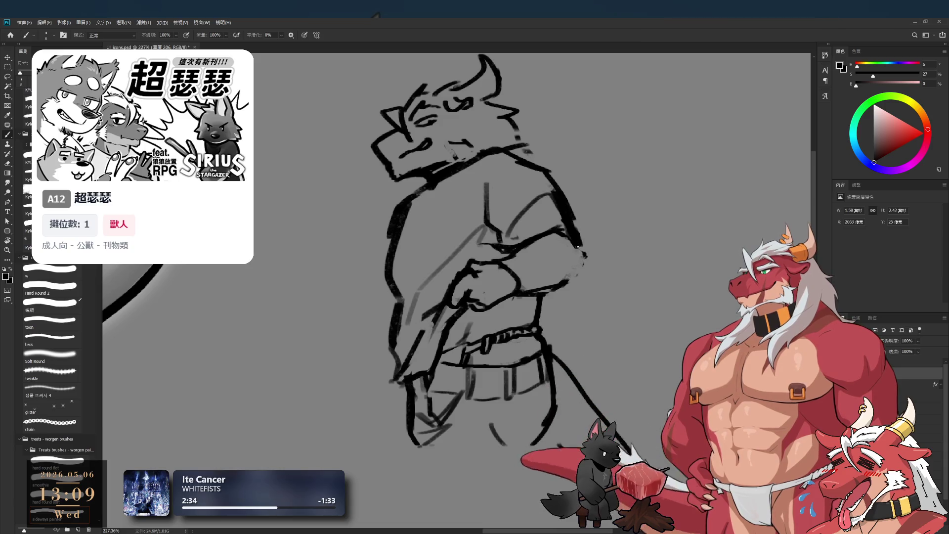
{"action": "key", "text": "e"}
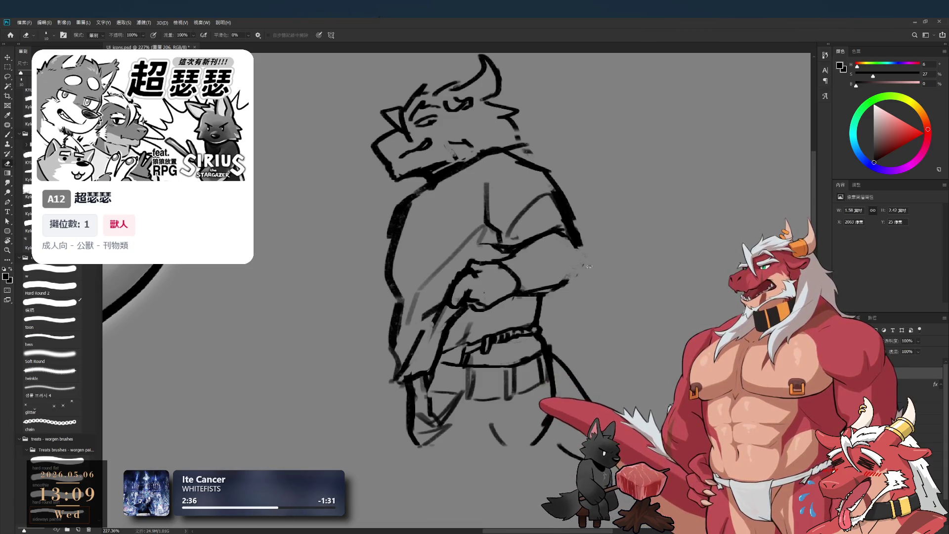
{"action": "mouse_move", "coordinate": [573, 269]}
{"action": "left_mouse_down"}
{"action": "mouse_move", "coordinate": [489, 370]}
{"action": "mouse_move", "coordinate": [451, 380]}
{"action": "mouse_move", "coordinate": [454, 363]}
{"action": "mouse_move", "coordinate": [453, 385]}
{"action": "left_mouse_up"}
Draw a long leg line on the rotated canvas, then return the rotation to upright.
{"action": "key", "text": "b"}
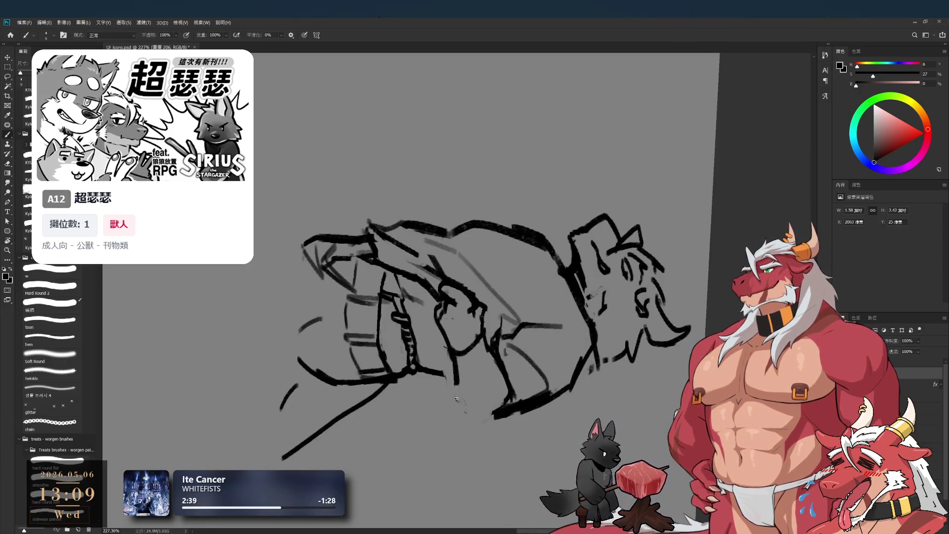
{"action": "key", "text": "ctrl+z"}
{"action": "mouse_move", "coordinate": [449, 353]}
{"action": "left_mouse_down"}
{"action": "mouse_move", "coordinate": [454, 408]}
{"action": "mouse_move", "coordinate": [481, 421]}
{"action": "mouse_move", "coordinate": [517, 154]}
{"action": "left_mouse_up"}
{"action": "key", "text": "r"}
{"action": "key", "text": "b"}
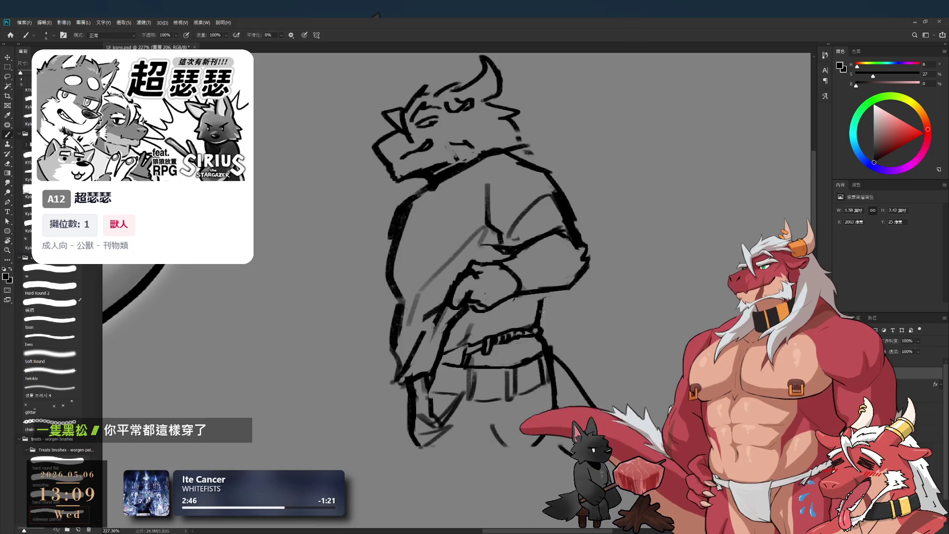
Add short strokes near the beast-man's snout.
{"action": "scroll", "coordinate": [530, 316], "scroll_direction": "down", "scroll_amount": 3}
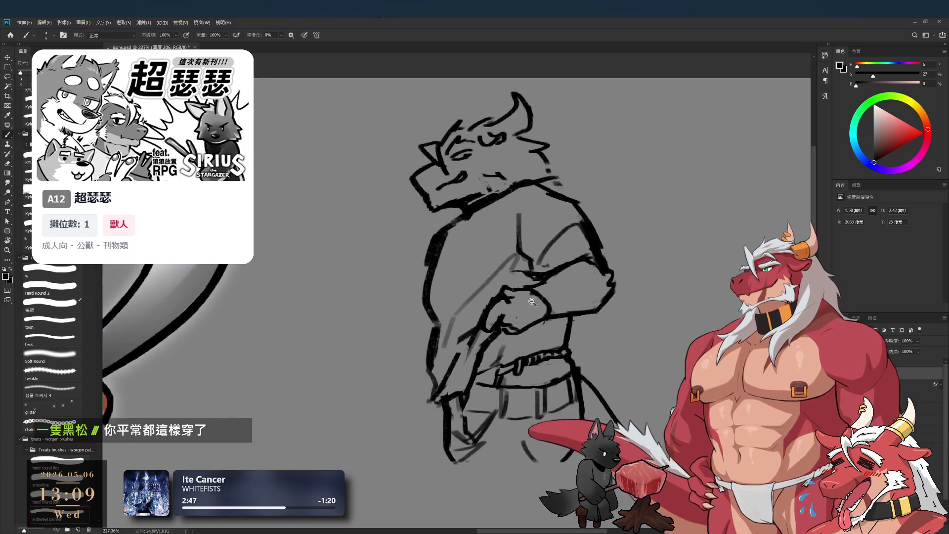
{"action": "scroll", "coordinate": [501, 175], "scroll_direction": "up", "scroll_amount": 2}
{"action": "key", "text": "e"}
{"action": "key", "text": "b"}
{"action": "left_click_drag", "start_coordinate": [489, 205], "coordinate": [514, 207]}
Ink a line along the sketch's lower edge and extend the lower leg line downward.
{"action": "scroll", "coordinate": [501, 227], "scroll_direction": "down", "scroll_amount": 1}
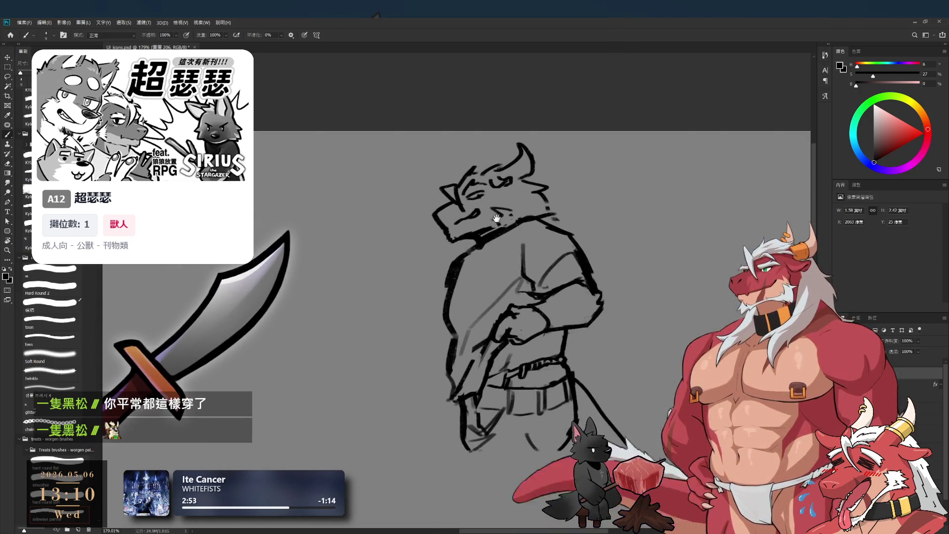
{"action": "scroll", "coordinate": [542, 358], "scroll_direction": "down", "scroll_amount": 1}
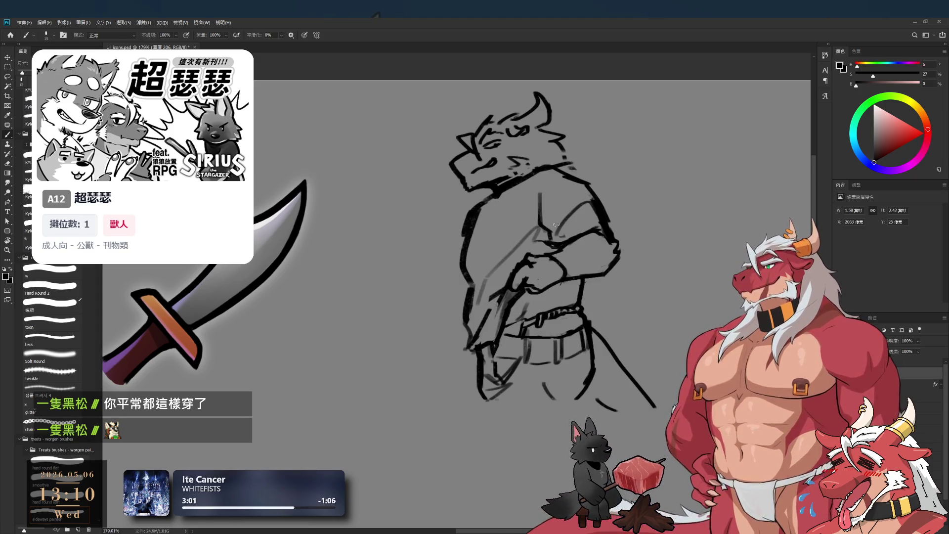
{"action": "left_click_drag", "start_coordinate": [594, 296], "coordinate": [568, 377]}
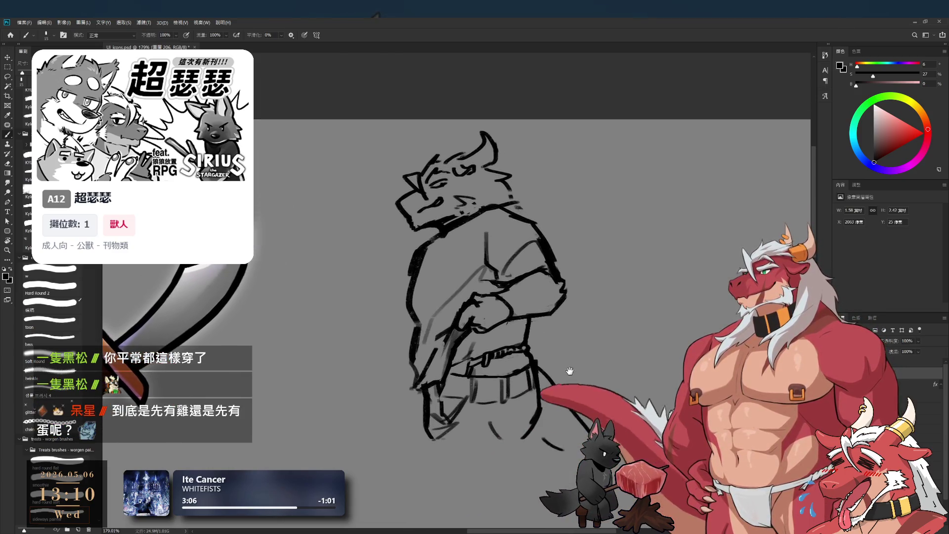
{"action": "scroll", "coordinate": [585, 356], "scroll_direction": "up", "scroll_amount": 2}
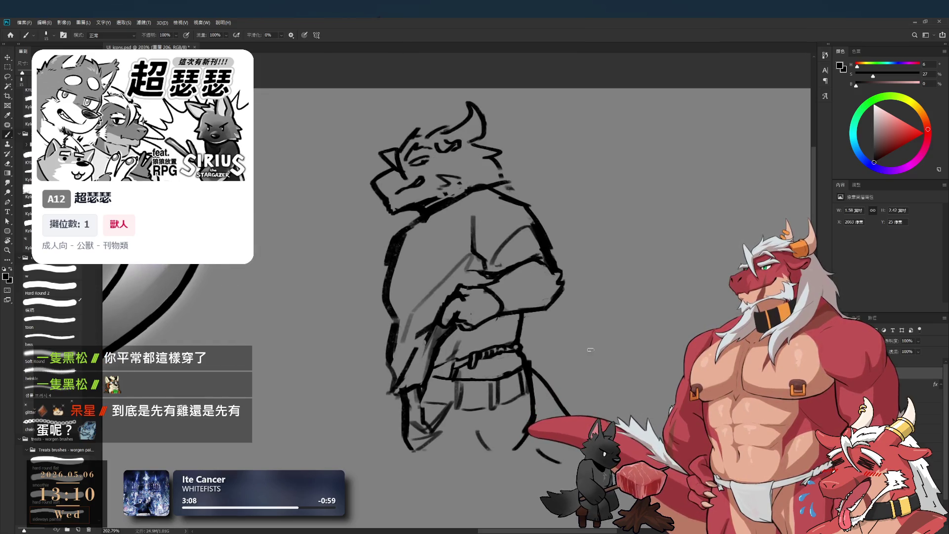
{"action": "left_click_drag", "start_coordinate": [589, 334], "coordinate": [605, 339]}
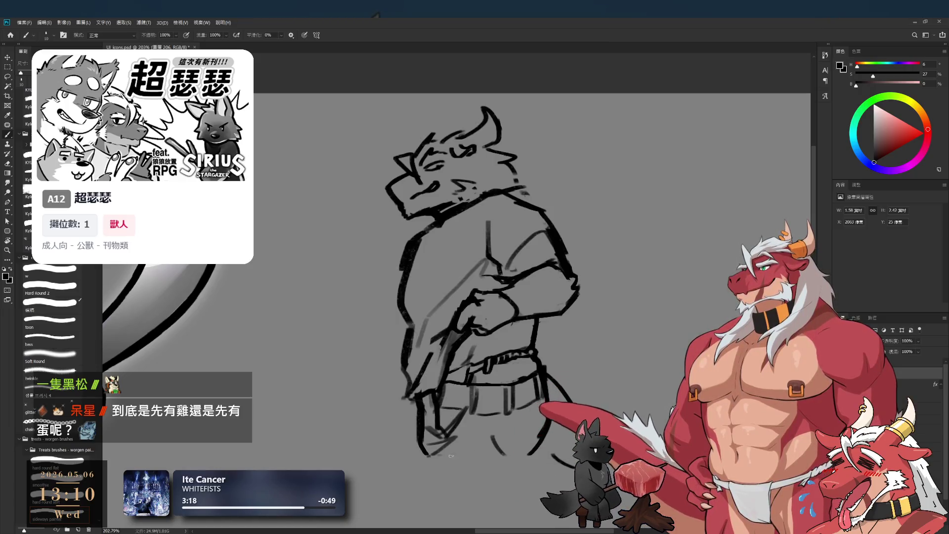
{"action": "left_click_drag", "start_coordinate": [433, 462], "coordinate": [485, 449]}
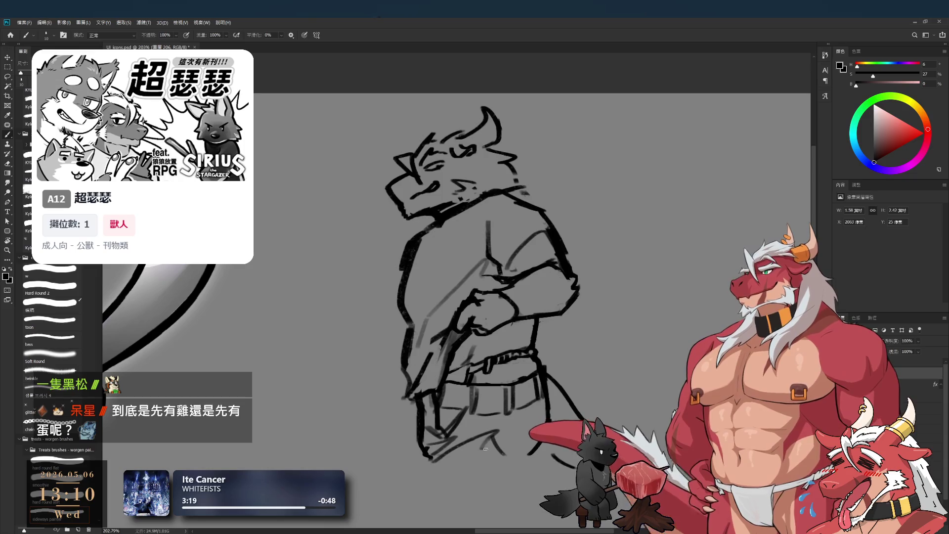
{"action": "key", "text": "e"}
{"action": "key", "text": "b"}
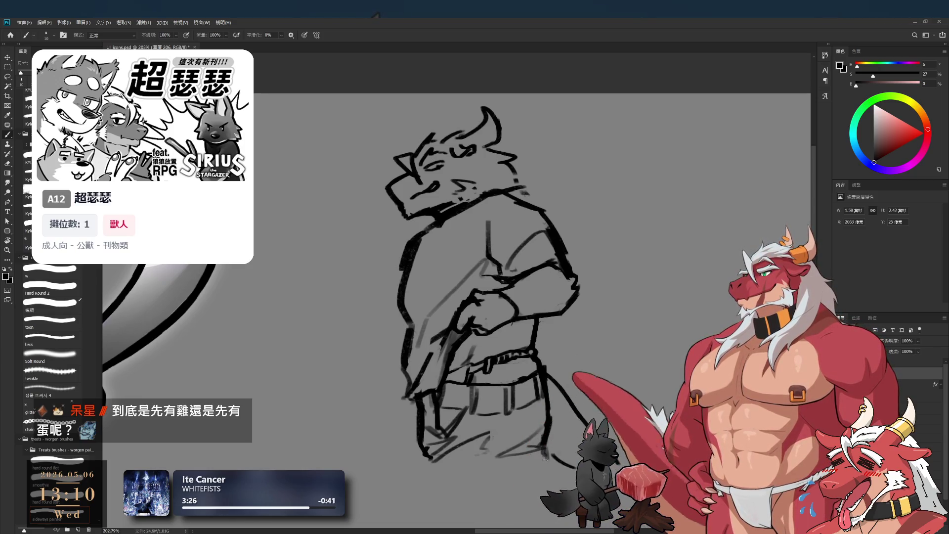
{"action": "left_click_drag", "start_coordinate": [421, 460], "coordinate": [429, 468]}
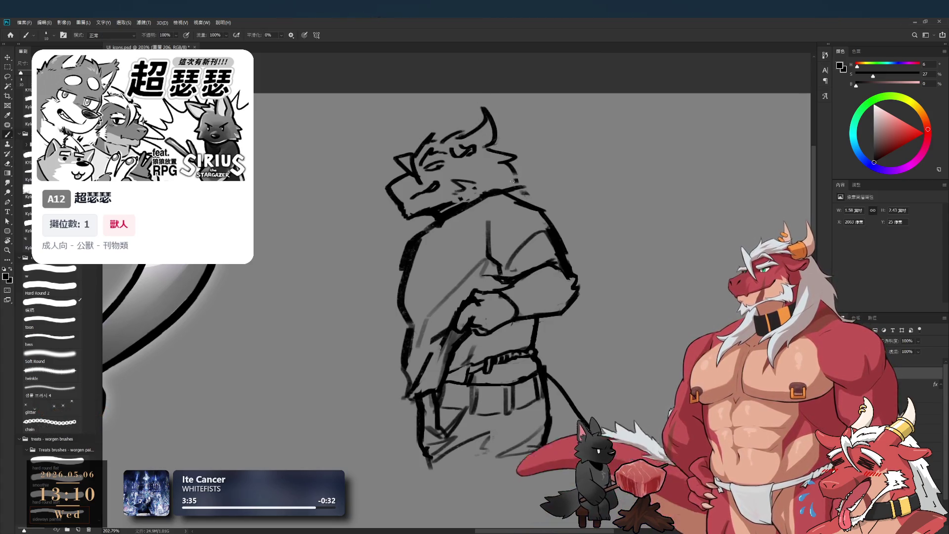
{"action": "scroll", "coordinate": [509, 191], "scroll_direction": "down", "scroll_amount": 2}
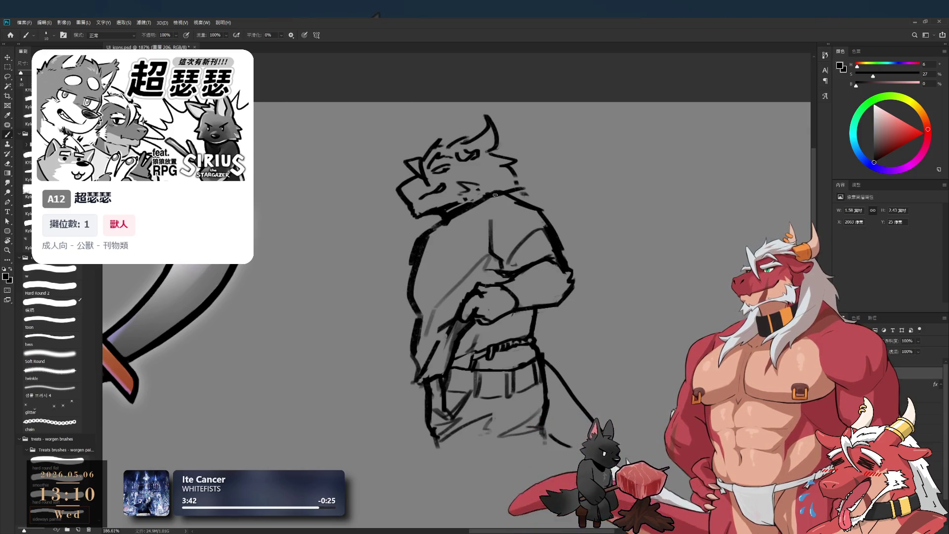
{"action": "scroll", "coordinate": [443, 222], "scroll_direction": "down", "scroll_amount": 1}
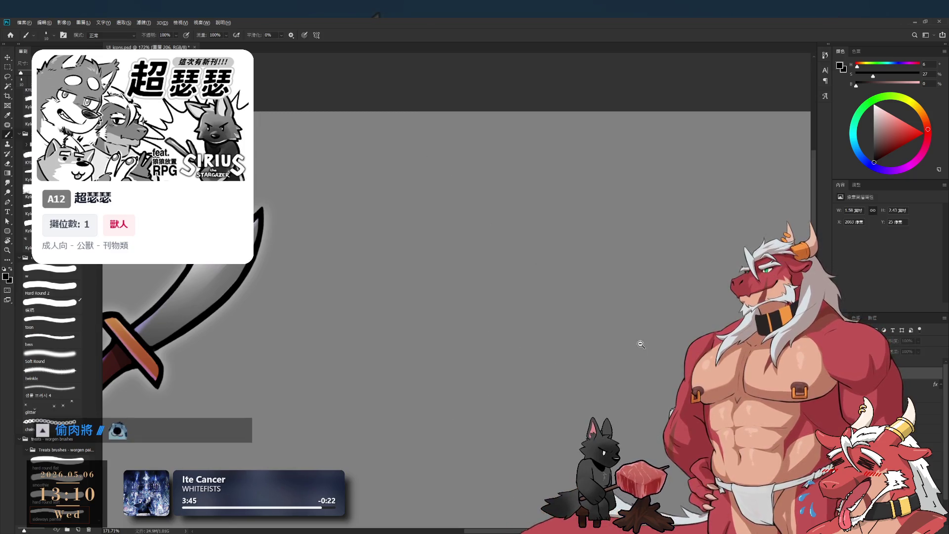
Select the meat icon's layer and group 37, and commit a free transform on it.
{"action": "scroll", "coordinate": [635, 339], "scroll_direction": "down", "scroll_amount": 6}
{"action": "scroll", "coordinate": [663, 335], "scroll_direction": "up", "scroll_amount": 3}
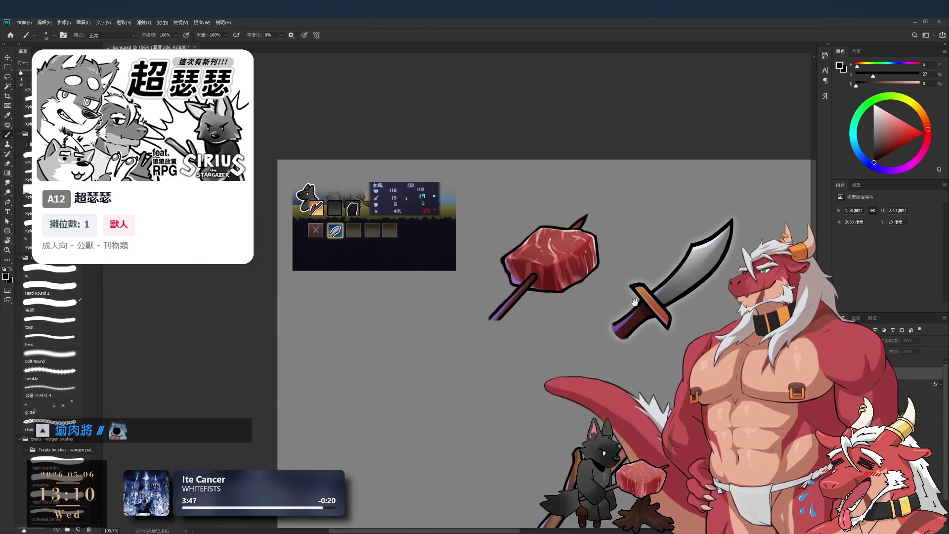
{"action": "left_click", "coordinate": [559, 247], "text": "ctrl"}
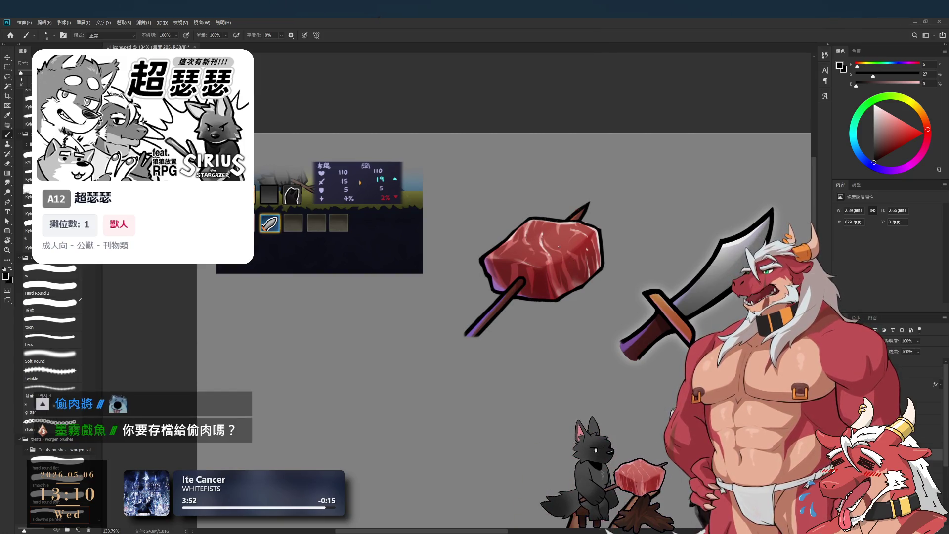
{"action": "left_click", "coordinate": [934, 420]}
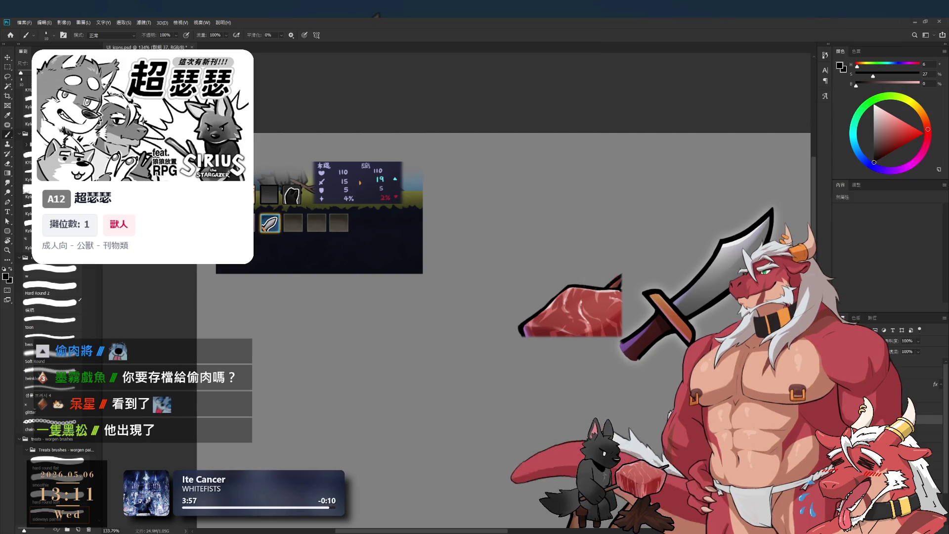
{"action": "key", "text": "ctrl+t"}
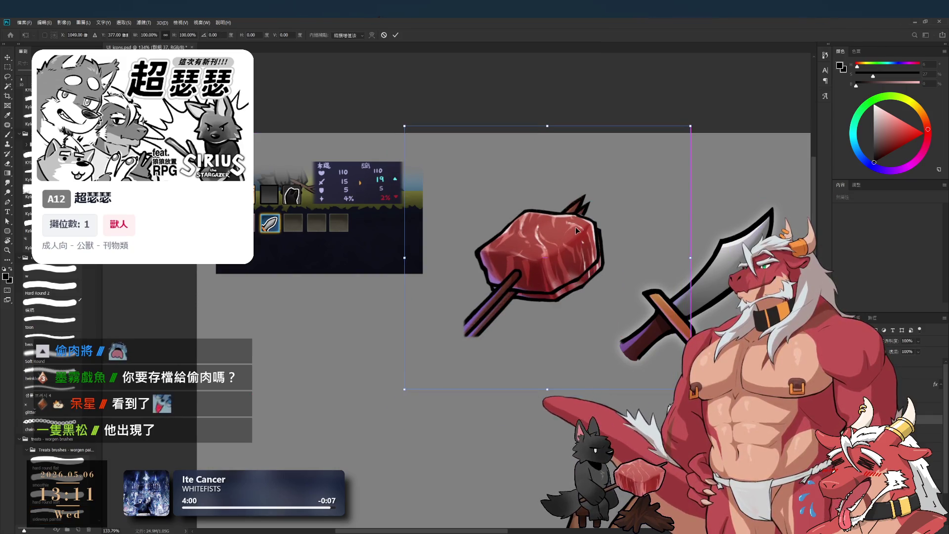
{"action": "scroll", "coordinate": [543, 198], "scroll_direction": "up", "scroll_amount": 2}
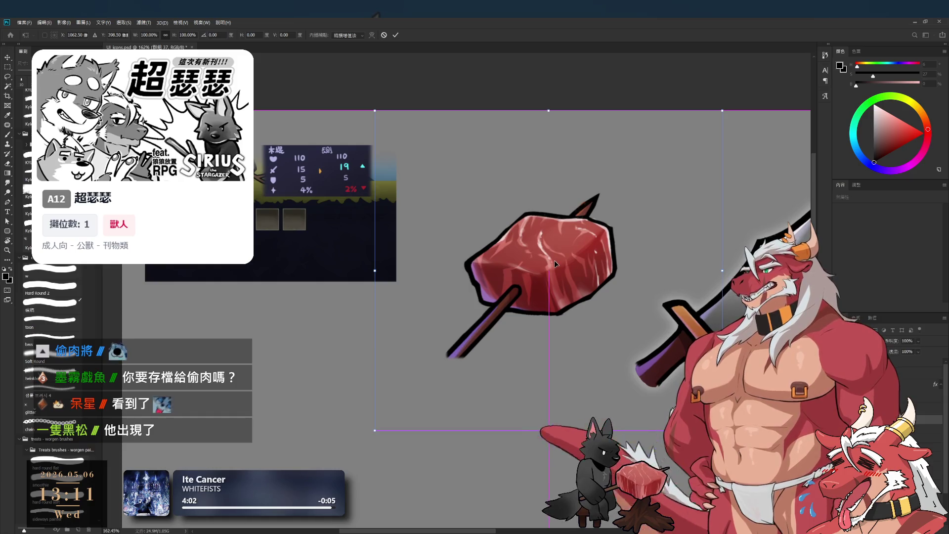
{"action": "key", "text": "Return"}
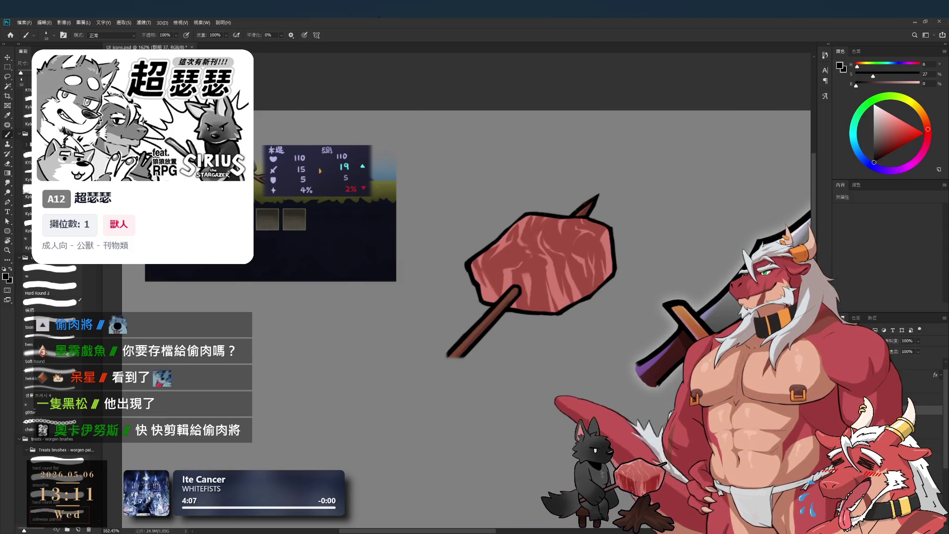
Turn off the meat's shading layer so only the flat pink texture shows.
{"action": "left_click", "coordinate": [845, 376]}
{"action": "left_click", "coordinate": [845, 391]}
{"action": "left_click", "coordinate": [845, 391]}
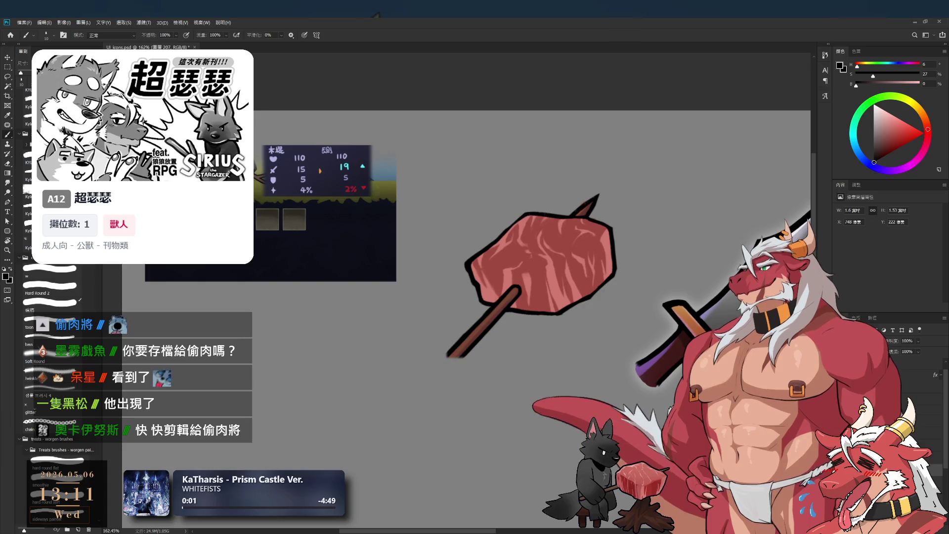
{"action": "scroll", "coordinate": [595, 307], "scroll_direction": "up", "scroll_amount": 3}
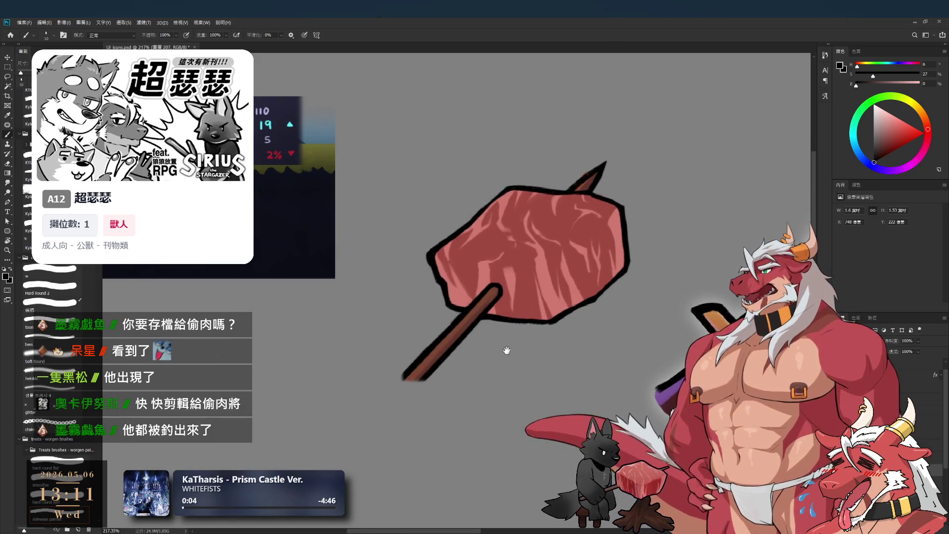
{"action": "scroll", "coordinate": [509, 376], "scroll_direction": "down", "scroll_amount": 2}
{"action": "scroll", "coordinate": [509, 376], "scroll_direction": "down", "scroll_amount": 2}
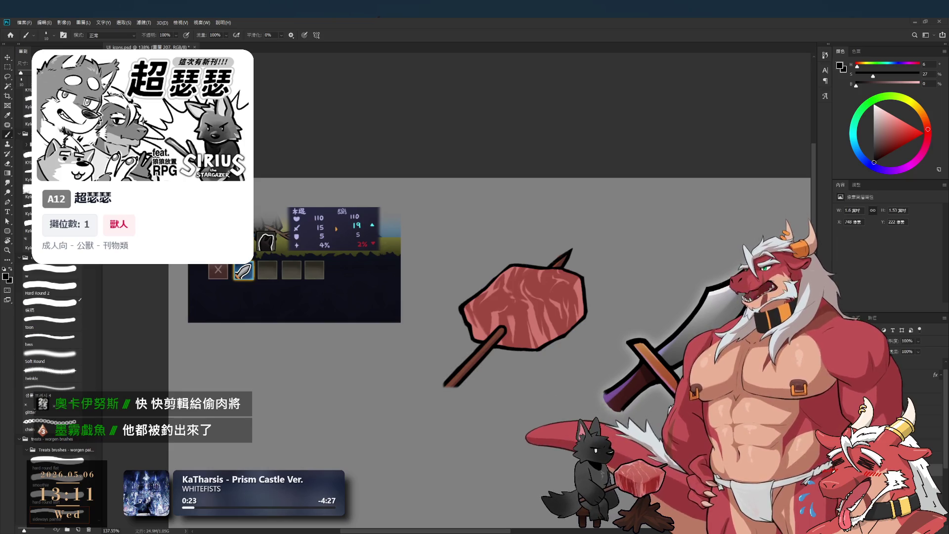
Undo and redo the meat's colour fill, and bring the skewer into view.
{"action": "key", "text": "ctrl+z"}
{"action": "key", "text": "ctrl+shift+z"}
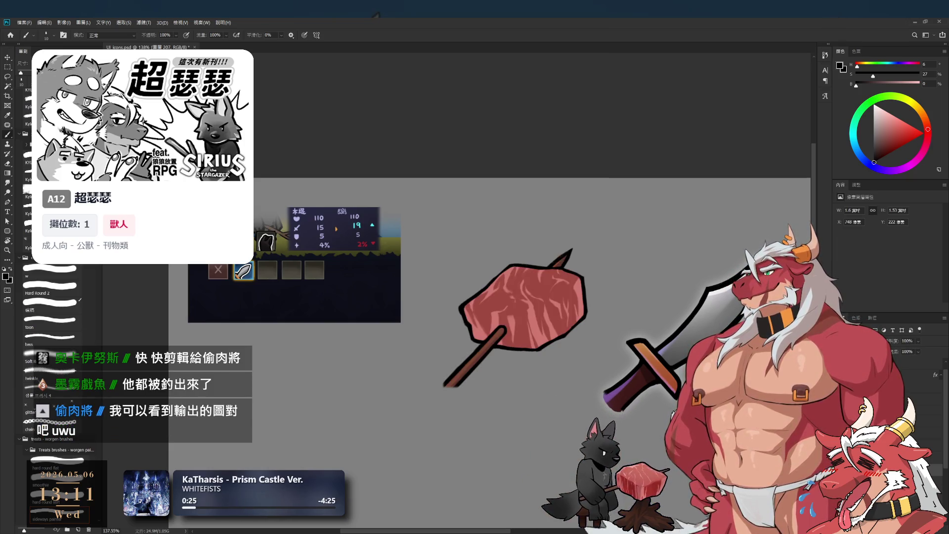
{"action": "scroll", "coordinate": [567, 347], "scroll_direction": "up", "scroll_amount": 2}
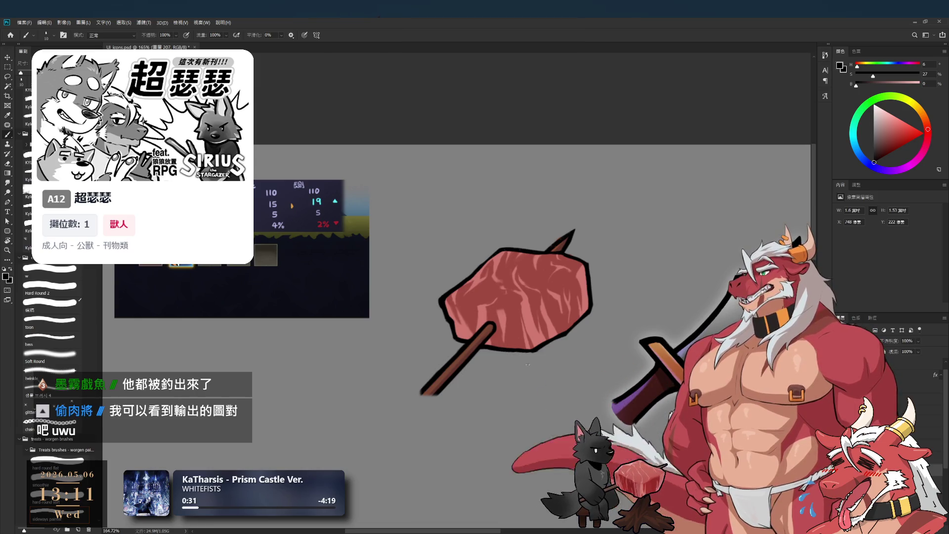
{"action": "key", "text": "l"}
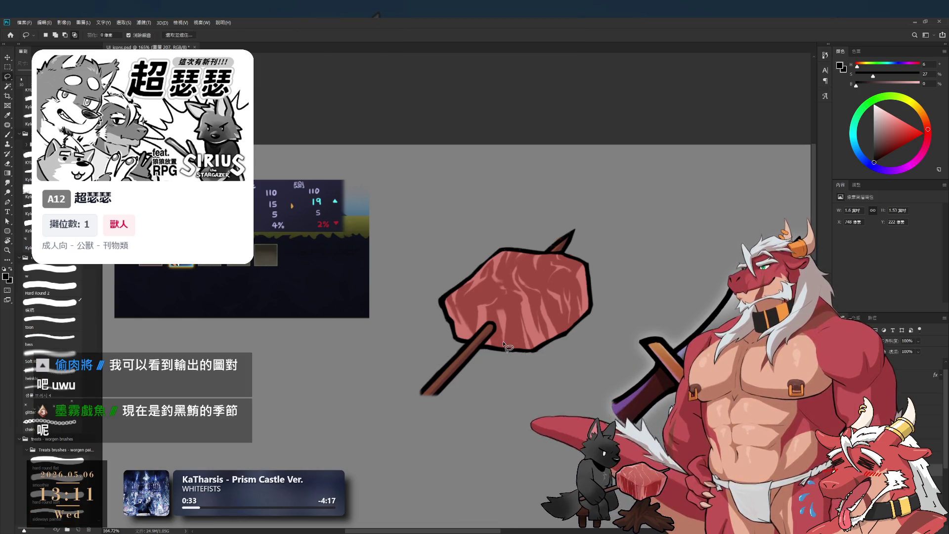
{"action": "scroll", "coordinate": [508, 341], "scroll_direction": "up", "scroll_amount": 2}
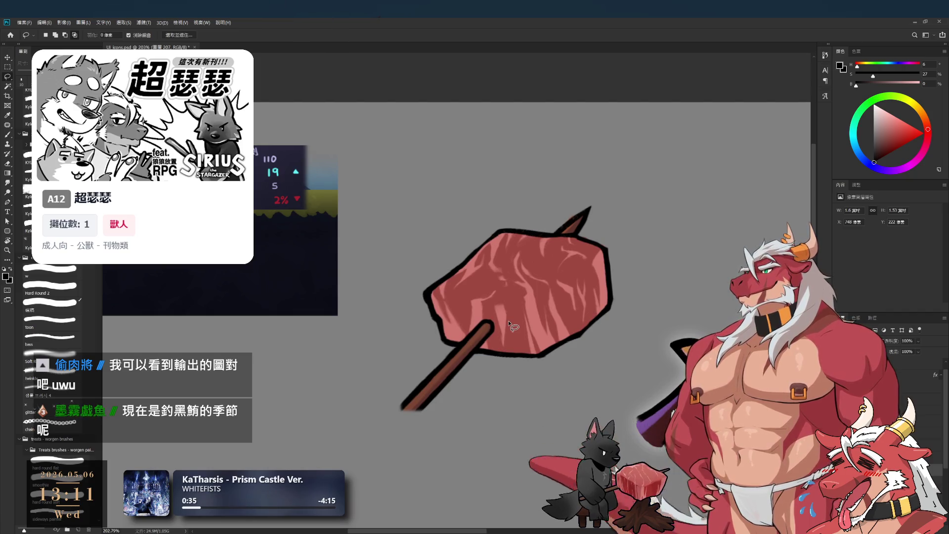
{"action": "mouse_move", "coordinate": [509, 324]}
{"action": "left_mouse_down"}
{"action": "mouse_move", "coordinate": [466, 366]}
{"action": "mouse_move", "coordinate": [460, 459]}
{"action": "mouse_move", "coordinate": [335, 448]}
{"action": "left_mouse_up"}
{"action": "scroll", "coordinate": [461, 395], "scroll_direction": "up", "scroll_amount": 2}
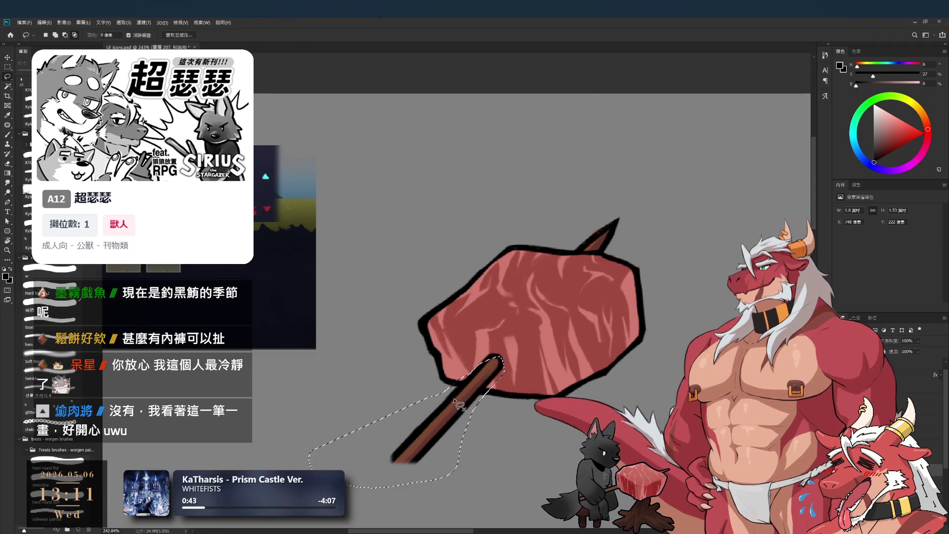
{"action": "left_click_drag", "start_coordinate": [494, 334], "coordinate": [504, 378]}
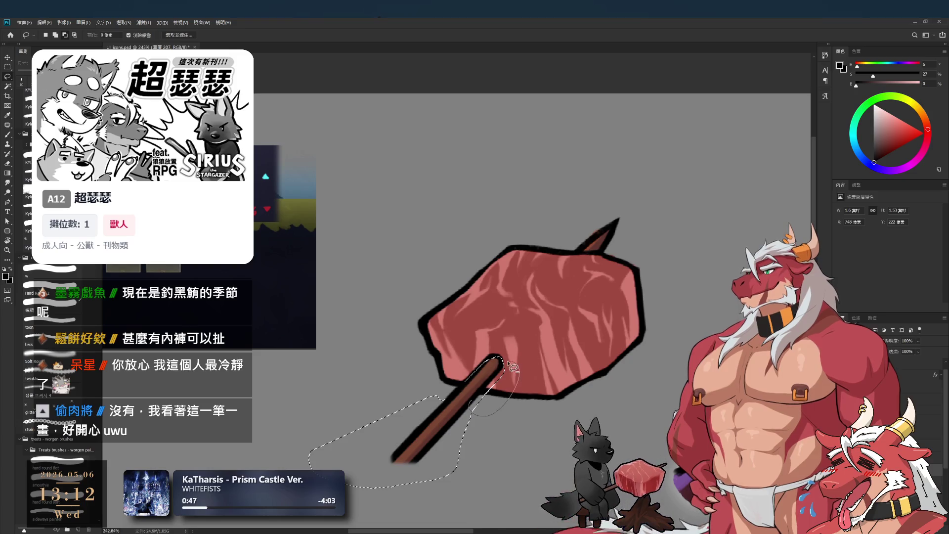
{"action": "left_click_drag", "start_coordinate": [566, 250], "coordinate": [583, 207]}
{"action": "left_click_drag", "start_coordinate": [610, 257], "coordinate": [605, 257]}
{"action": "key", "text": "Delete"}
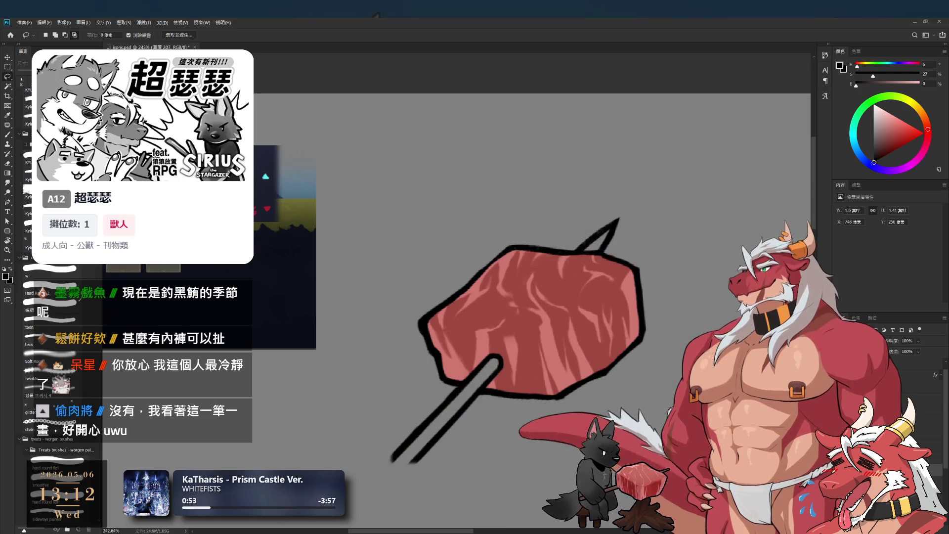
{"action": "key", "text": "ctrl+z"}
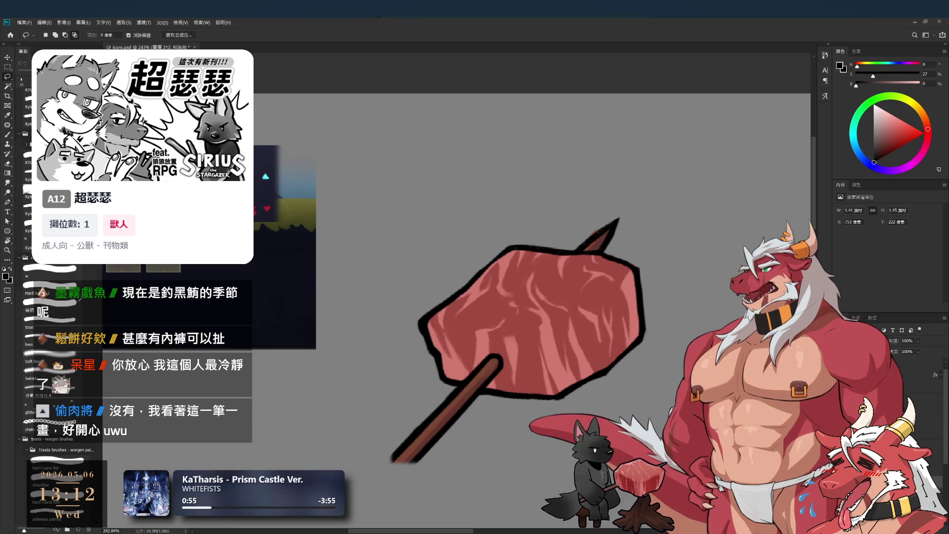
{"action": "key", "text": "b"}
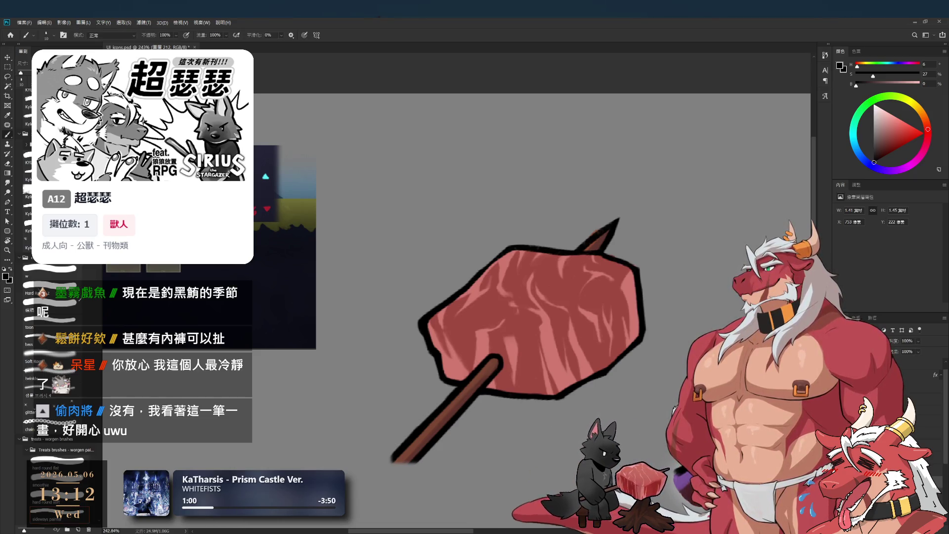
On layer 207, paint over the meat chunk in deep dark red with a large brush.
{"action": "left_click", "coordinate": [890, 376]}
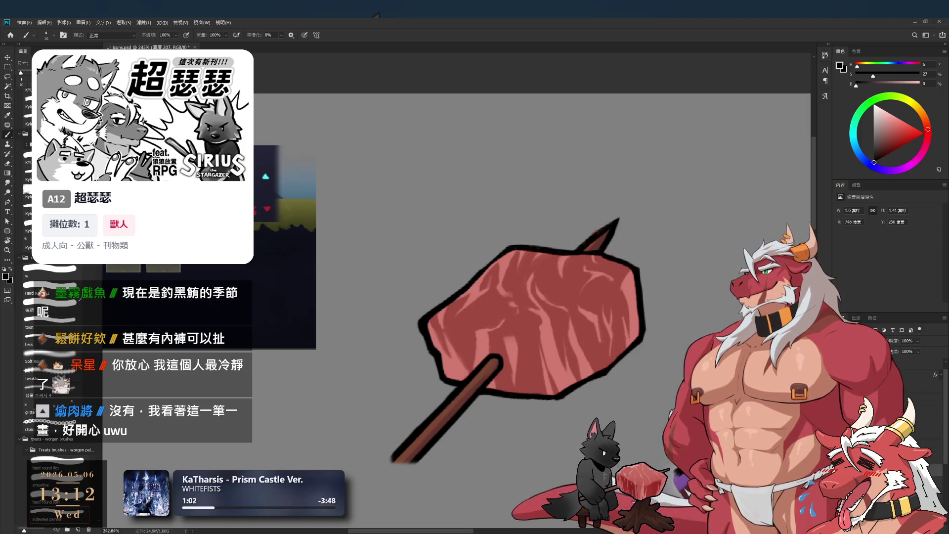
{"action": "key", "text": "bracketright"}
{"action": "left_click", "coordinate": [883, 140]}
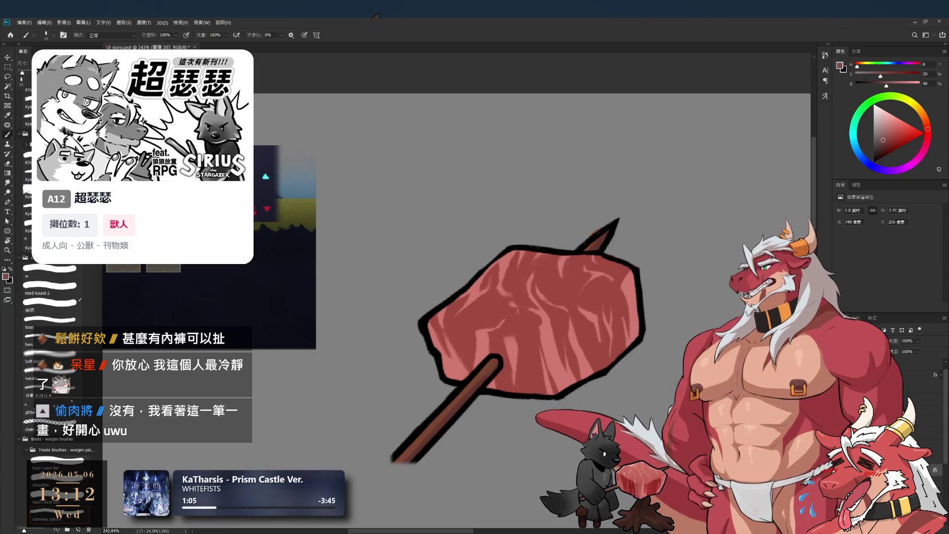
{"action": "left_click", "coordinate": [886, 147]}
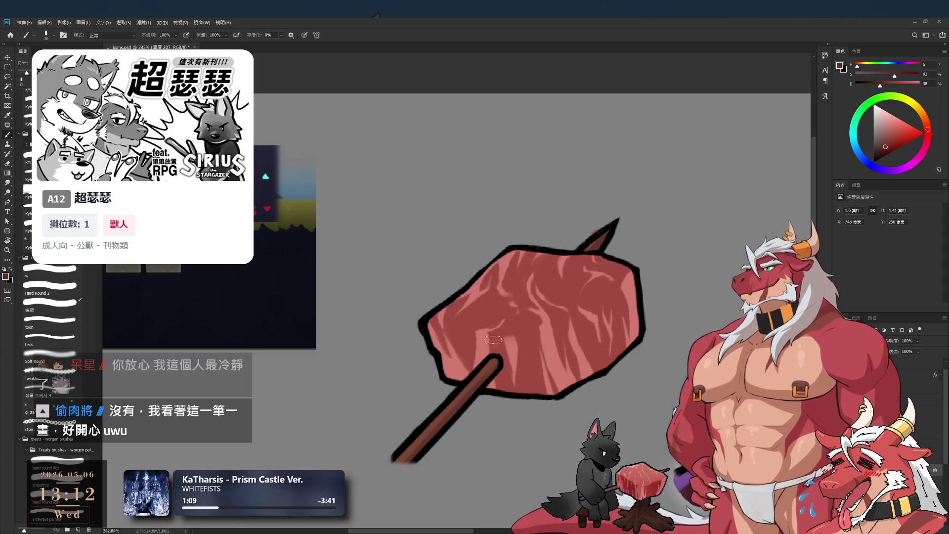
{"action": "key", "text": "bracketright"}
{"action": "key", "text": "bracketright"}
{"action": "key", "text": "bracketright"}
{"action": "mouse_move", "coordinate": [469, 277]}
{"action": "left_mouse_down"}
{"action": "mouse_move", "coordinate": [544, 321]}
{"action": "mouse_move", "coordinate": [630, 306]}
{"action": "left_mouse_up"}
{"action": "key", "text": "bracketright"}
{"action": "key", "text": "bracketright"}
{"action": "key", "text": "bracketright"}
{"action": "scroll", "coordinate": [583, 279], "scroll_direction": "down", "scroll_amount": 1}
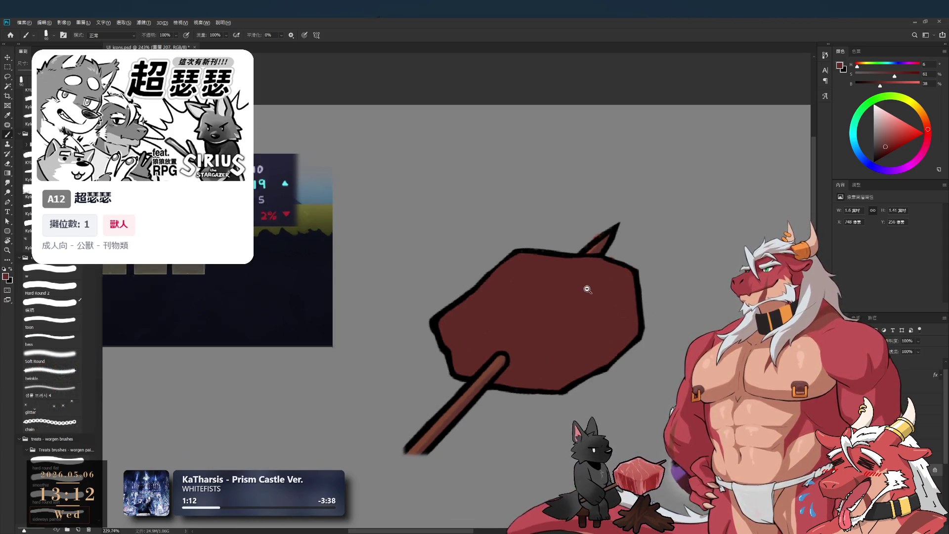
{"action": "key", "text": "i"}
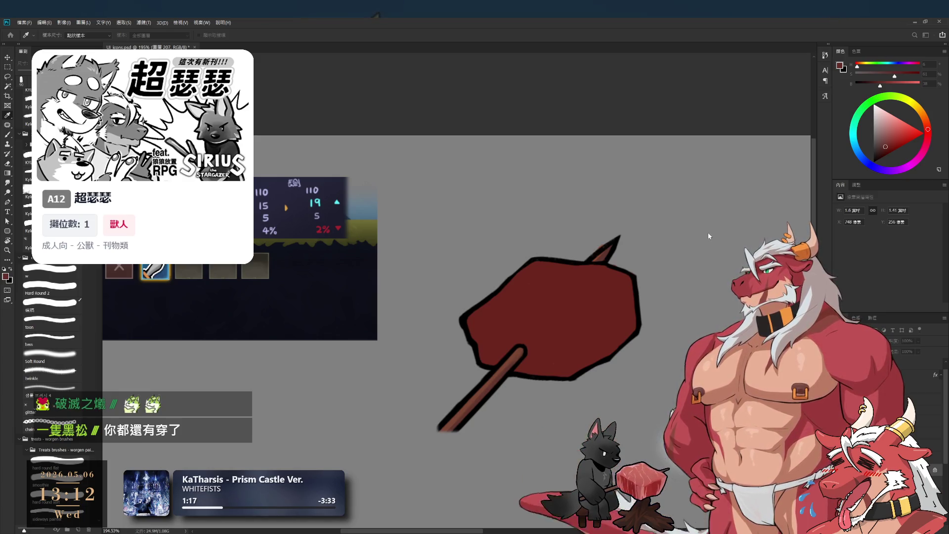
{"action": "key", "text": "b"}
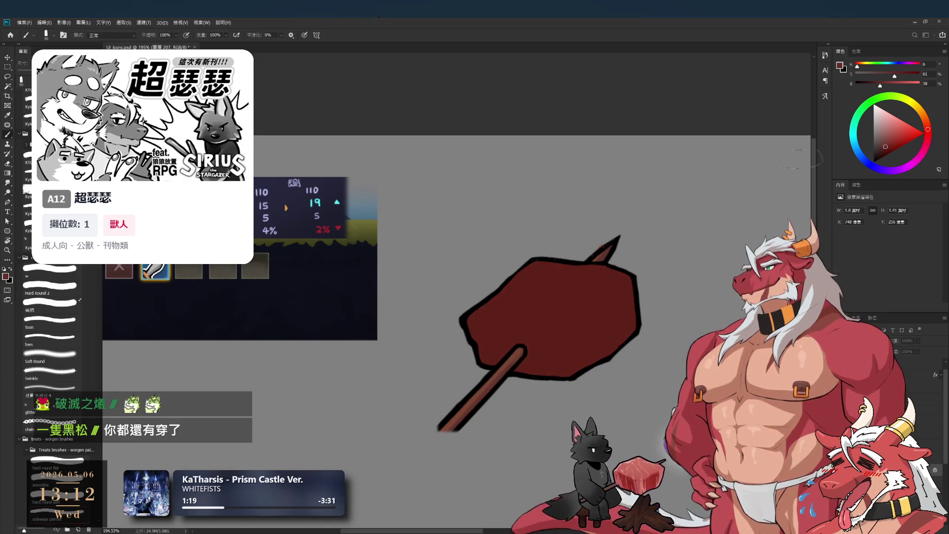
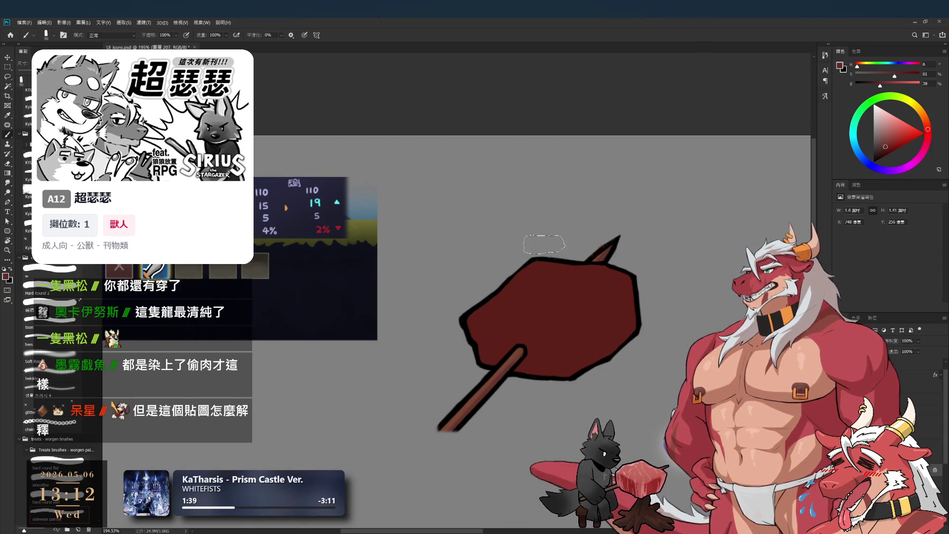
Sample the meat's red, deepen it, and paint darker red over the meat's upper part.
{"action": "left_click", "coordinate": [564, 298], "text": "alt"}
{"action": "left_click_drag", "start_coordinate": [887, 146], "coordinate": [883, 156]}
{"action": "mouse_move", "coordinate": [532, 293]}
{"action": "left_mouse_down"}
{"action": "mouse_move", "coordinate": [506, 311]}
{"action": "mouse_move", "coordinate": [556, 275]}
{"action": "mouse_move", "coordinate": [595, 276]}
{"action": "mouse_move", "coordinate": [592, 298]}
{"action": "mouse_move", "coordinate": [555, 317]}
{"action": "mouse_move", "coordinate": [613, 269]}
{"action": "mouse_move", "coordinate": [623, 279]}
{"action": "left_mouse_up"}
{"action": "key", "text": "bracketright"}
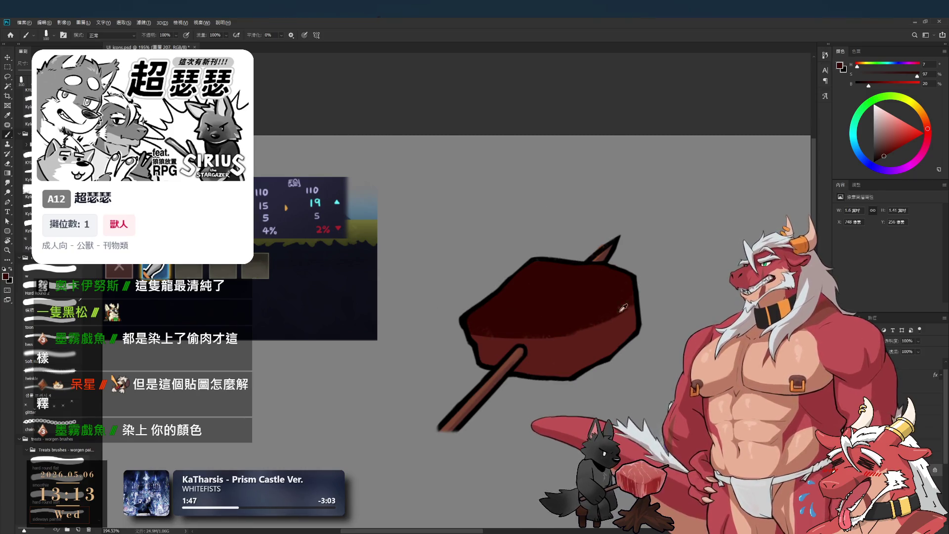
Paint lighter red along the meat's right and left sides with a smaller brush.
{"action": "left_click", "coordinate": [623, 308], "text": "alt"}
{"action": "key", "text": "bracketleft"}
{"action": "key", "text": "bracketleft"}
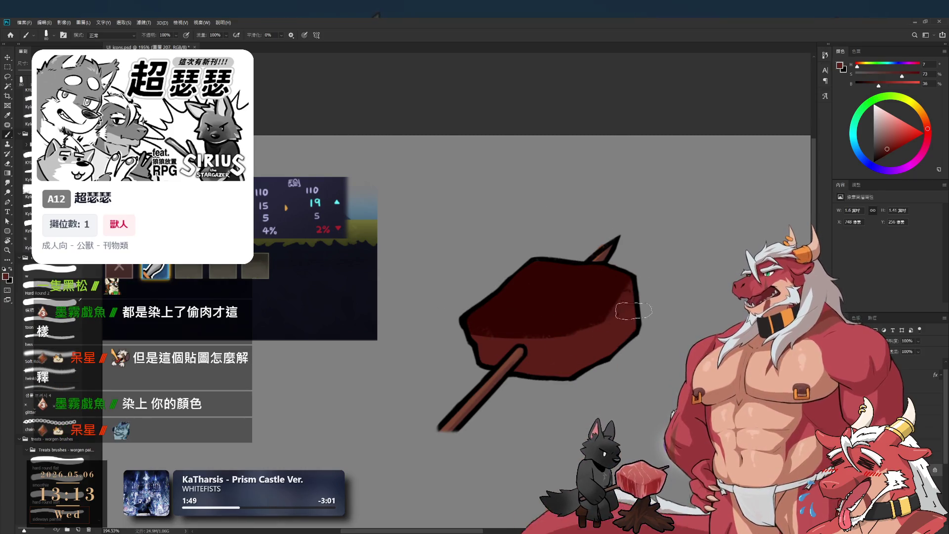
{"action": "left_click_drag", "start_coordinate": [640, 283], "coordinate": [572, 356]}
{"action": "key", "text": "bracketleft"}
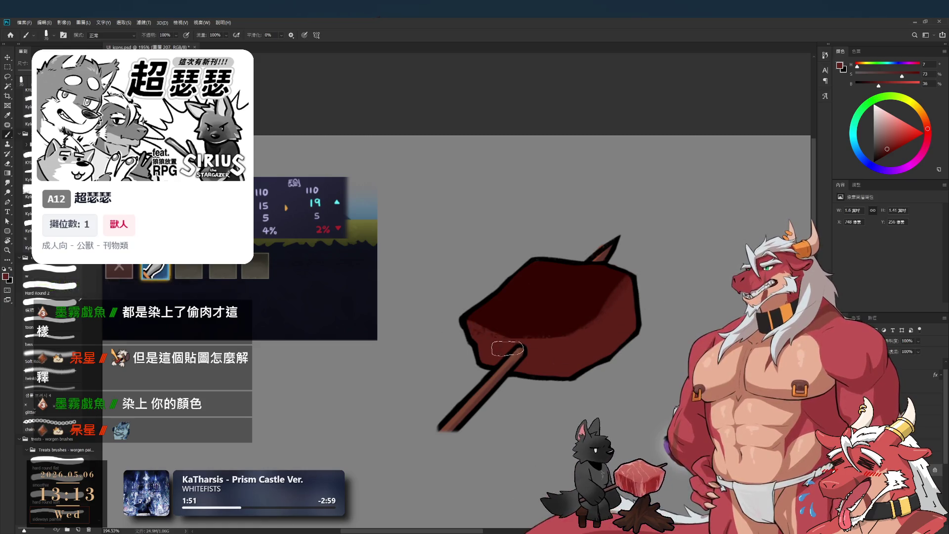
{"action": "left_click_drag", "start_coordinate": [478, 338], "coordinate": [524, 343]}
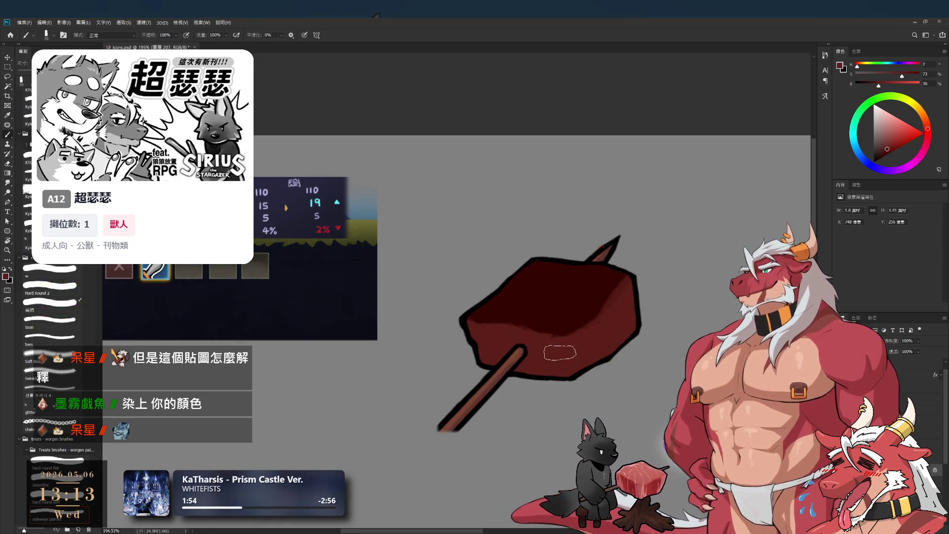
Cover the lighter lower-left area with sampled dark red and reduce the brush size.
{"action": "left_click", "coordinate": [581, 303], "text": "alt"}
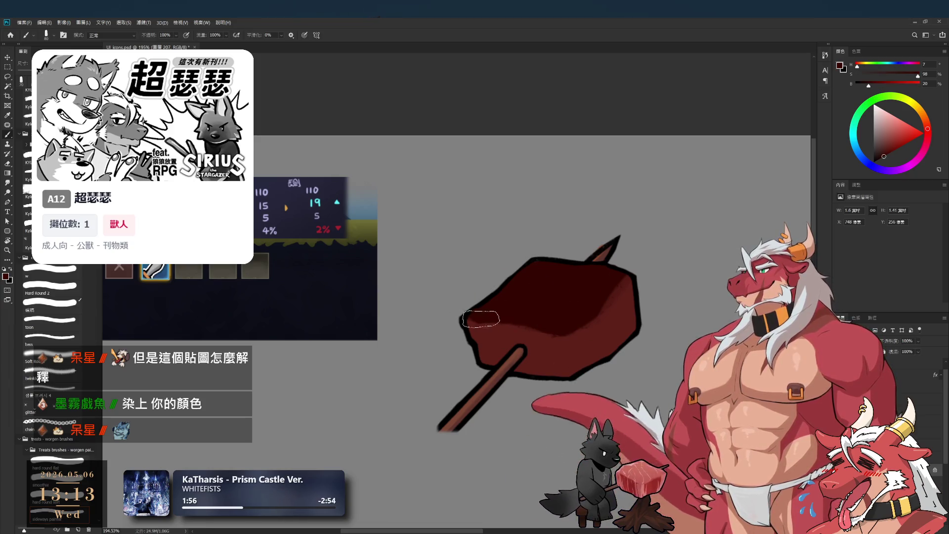
{"action": "mouse_move", "coordinate": [509, 309]}
{"action": "left_mouse_down"}
{"action": "mouse_move", "coordinate": [462, 341]}
{"action": "mouse_move", "coordinate": [531, 365]}
{"action": "mouse_move", "coordinate": [576, 313]}
{"action": "left_mouse_up"}
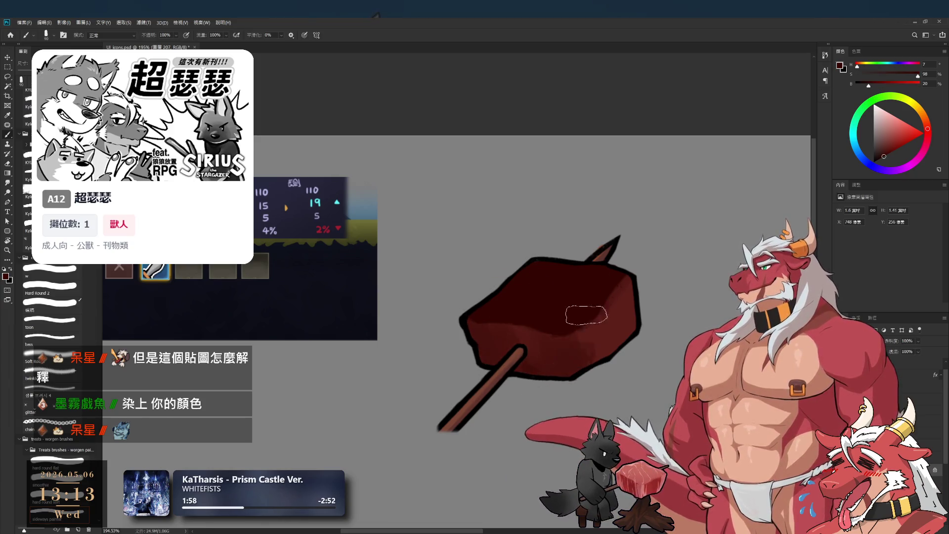
{"action": "key", "text": "bracketleft"}
{"action": "key", "text": "bracketleft"}
{"action": "key", "text": "bracketleft"}
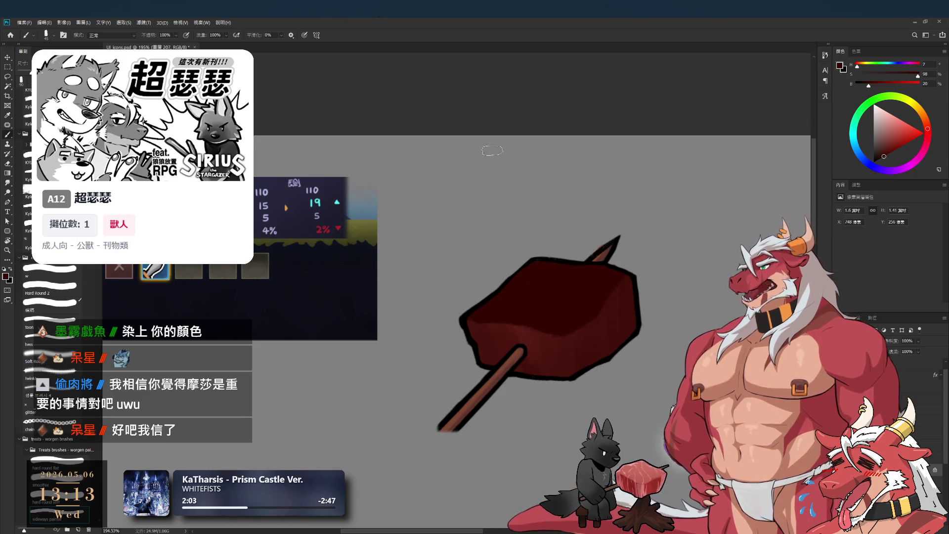
{"action": "key", "text": "bracketleft"}
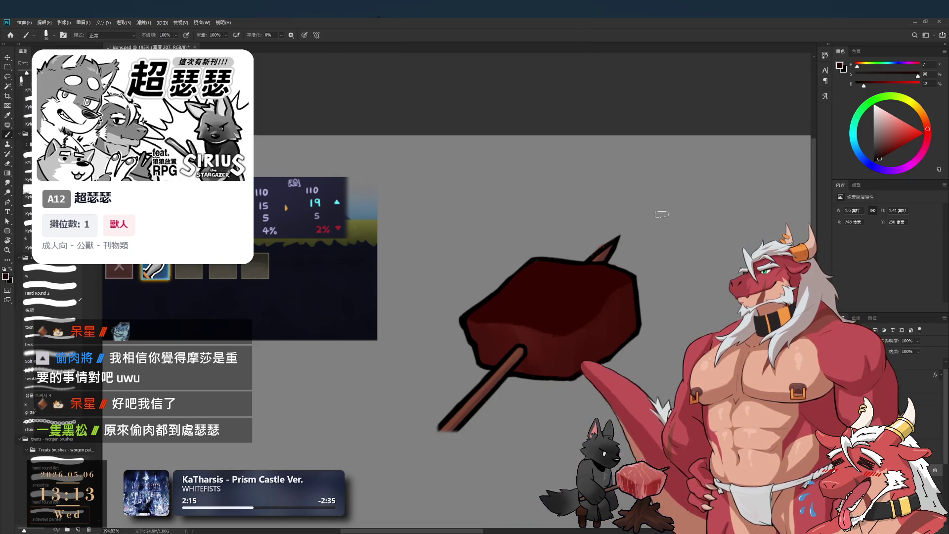
Sample very dark reds and near-black from the meat and paint a dark shadow patch.
{"action": "left_click_drag", "start_coordinate": [863, 90], "coordinate": [861, 90]}
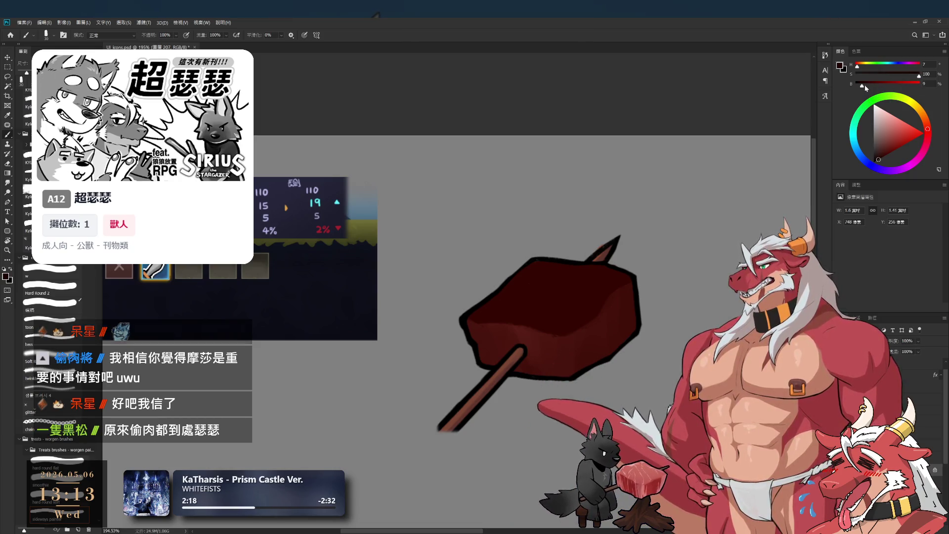
{"action": "left_click", "coordinate": [566, 258], "text": "alt"}
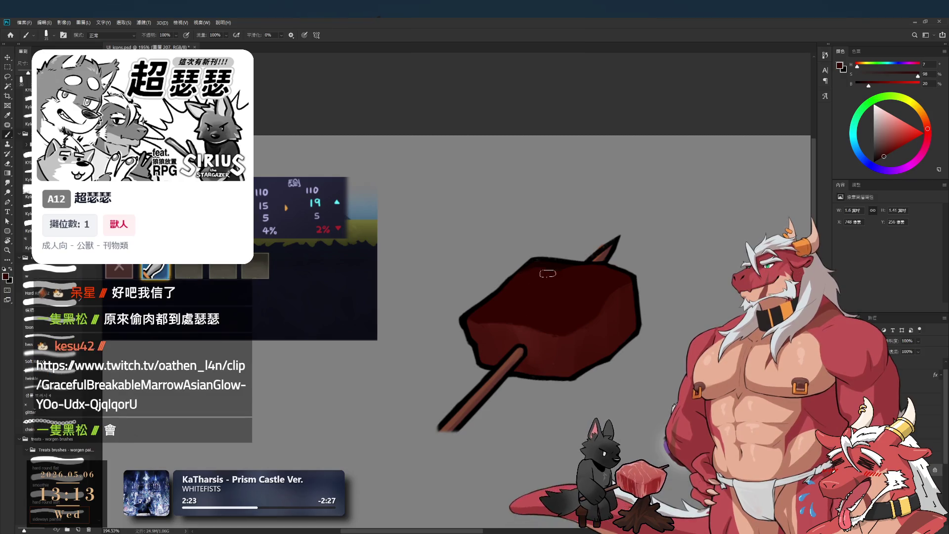
{"action": "left_click", "coordinate": [561, 269], "text": "alt"}
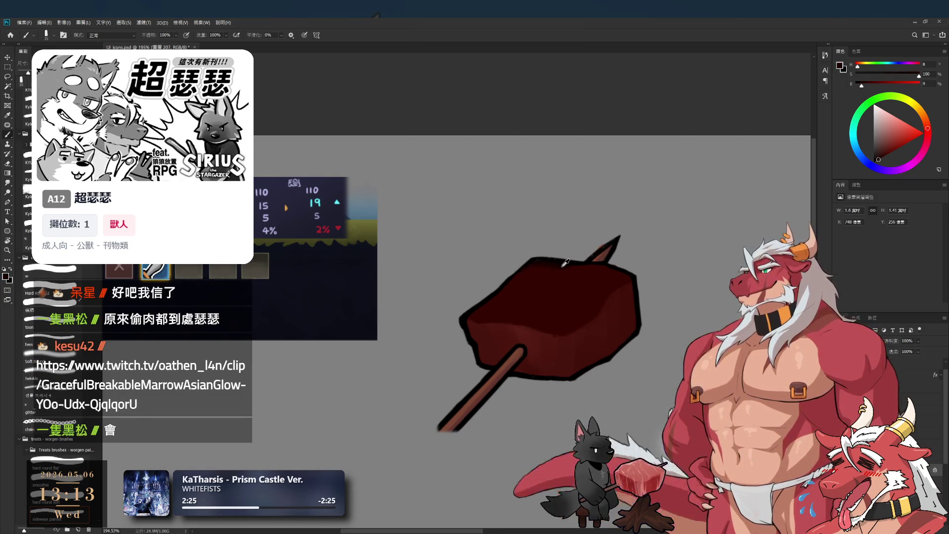
{"action": "left_click", "coordinate": [559, 262], "text": "alt"}
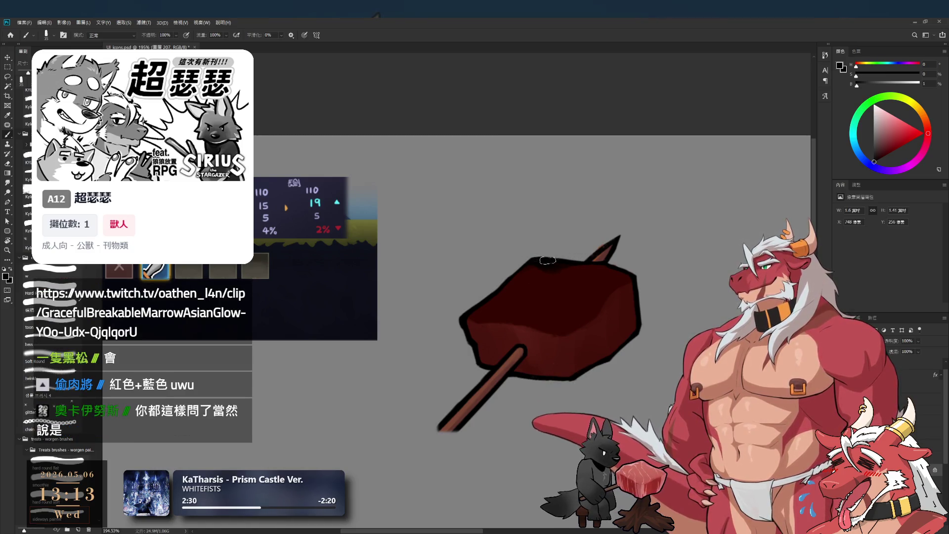
{"action": "left_click", "coordinate": [471, 312], "text": "alt"}
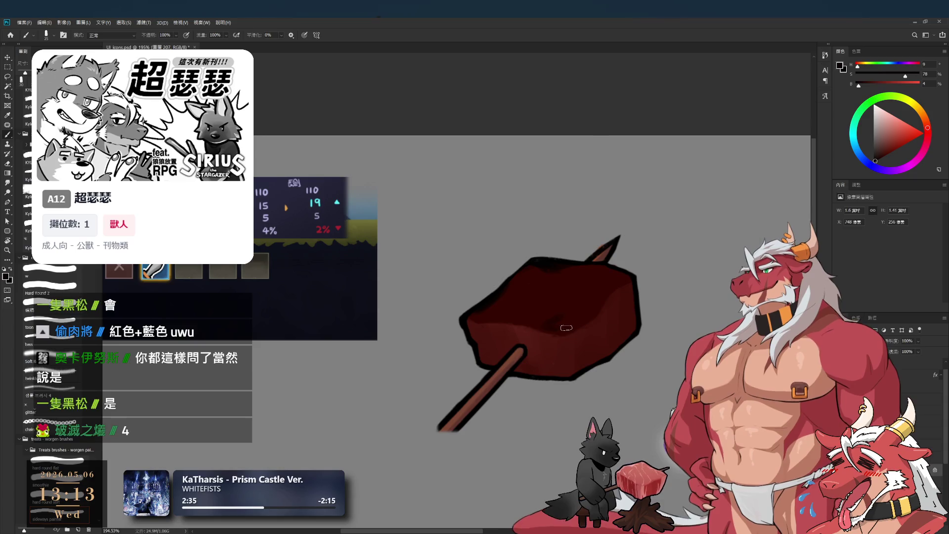
{"action": "left_click_drag", "start_coordinate": [566, 315], "coordinate": [548, 322]}
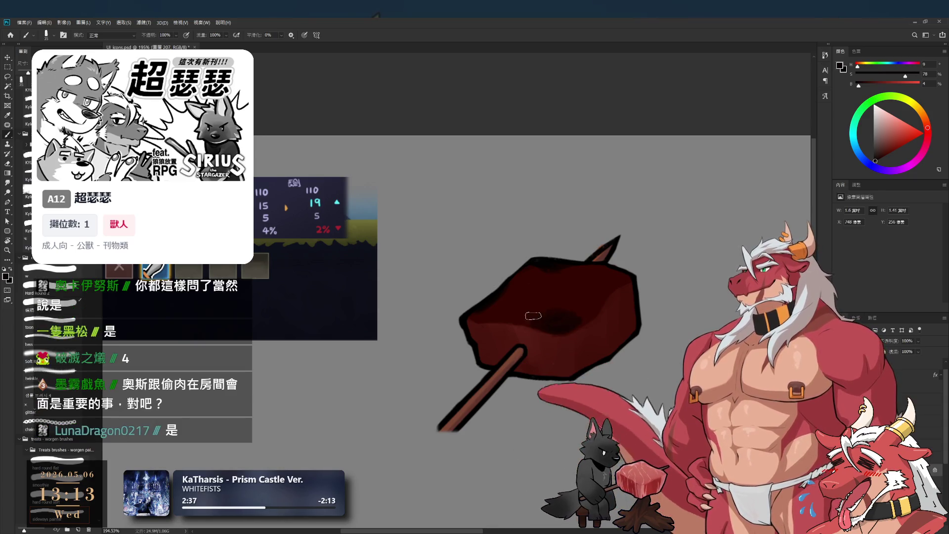
{"action": "left_click", "coordinate": [560, 327], "text": "alt"}
{"action": "left_click", "coordinate": [573, 321], "text": "alt"}
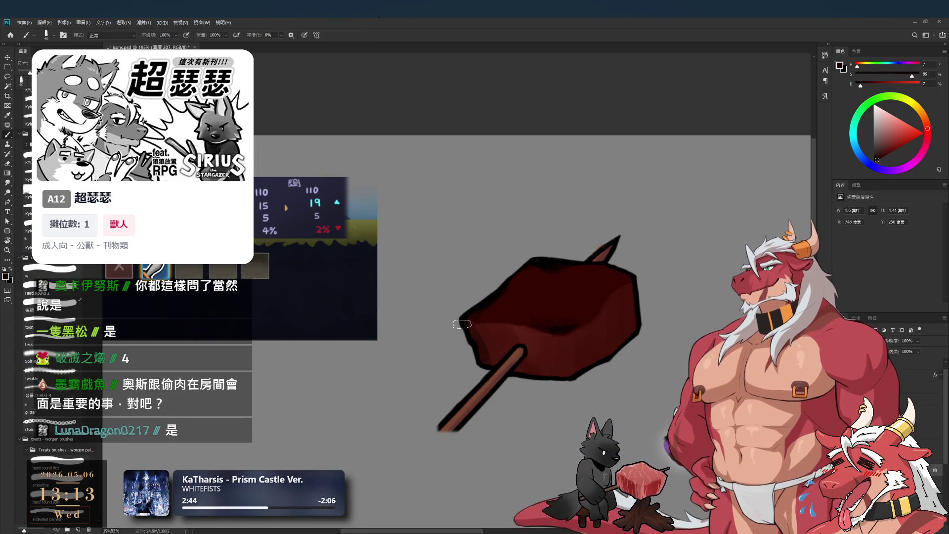
Sample medium and deeper reds with a larger brush, ending on pure black from the outline.
{"action": "left_click", "coordinate": [495, 332], "text": "alt"}
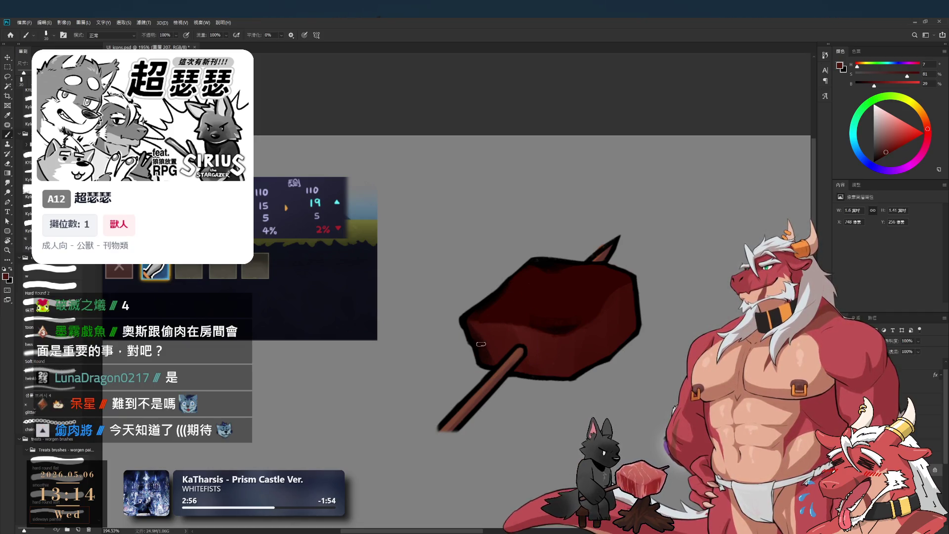
{"action": "left_click", "coordinate": [494, 342], "text": "alt"}
{"action": "key", "text": "bracketright"}
{"action": "left_click", "coordinate": [504, 336], "text": "alt"}
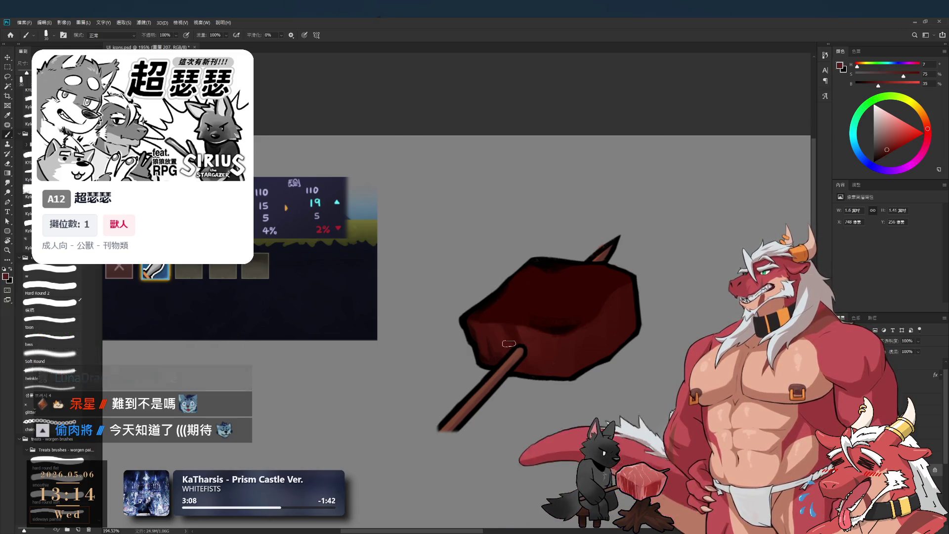
{"action": "left_click", "coordinate": [561, 360], "text": "alt"}
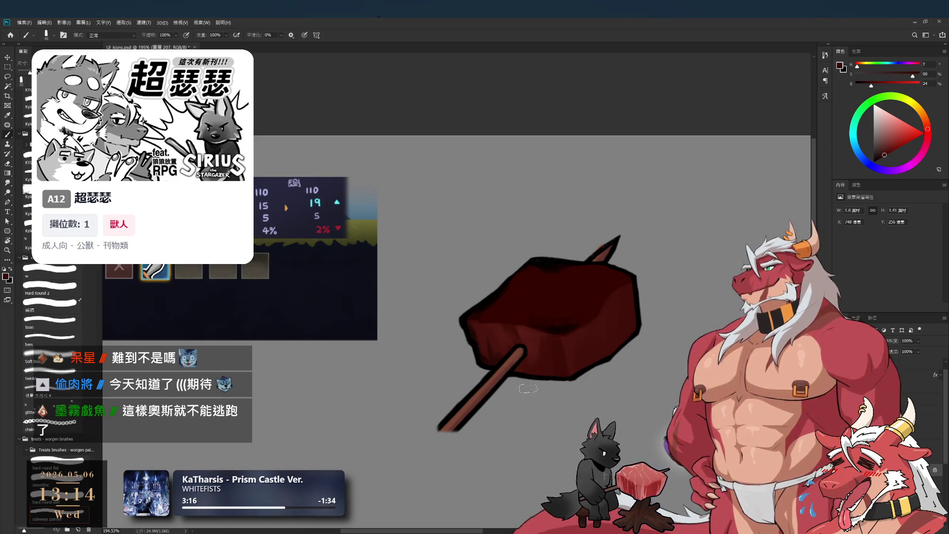
{"action": "left_click", "coordinate": [564, 286], "text": "alt"}
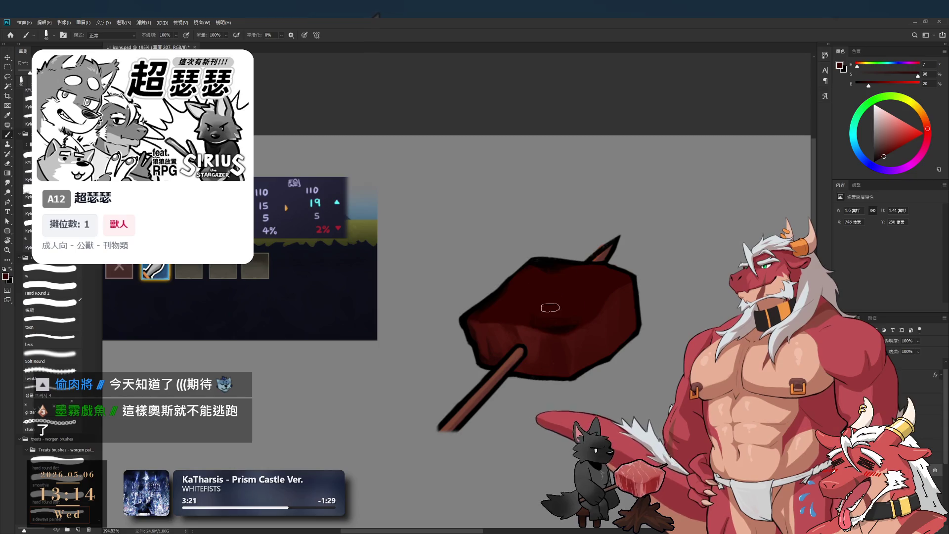
{"action": "left_click", "coordinate": [545, 256], "text": "alt"}
{"action": "left_click", "coordinate": [544, 257], "text": "alt"}
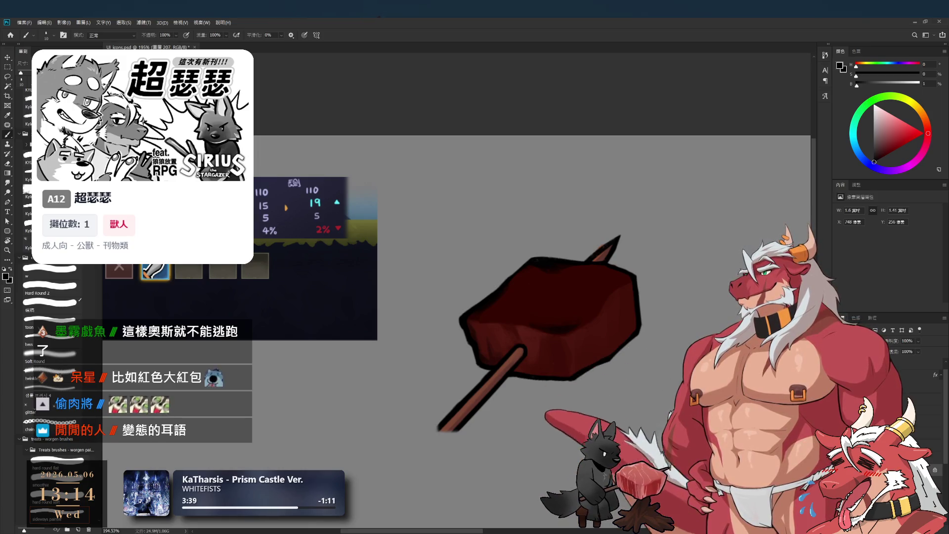
{"action": "key", "text": "ctrl+shift+z"}
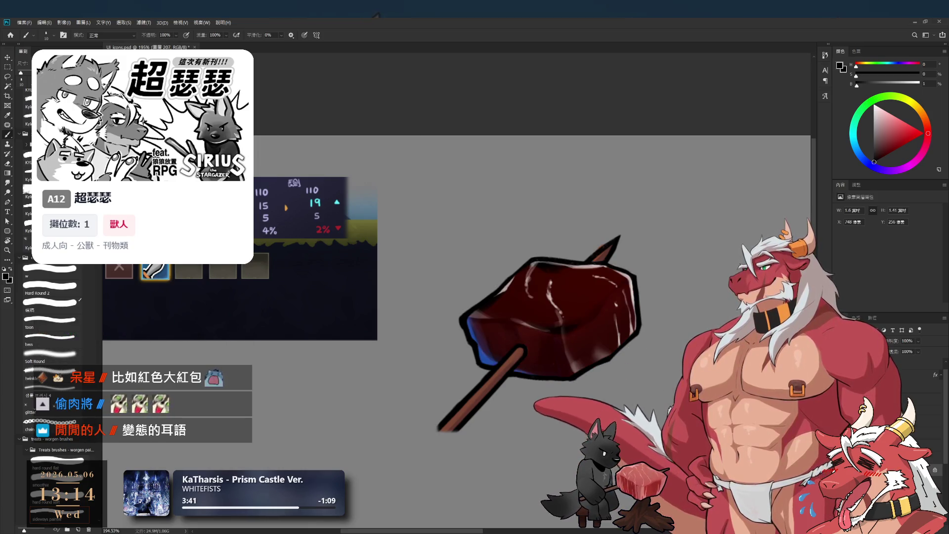
{"action": "key", "text": "ctrl+shift+z"}
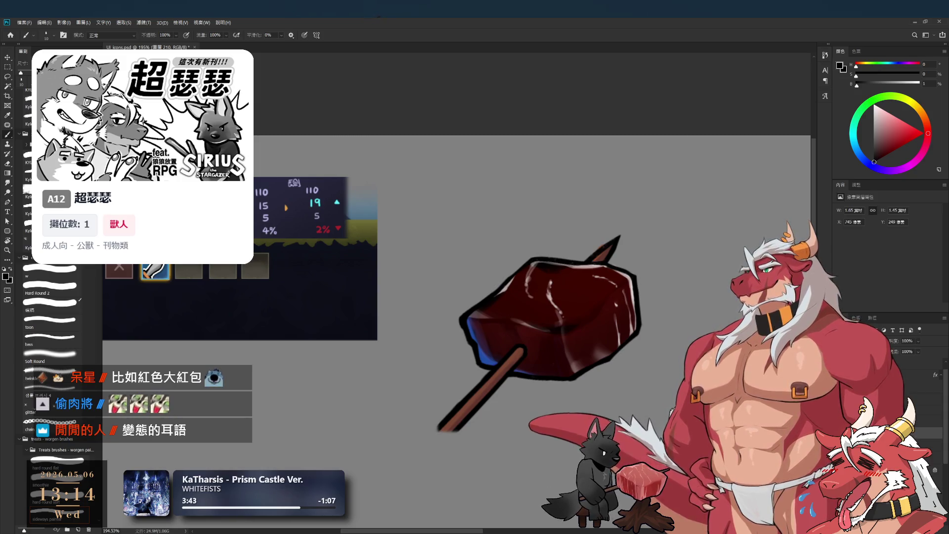
{"action": "key", "text": "ctrl+z"}
{"action": "key", "text": "ctrl+shift+z"}
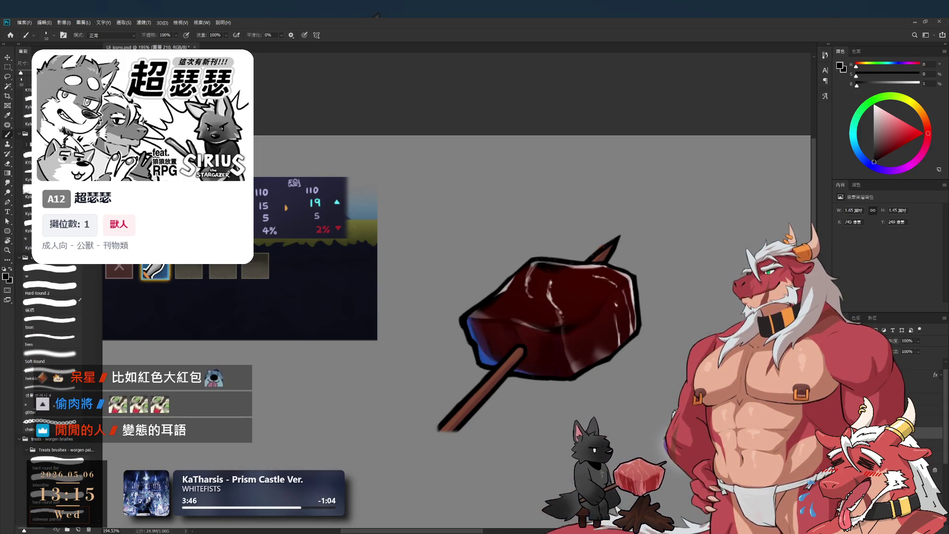
{"action": "key", "text": "ctrl+z"}
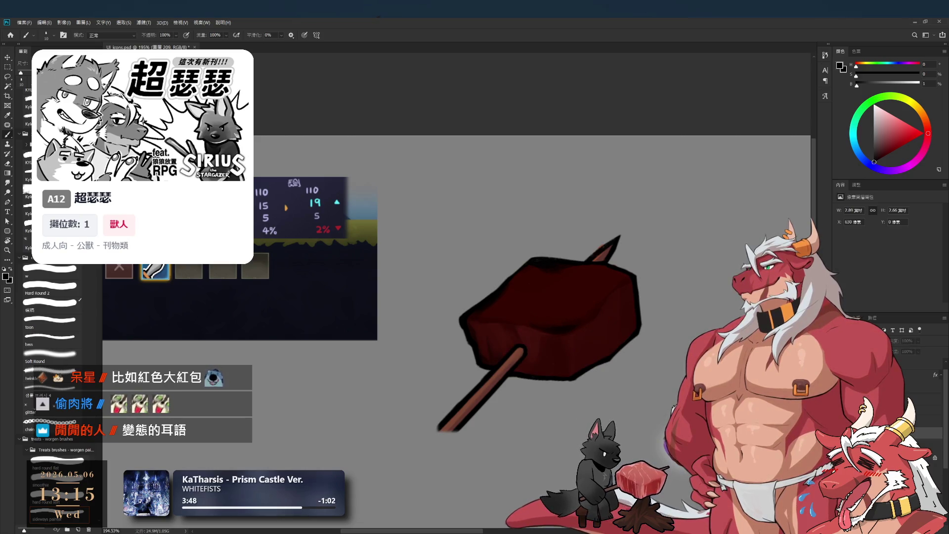
{"action": "key", "text": "ctrl+z"}
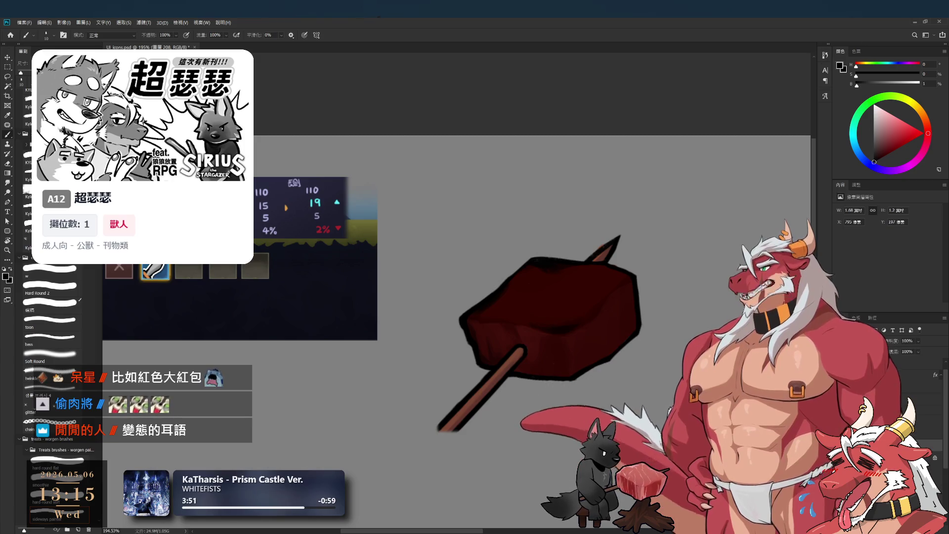
{"action": "key", "text": "e"}
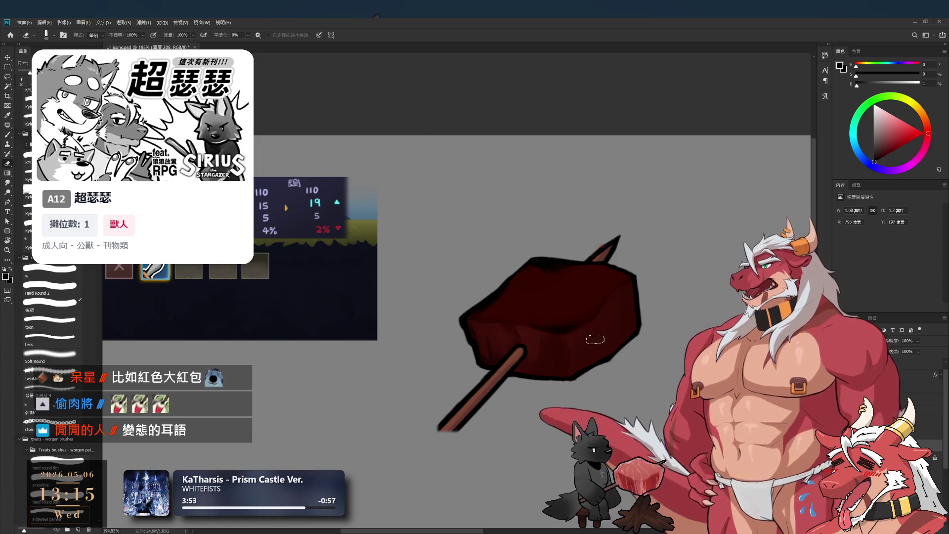
Switch to the shading layer above and load a muted greyish colour on an enlarged brush.
{"action": "key", "text": "b"}
{"action": "left_click", "coordinate": [878, 131]}
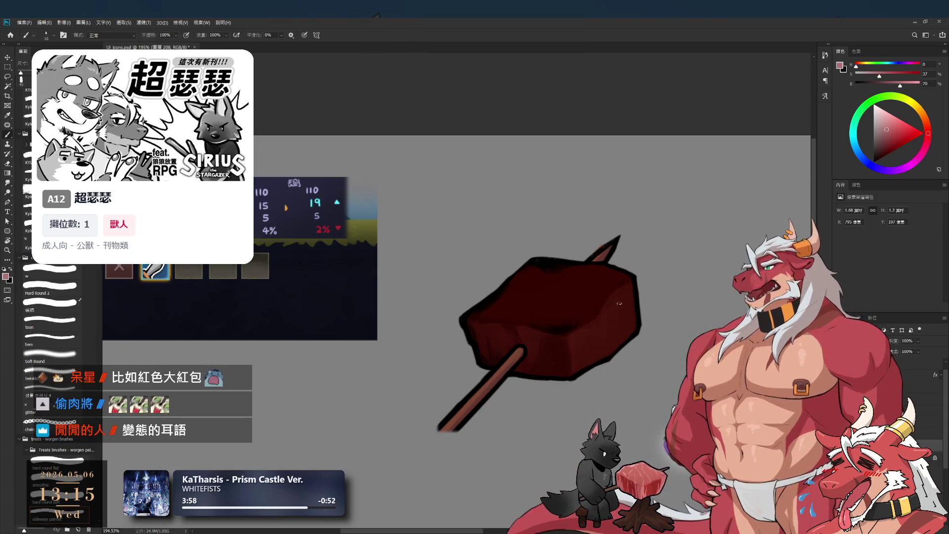
{"action": "left_click", "coordinate": [885, 117]}
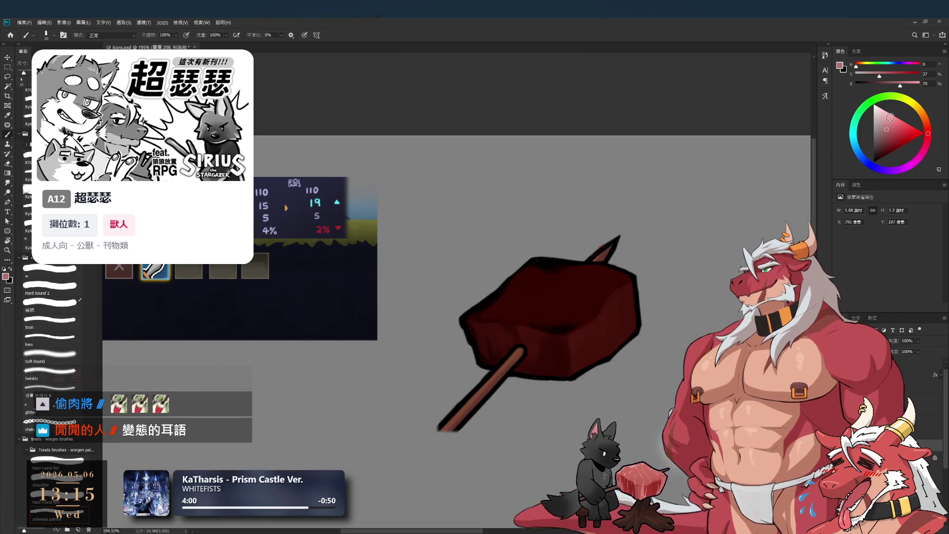
{"action": "key", "text": "bracketright"}
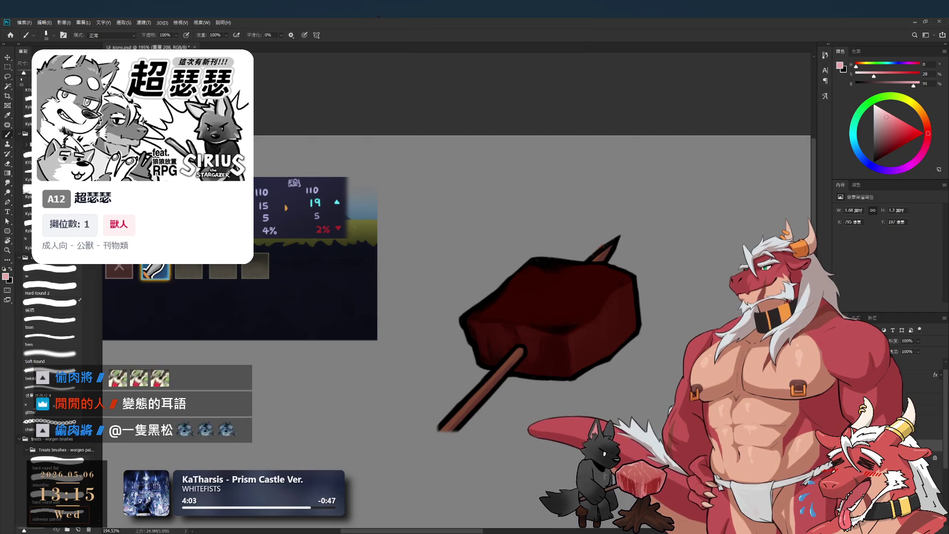
{"action": "key", "text": "alt+bracketright"}
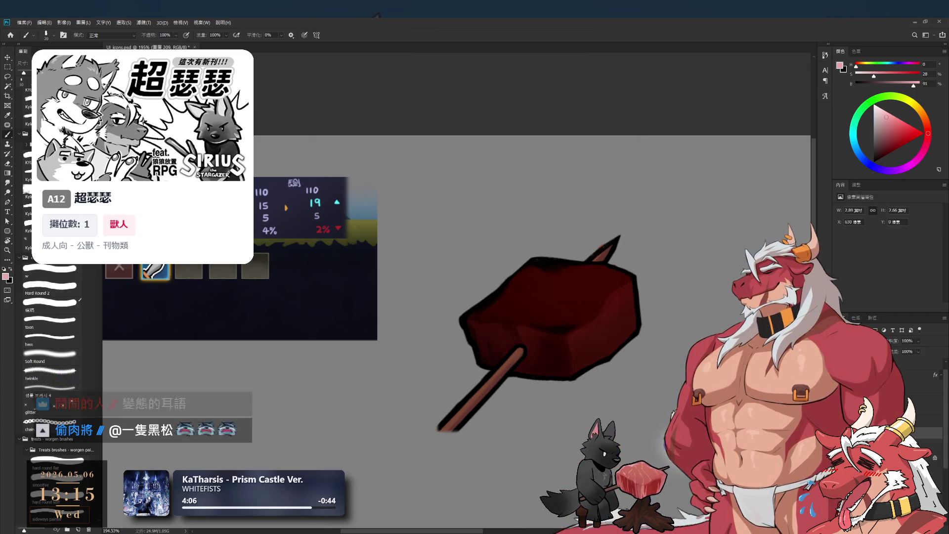
{"action": "key", "text": "bracketright"}
{"action": "key", "text": "bracketright"}
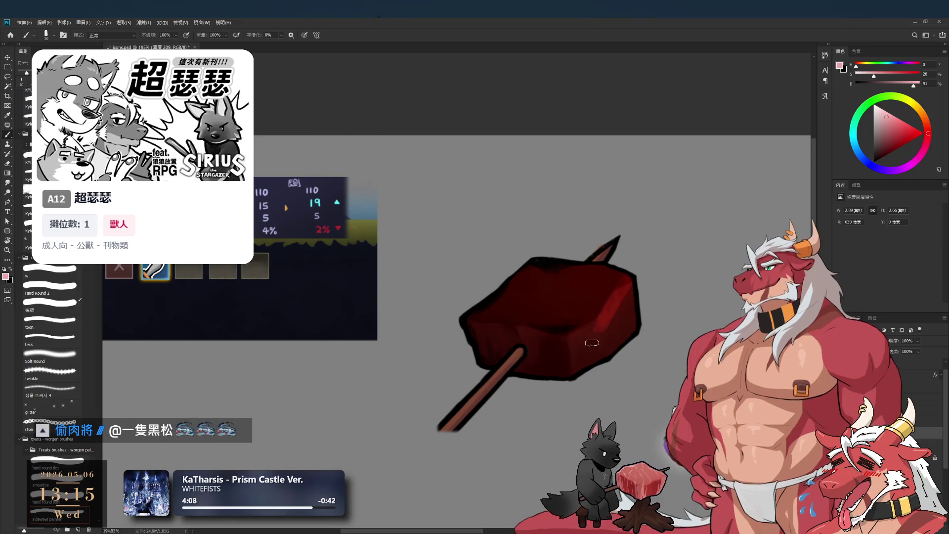
{"action": "key", "text": "bracketright"}
{"action": "left_click", "coordinate": [651, 311], "text": "alt"}
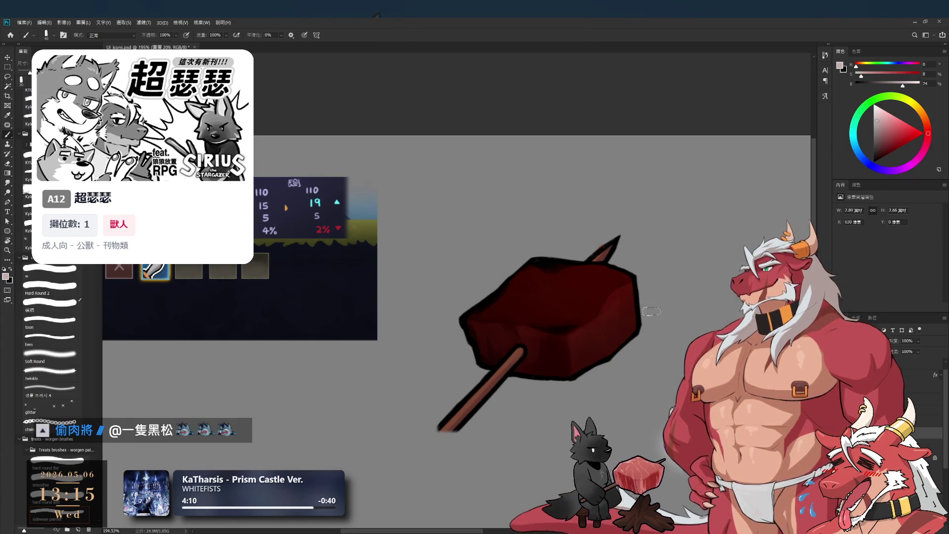
{"action": "key", "text": "bracketright"}
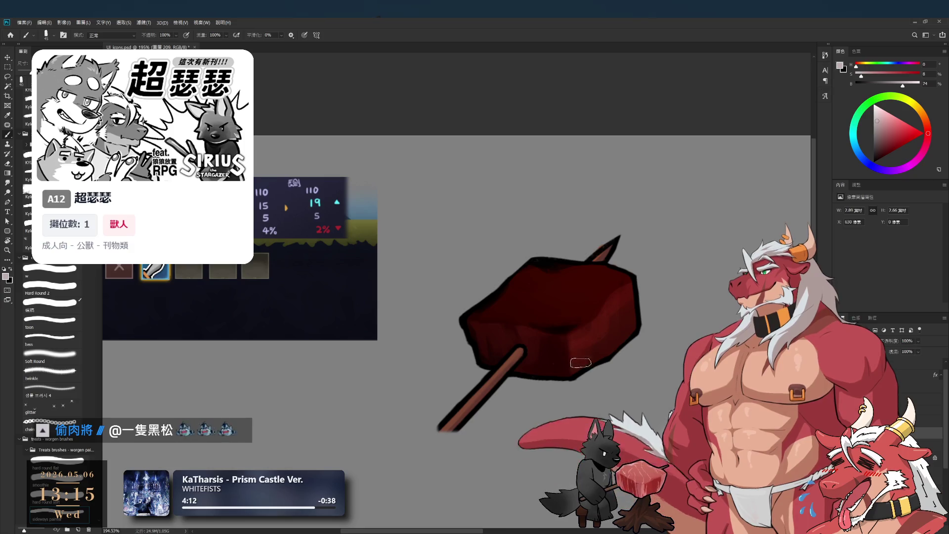
{"action": "key", "text": "bracketright"}
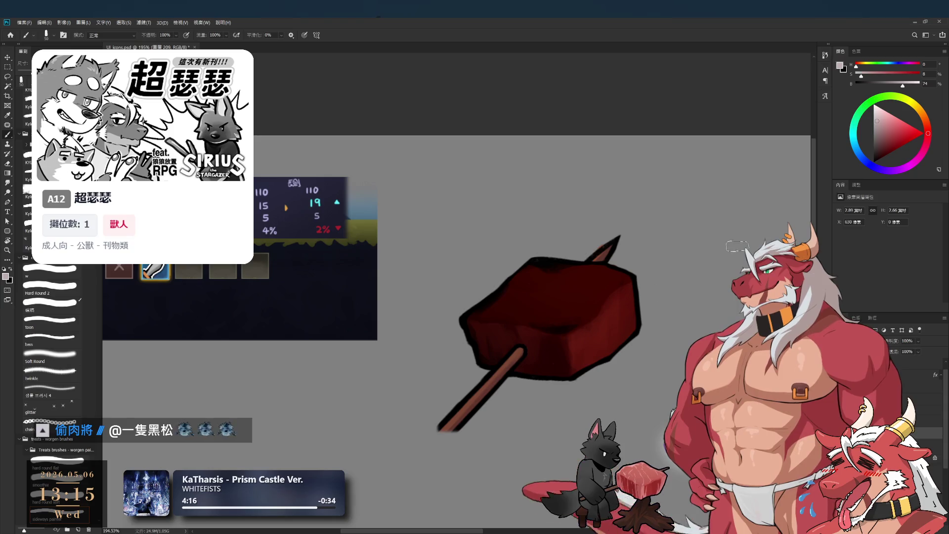
Shade with a large deep-grey brush, erase the excess, then resample the meat's near-black.
{"action": "left_click_drag", "start_coordinate": [873, 124], "coordinate": [870, 138]}
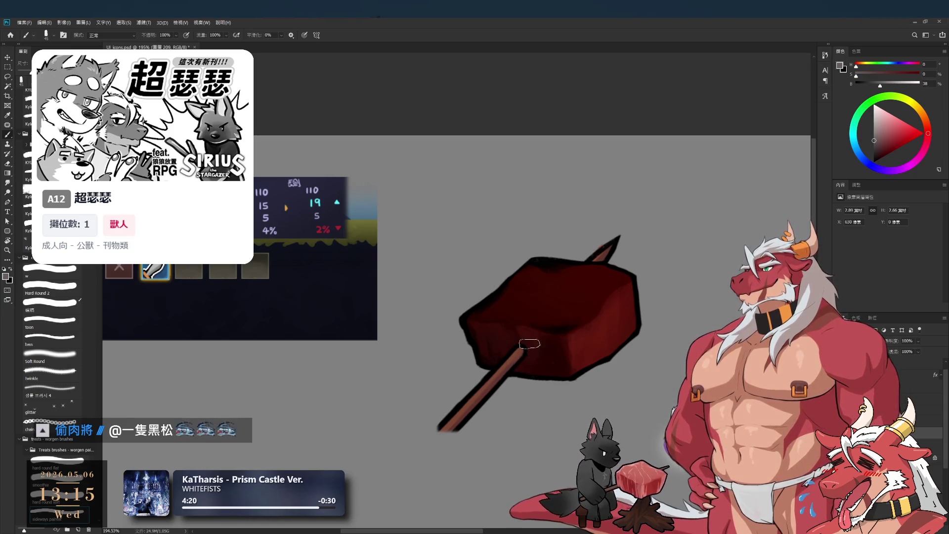
{"action": "key", "text": "bracketright"}
{"action": "key", "text": "bracketright"}
{"action": "key", "text": "bracketright"}
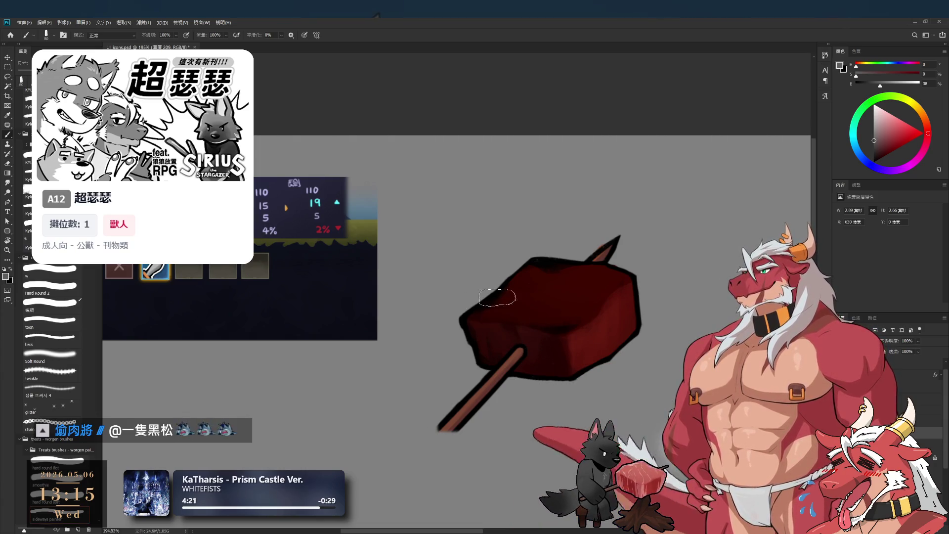
{"action": "key", "text": "e"}
{"action": "key", "text": "bracketright"}
{"action": "key", "text": "bracketright"}
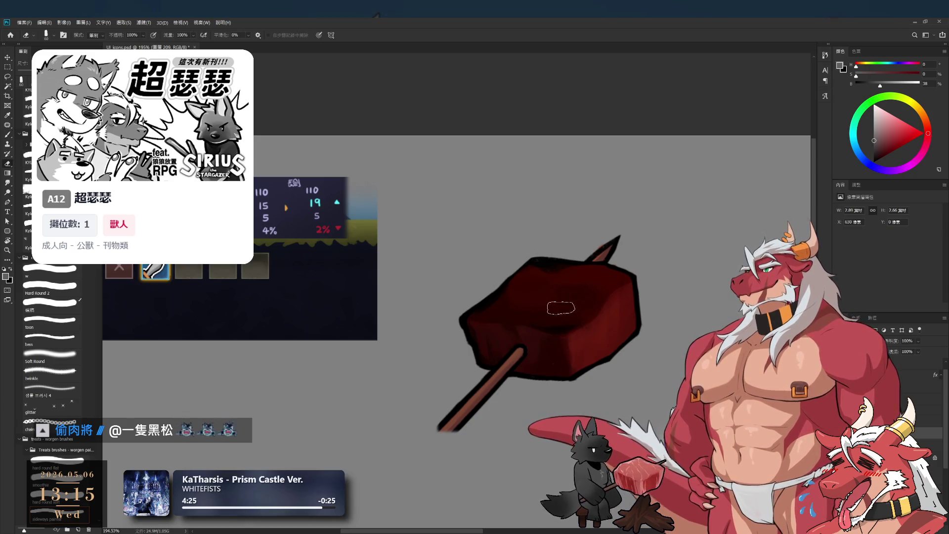
{"action": "key", "text": "b"}
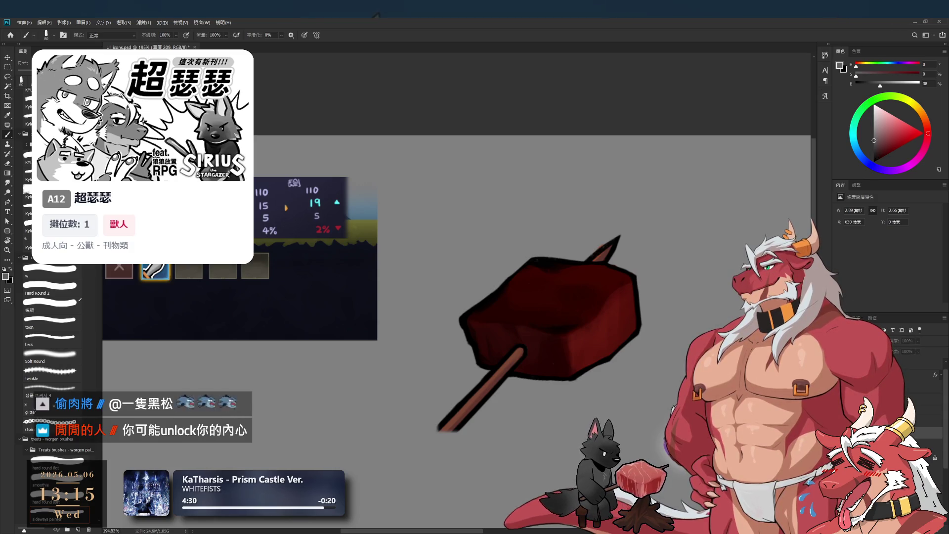
{"action": "left_click", "coordinate": [554, 260], "text": "ctrl"}
{"action": "left_click", "coordinate": [555, 260], "text": "alt"}
{"action": "left_click", "coordinate": [555, 261], "text": "alt"}
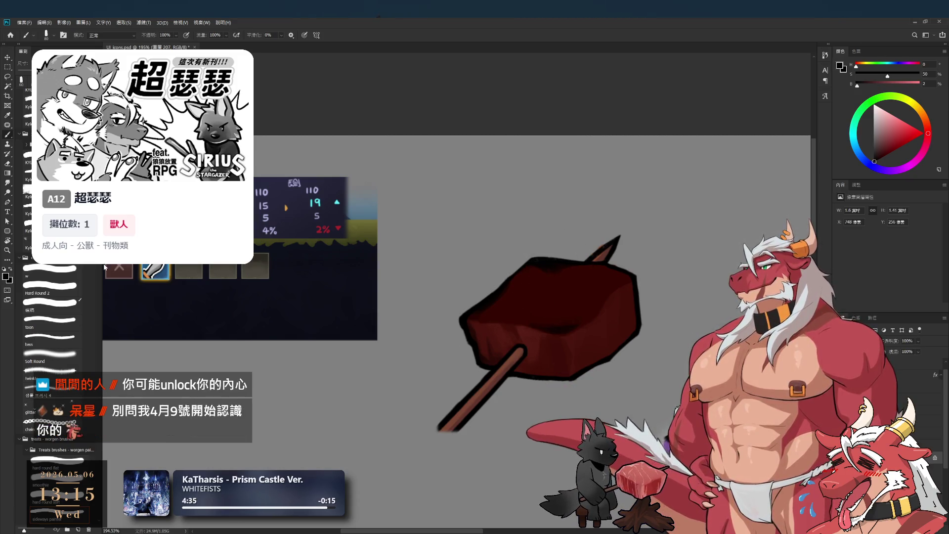
{"action": "left_click", "coordinate": [48, 267]}
Paint darker shading across the meat's top, then sample its dark red and near-black outline.
{"action": "key", "text": "bracketright"}
{"action": "key", "text": "bracketright"}
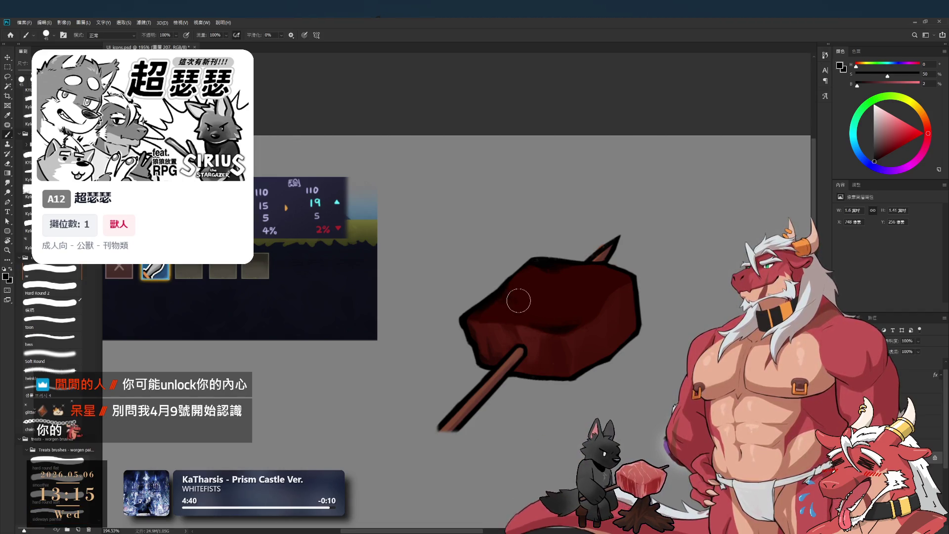
{"action": "left_click_drag", "start_coordinate": [560, 310], "coordinate": [593, 290]}
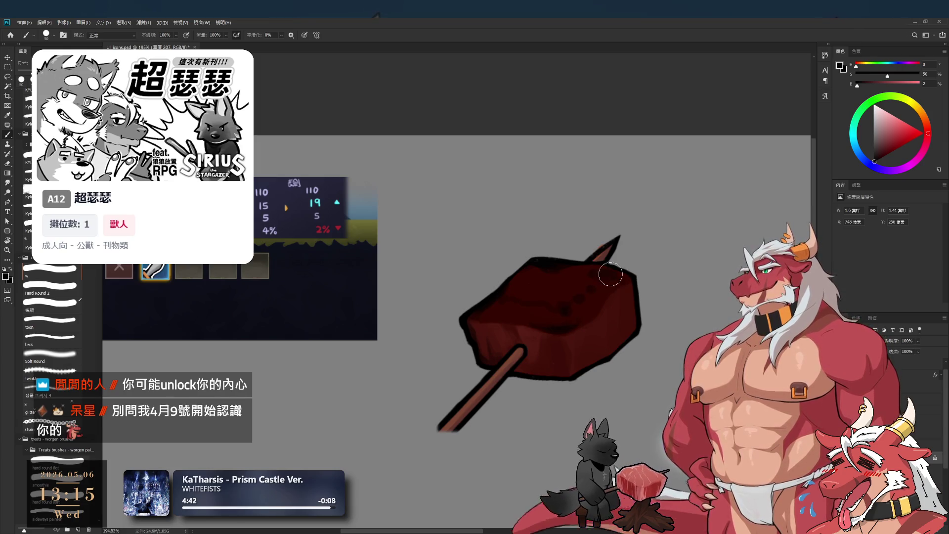
{"action": "left_click", "coordinate": [600, 272], "text": "alt"}
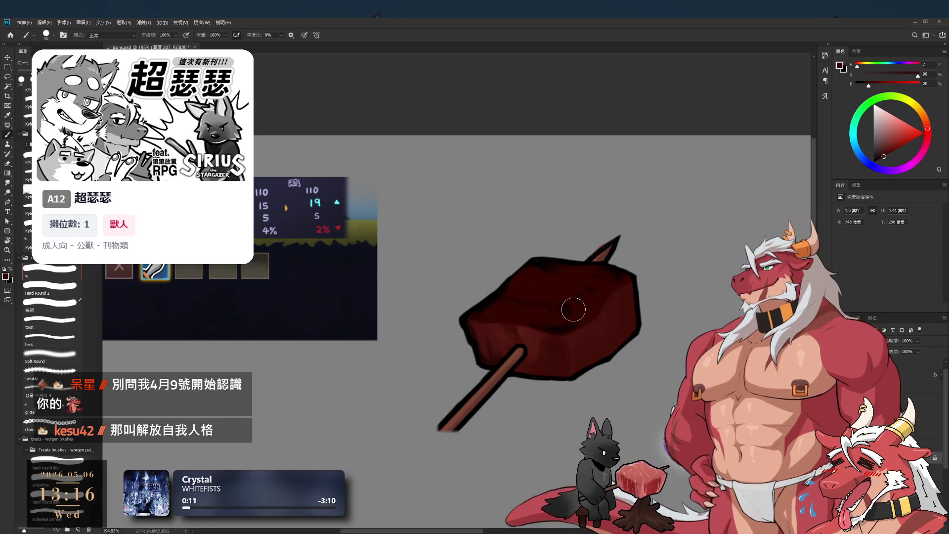
{"action": "left_click", "coordinate": [493, 297], "text": "alt"}
{"action": "key", "text": "bracketleft"}
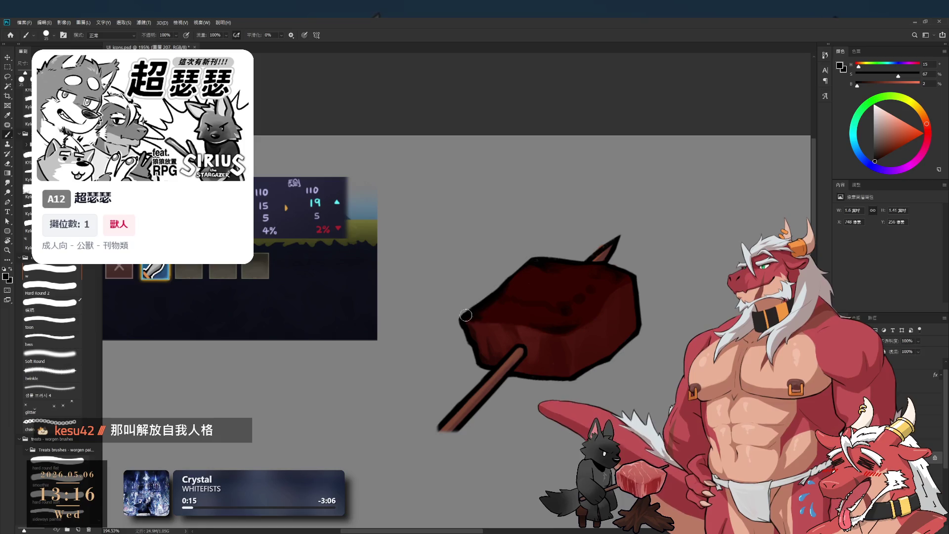
{"action": "key", "text": "bracketright"}
Sample dark reds and near-black from the meat's edges while enlarging the brush.
{"action": "left_click", "coordinate": [515, 313], "text": "alt"}
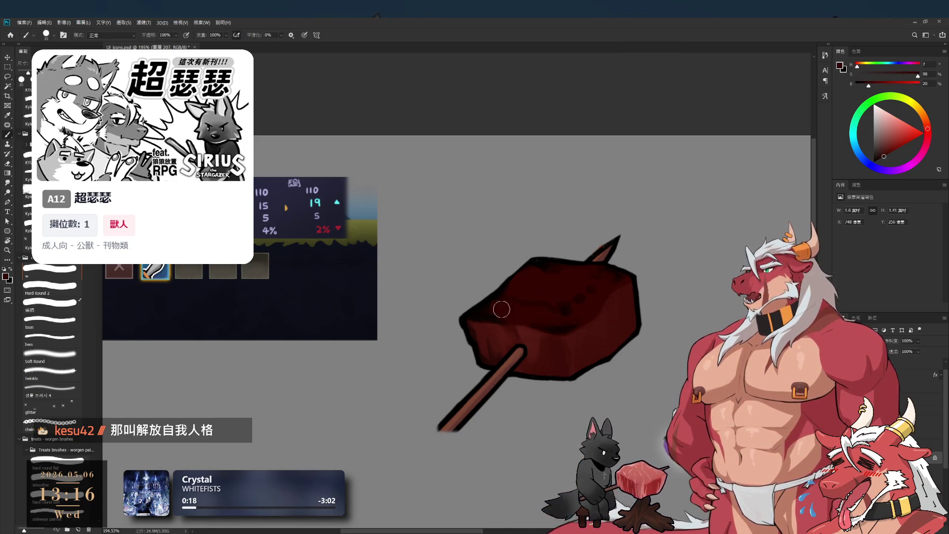
{"action": "left_click", "coordinate": [525, 286], "text": "alt"}
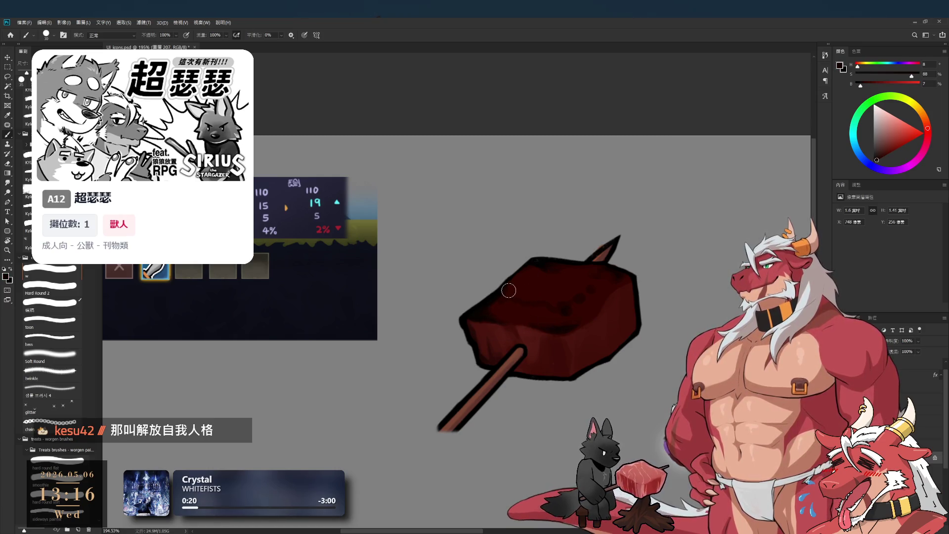
{"action": "key", "text": "bracketright"}
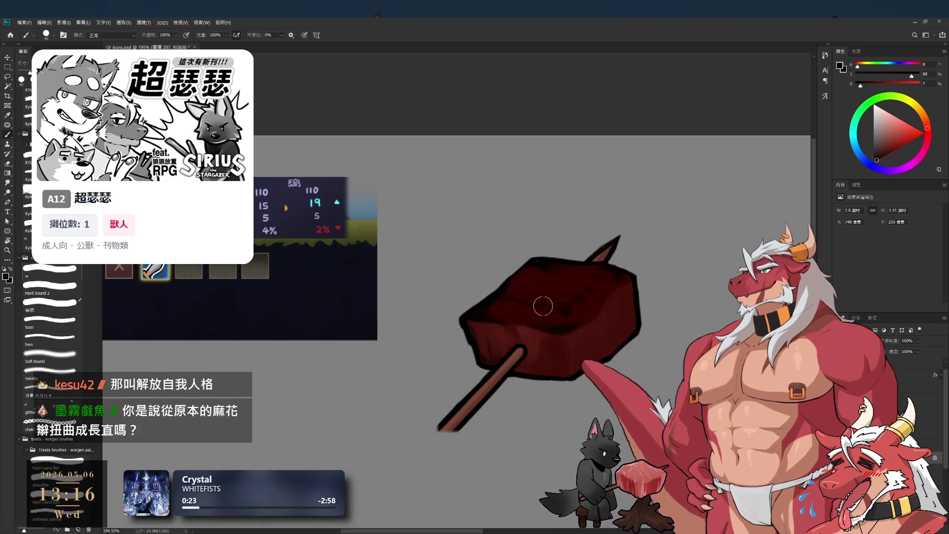
{"action": "left_click", "coordinate": [515, 294], "text": "alt"}
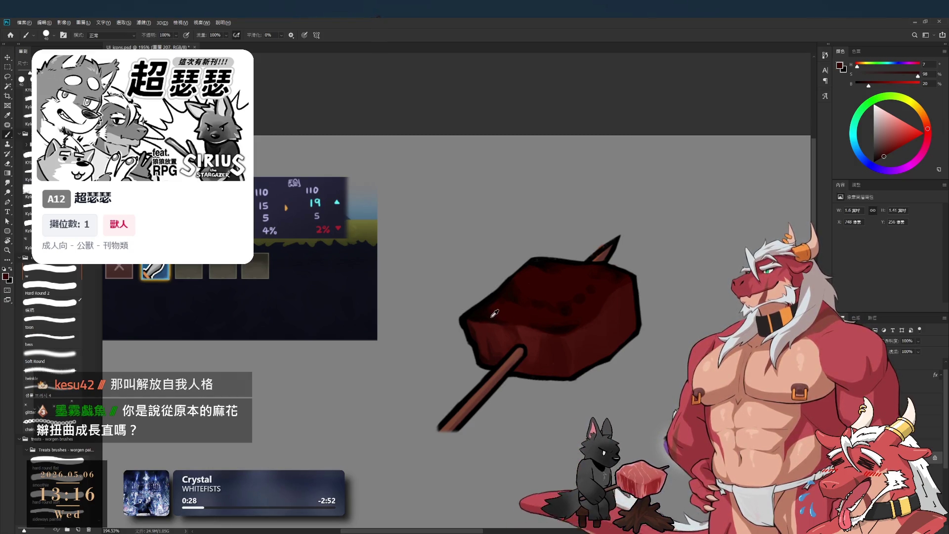
{"action": "left_click", "coordinate": [476, 307], "text": "alt"}
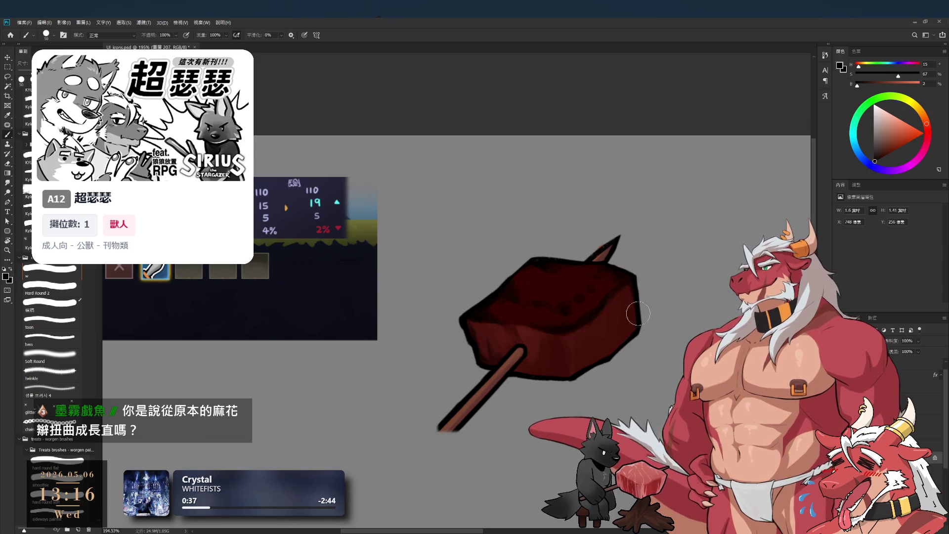
{"action": "key", "text": "bracketright"}
{"action": "key", "text": "bracketright"}
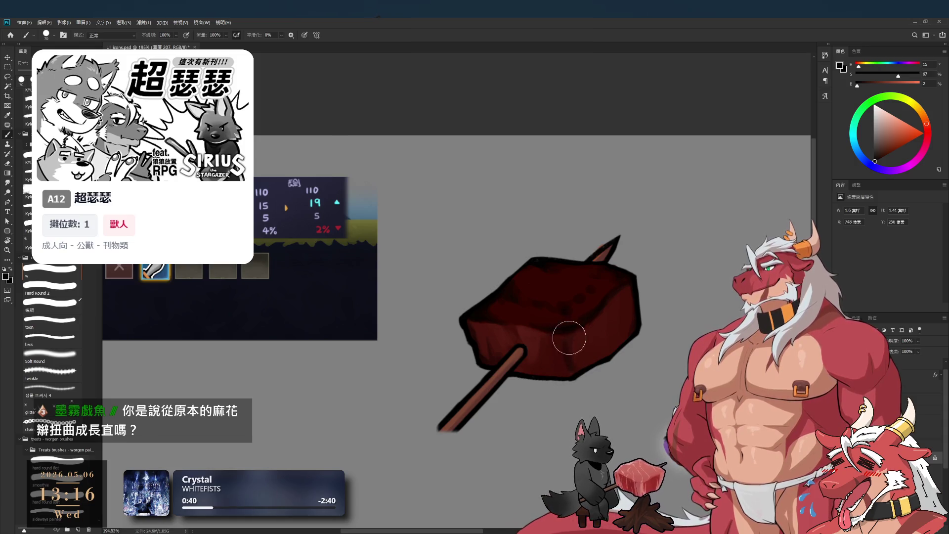
{"action": "left_click", "coordinate": [566, 353], "text": "alt"}
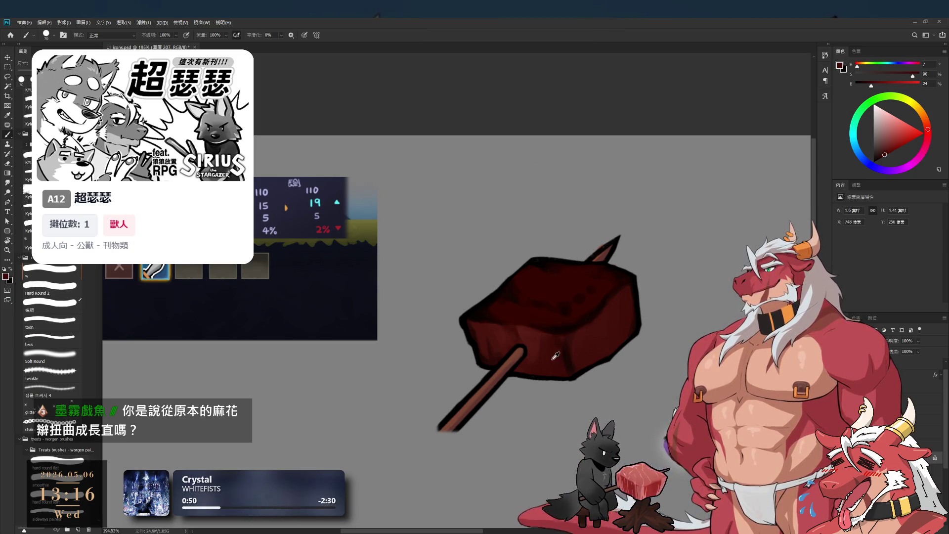
Paint a brighter, more saturated red highlight on the meat's lower right.
{"action": "left_click", "coordinate": [595, 339], "text": "alt"}
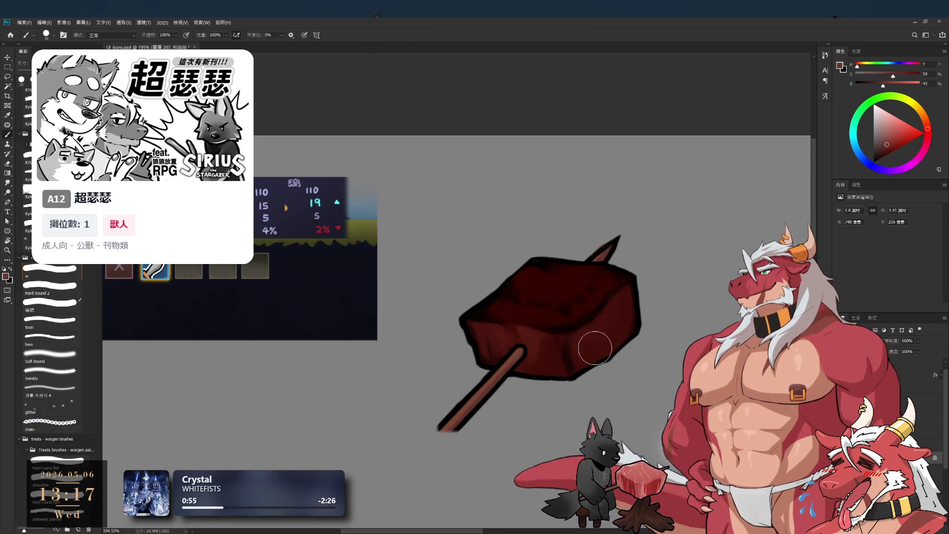
{"action": "left_click", "coordinate": [898, 144]}
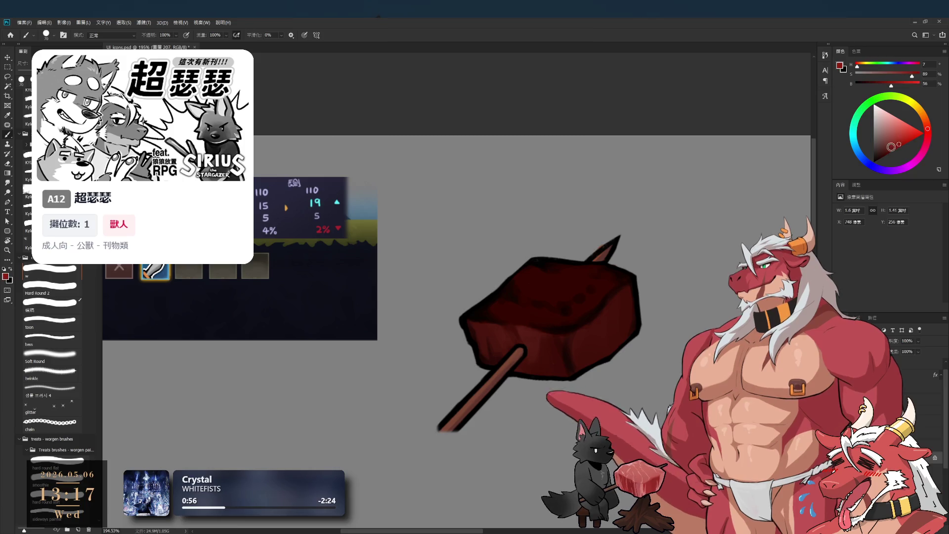
{"action": "key", "text": "bracketright"}
{"action": "key", "text": "bracketright"}
{"action": "key", "text": "bracketright"}
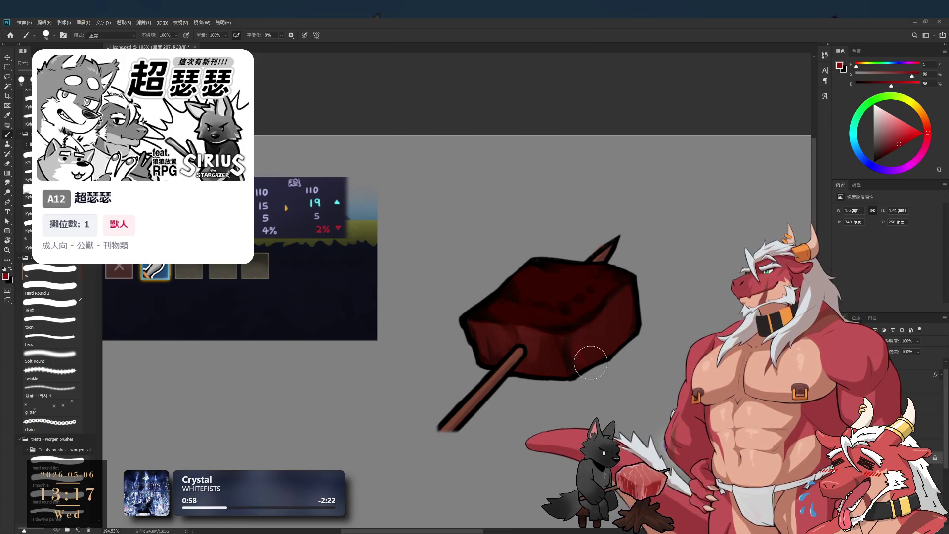
{"action": "mouse_move", "coordinate": [599, 351]}
{"action": "left_mouse_down"}
{"action": "mouse_move", "coordinate": [581, 340]}
{"action": "mouse_move", "coordinate": [613, 311]}
{"action": "mouse_move", "coordinate": [599, 321]}
{"action": "mouse_move", "coordinate": [611, 317]}
{"action": "mouse_move", "coordinate": [630, 336]}
{"action": "left_mouse_up"}
{"action": "left_click", "coordinate": [538, 333], "text": "alt"}
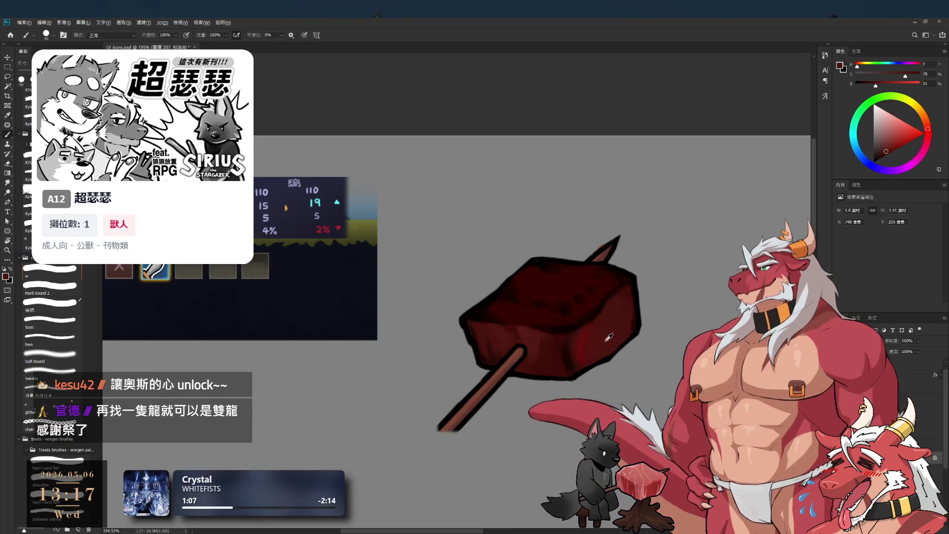
{"action": "left_click", "coordinate": [580, 345], "text": "alt"}
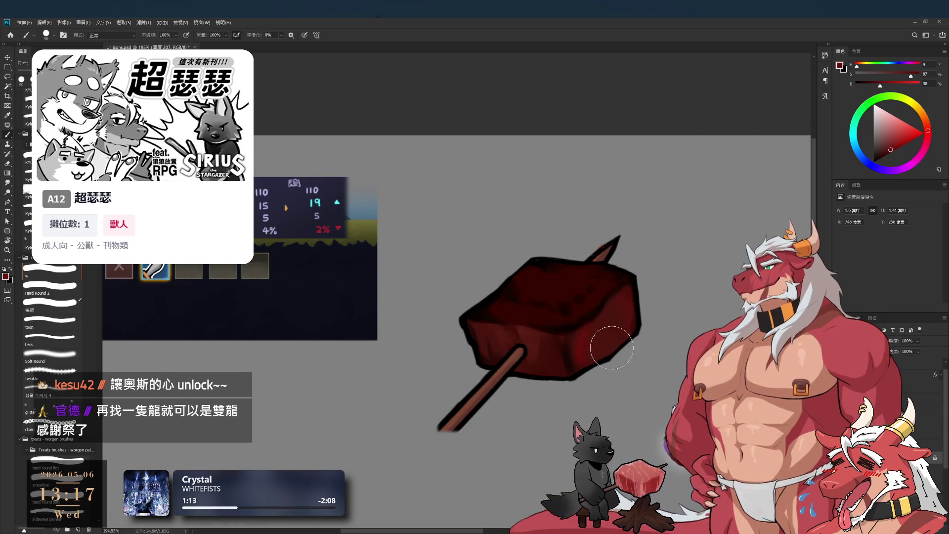
Resample meat reds and adjust the paint colour to a duller, warmer shading red.
{"action": "key", "text": "bracketright"}
{"action": "left_click", "coordinate": [587, 351], "text": "alt"}
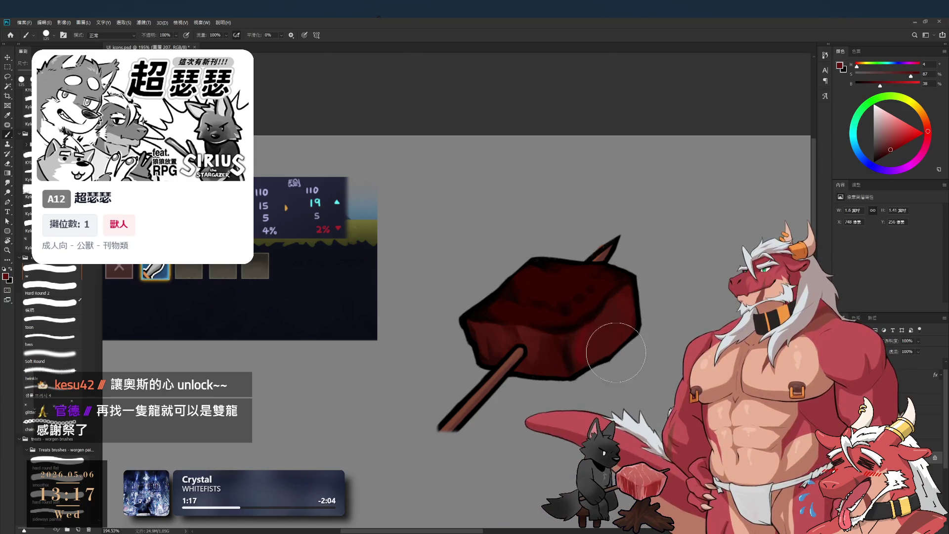
{"action": "key", "text": "bracketleft"}
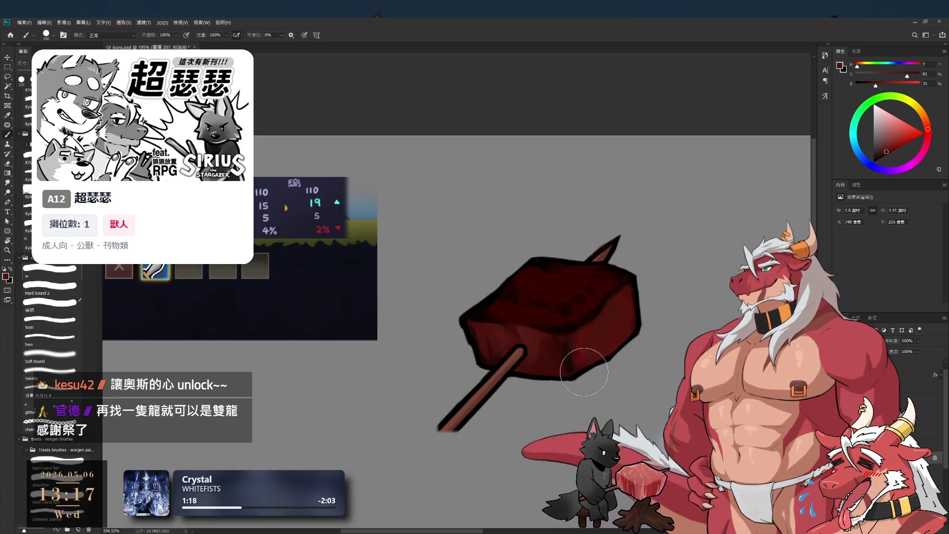
{"action": "left_click", "coordinate": [636, 310], "text": "alt"}
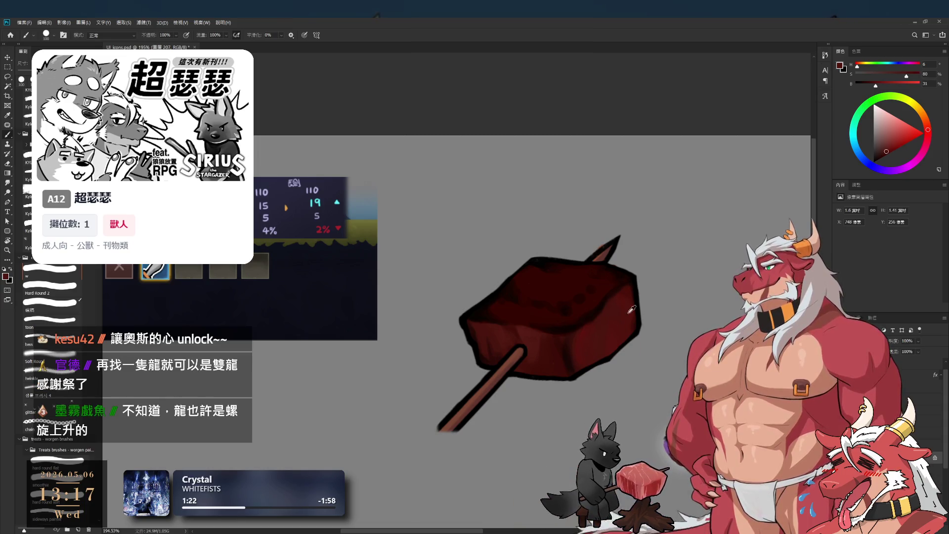
{"action": "left_click", "coordinate": [877, 154]}
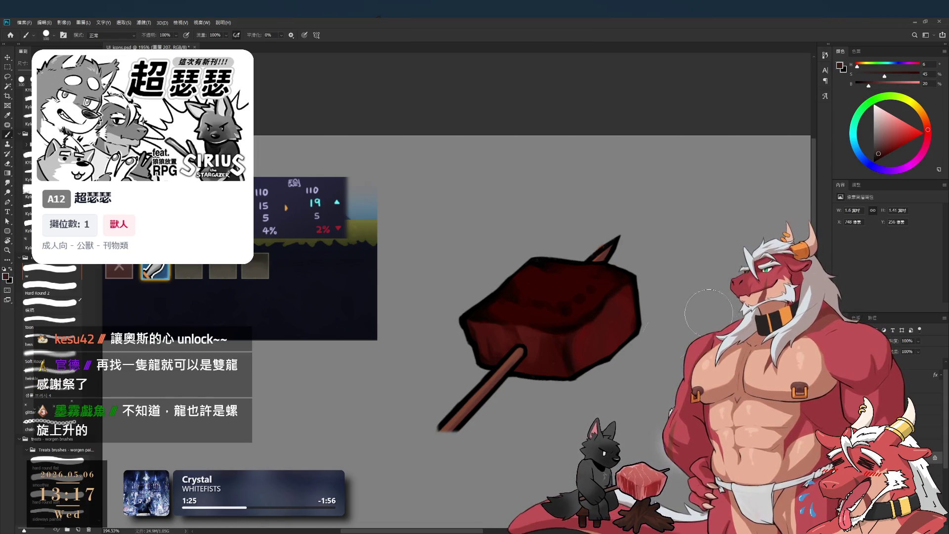
{"action": "left_click", "coordinate": [880, 141]}
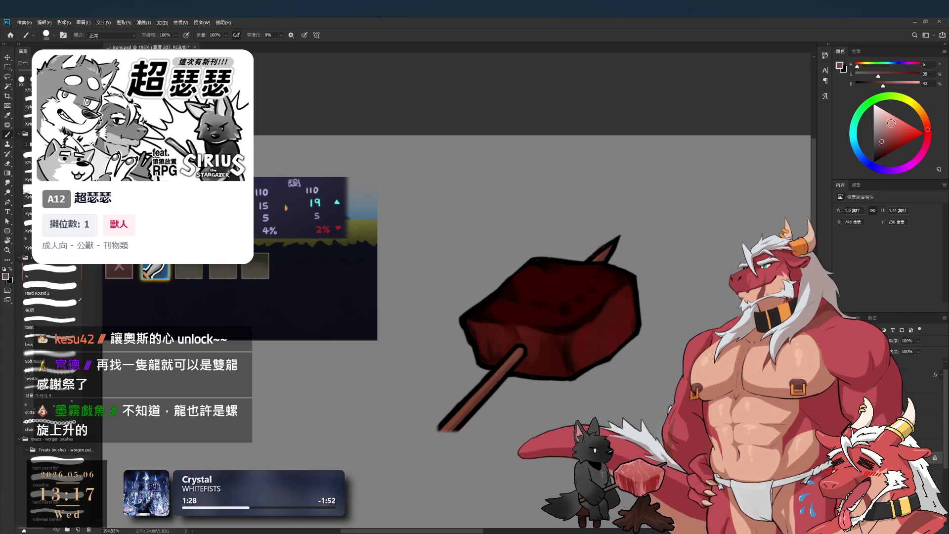
{"action": "left_click", "coordinate": [927, 125]}
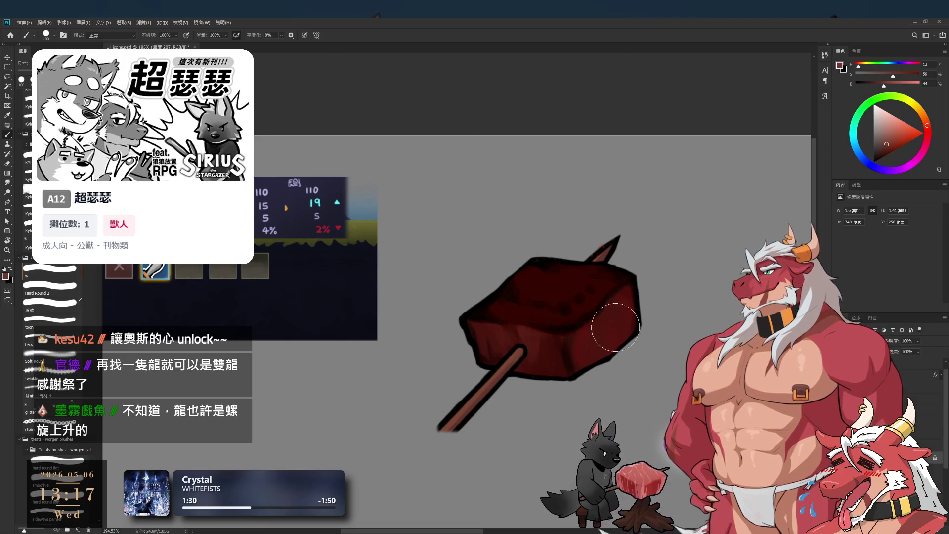
Paint a lighter red stroke on the meat's lower right and sample nearby reds.
{"action": "left_click", "coordinate": [891, 143]}
{"action": "mouse_move", "coordinate": [630, 346]}
{"action": "left_mouse_down"}
{"action": "mouse_move", "coordinate": [620, 318]}
{"action": "mouse_move", "coordinate": [590, 356]}
{"action": "left_mouse_up"}
{"action": "key", "text": "bracketright"}
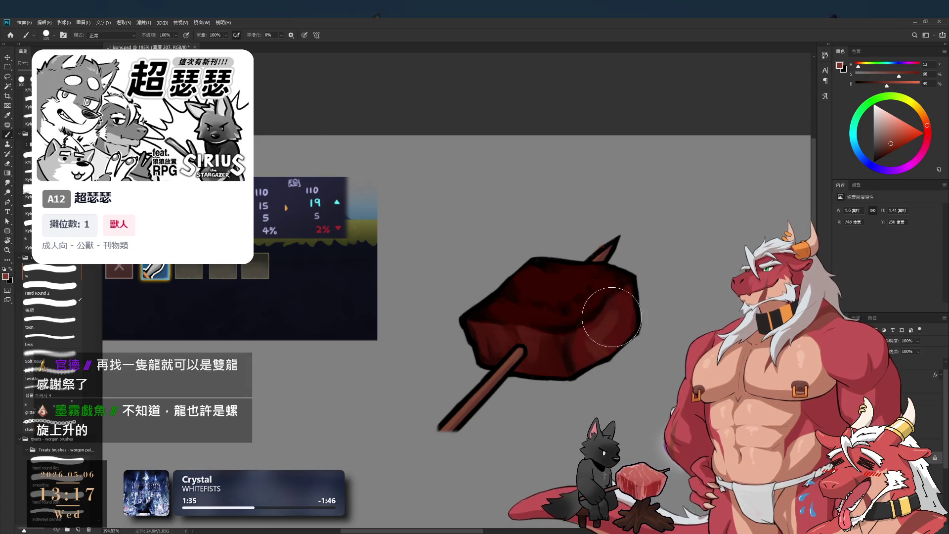
{"action": "left_click", "coordinate": [586, 346], "text": "alt"}
{"action": "key", "text": "bracketleft"}
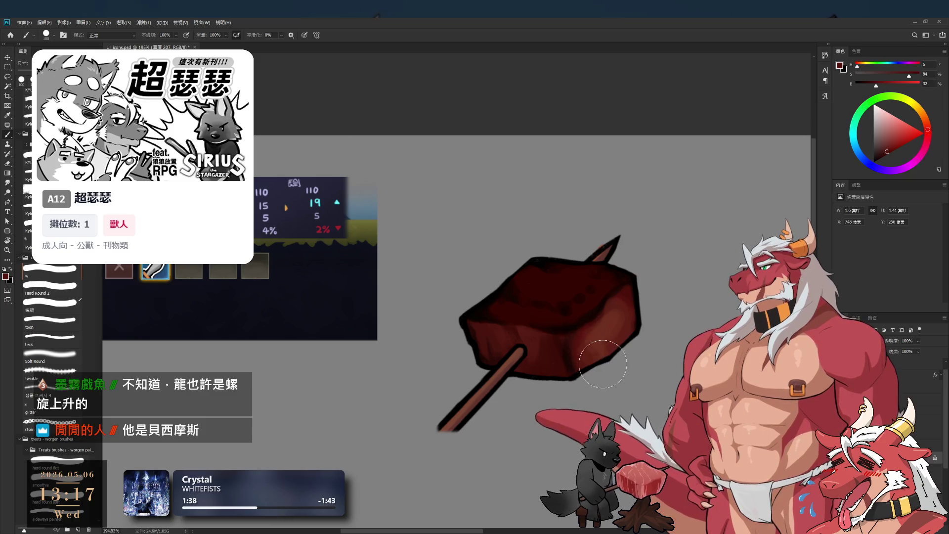
{"action": "left_click", "coordinate": [604, 350], "text": "alt"}
{"action": "key", "text": "bracketleft"}
{"action": "key", "text": "bracketleft"}
{"action": "key", "text": "bracketleft"}
Build fleshy texture on the lower right, alternating mid, darker and lighter reds with a shrinking brush.
{"action": "left_click", "coordinate": [612, 330], "text": "alt"}
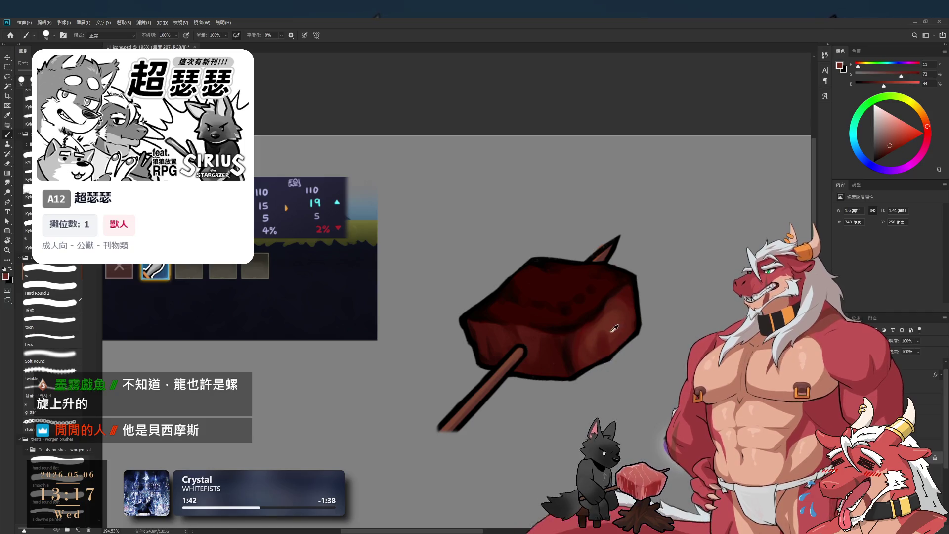
{"action": "left_click", "coordinate": [610, 348], "text": "alt"}
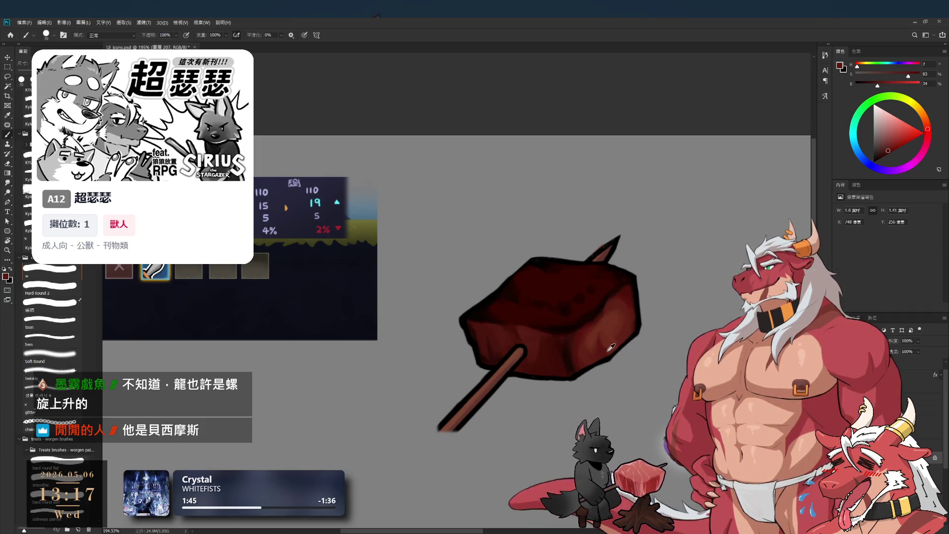
{"action": "left_click", "coordinate": [621, 318], "text": "alt"}
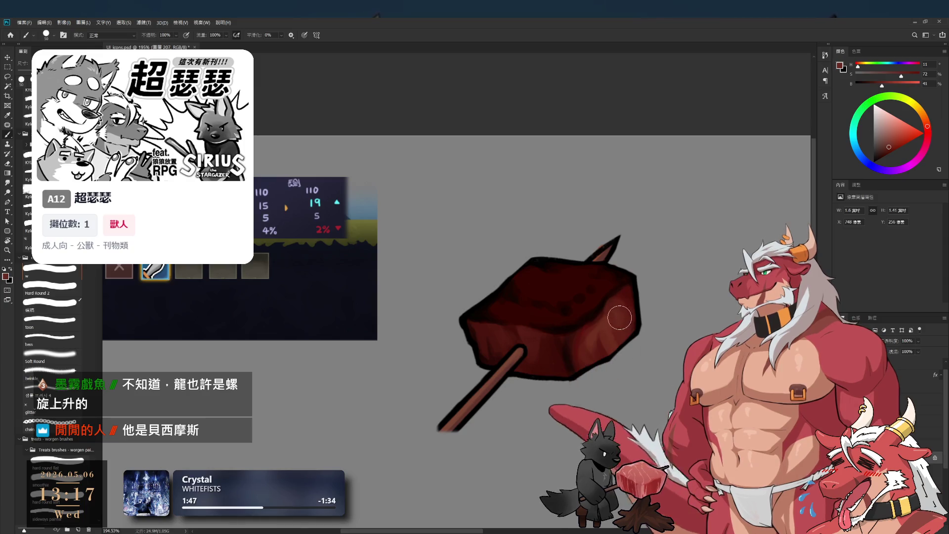
{"action": "left_click", "coordinate": [609, 328], "text": "alt"}
{"action": "key", "text": "bracketleft"}
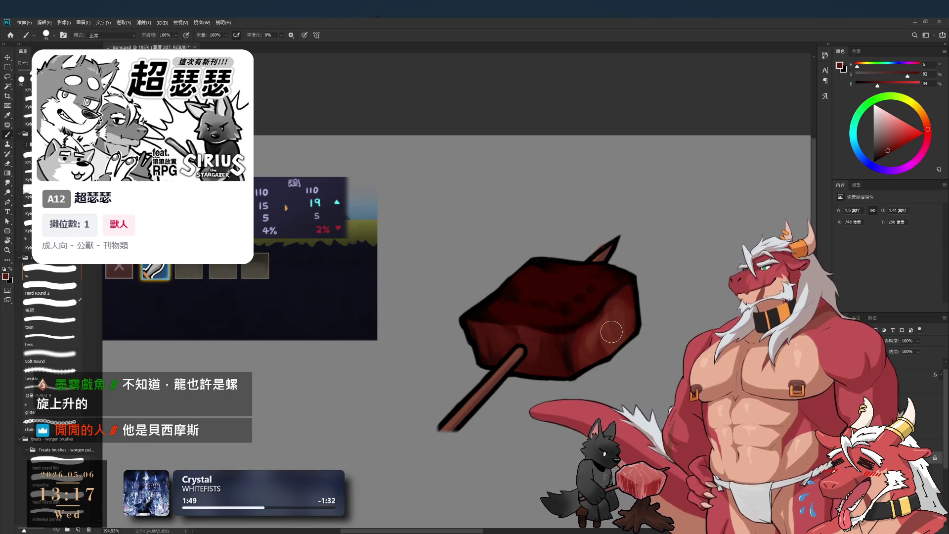
{"action": "key", "text": "bracketleft"}
{"action": "left_click", "coordinate": [608, 333], "text": "alt"}
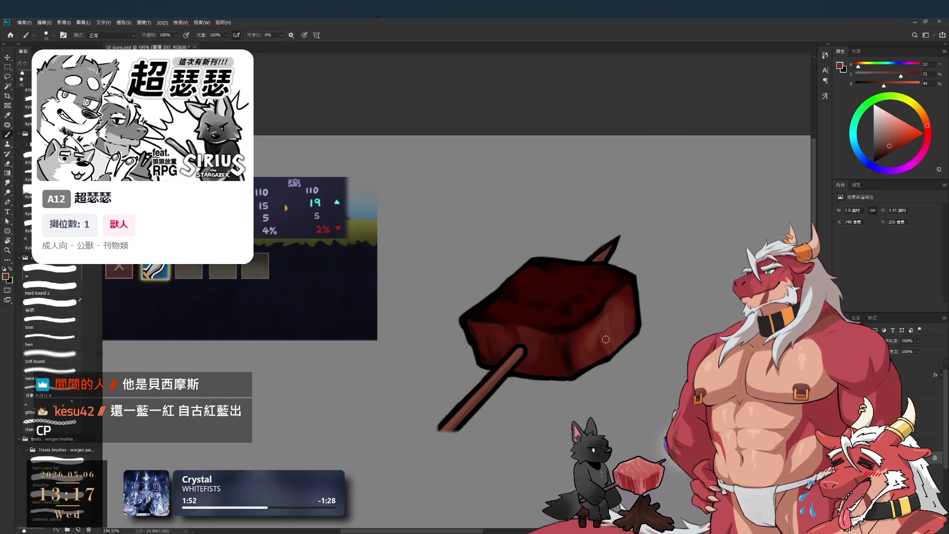
Sample the near-black outline and very dark reds from the meat's top and left.
{"action": "left_click", "coordinate": [630, 290], "text": "alt"}
{"action": "left_click", "coordinate": [628, 274], "text": "alt"}
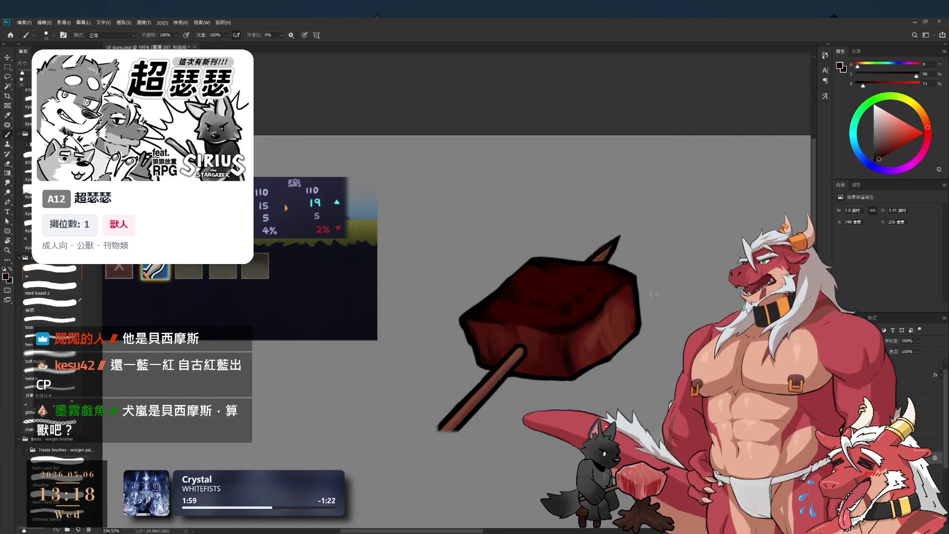
{"action": "left_click", "coordinate": [612, 282], "text": "alt"}
{"action": "key", "text": "bracketright"}
{"action": "key", "text": "bracketright"}
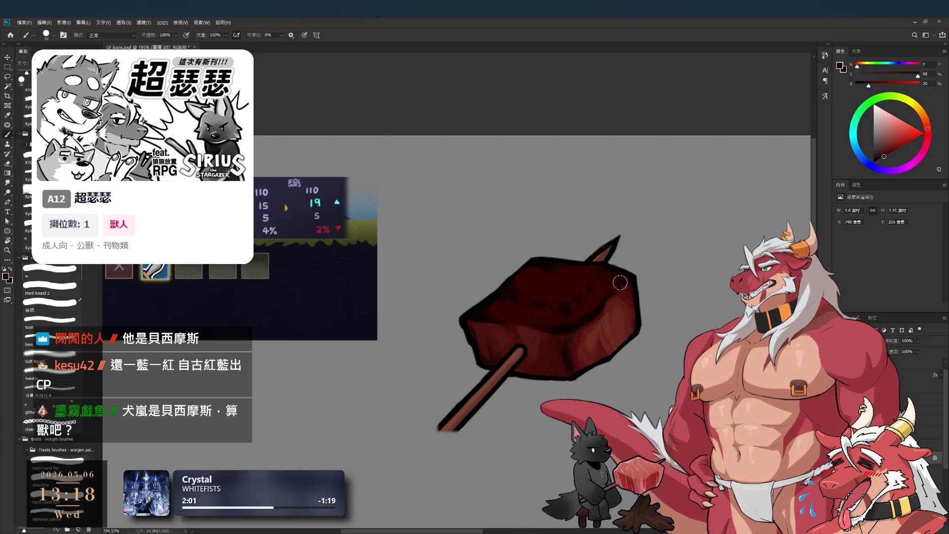
{"action": "left_click", "coordinate": [604, 300], "text": "alt"}
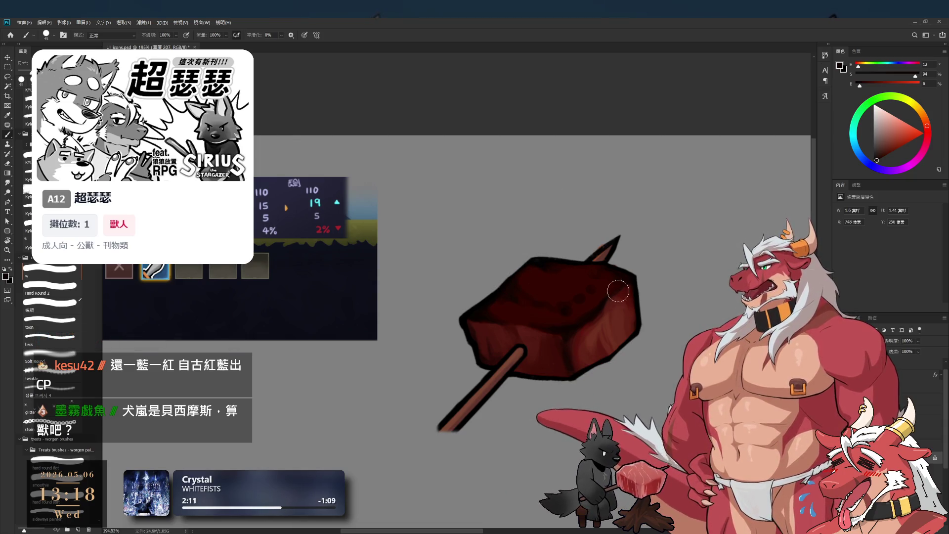
{"action": "left_click", "coordinate": [568, 289], "text": "alt"}
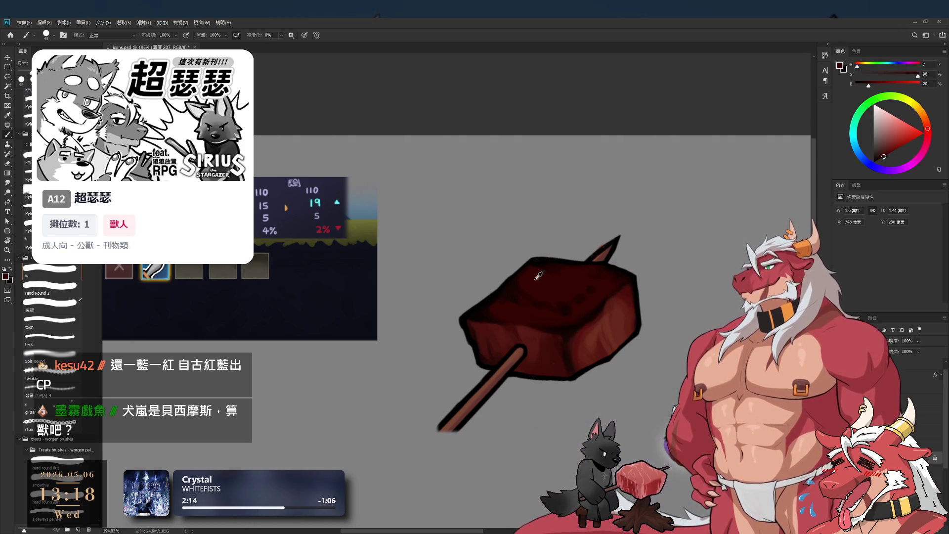
{"action": "left_click", "coordinate": [509, 283], "text": "alt"}
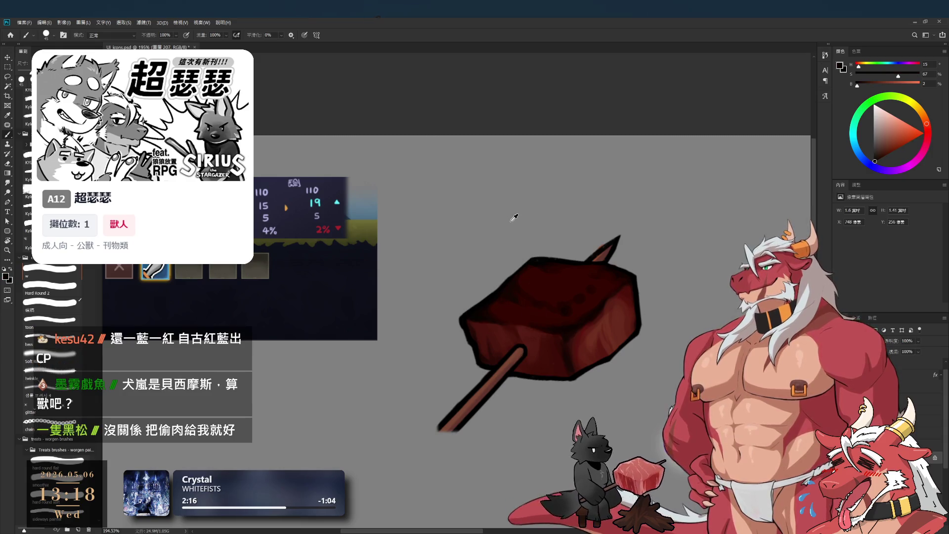
{"action": "left_click", "coordinate": [481, 310], "text": "alt"}
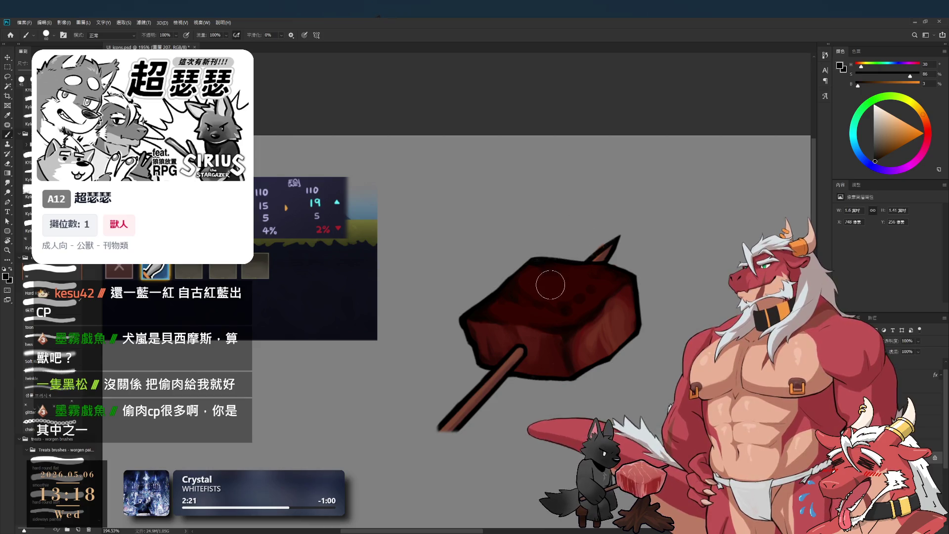
Paint brighter red streaks across the meat's upper-right face with an enlarged brush.
{"action": "key", "text": "bracketright"}
{"action": "key", "text": "bracketright"}
{"action": "key", "text": "bracketright"}
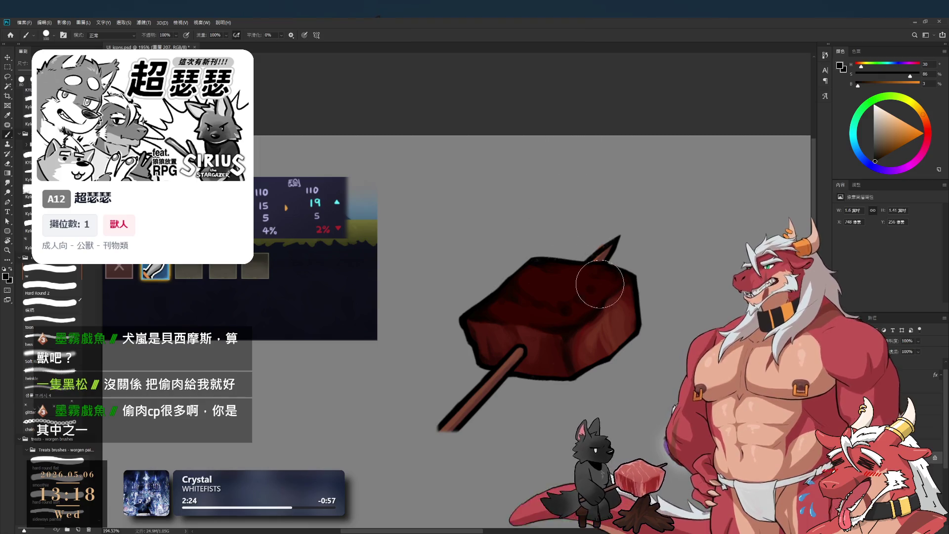
{"action": "key", "text": "bracketright"}
{"action": "key", "text": "bracketright"}
{"action": "key", "text": "bracketright"}
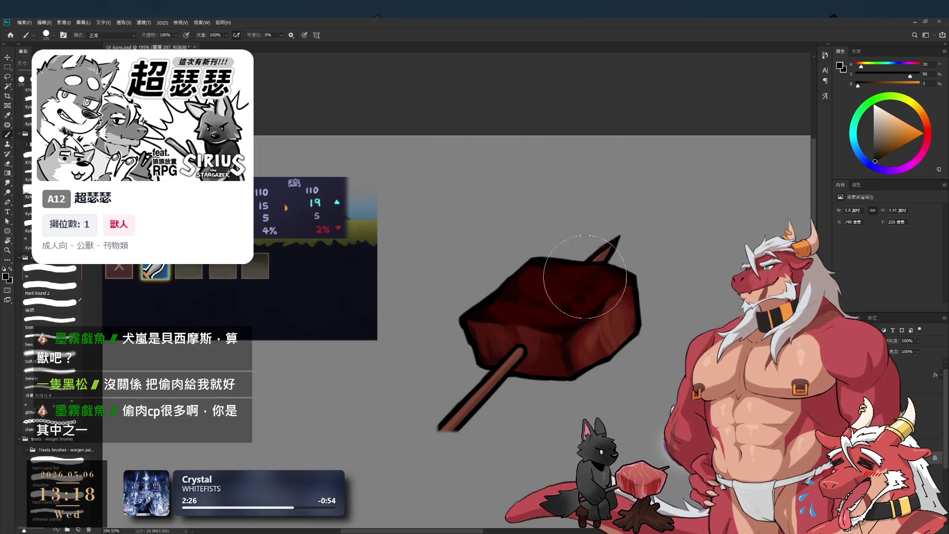
{"action": "left_click_drag", "start_coordinate": [576, 275], "coordinate": [541, 260]}
{"action": "left_click_drag", "start_coordinate": [606, 291], "coordinate": [652, 292]}
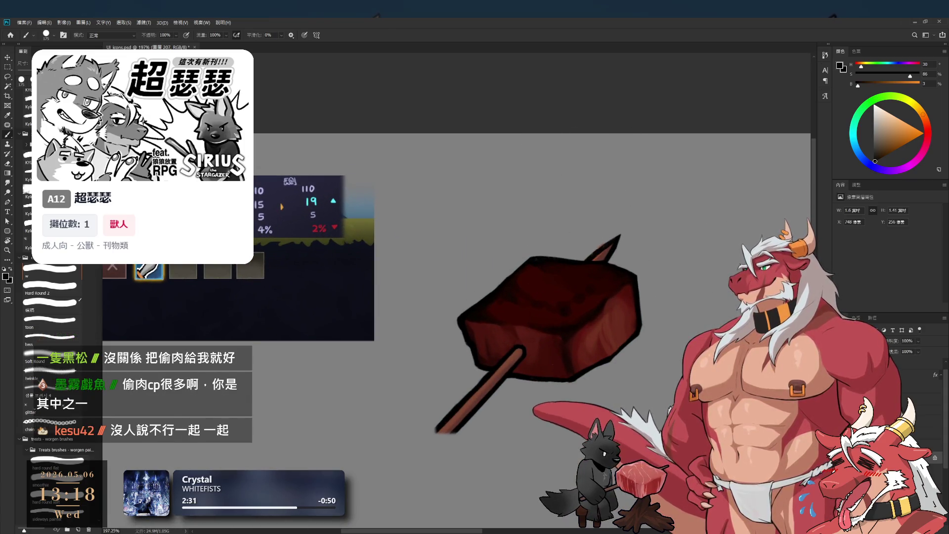
{"action": "left_click_drag", "start_coordinate": [576, 345], "coordinate": [630, 302]}
{"action": "mouse_move", "coordinate": [691, 321]}
{"action": "left_mouse_down"}
{"action": "mouse_move", "coordinate": [642, 316]}
{"action": "mouse_move", "coordinate": [658, 312]}
{"action": "left_mouse_up"}
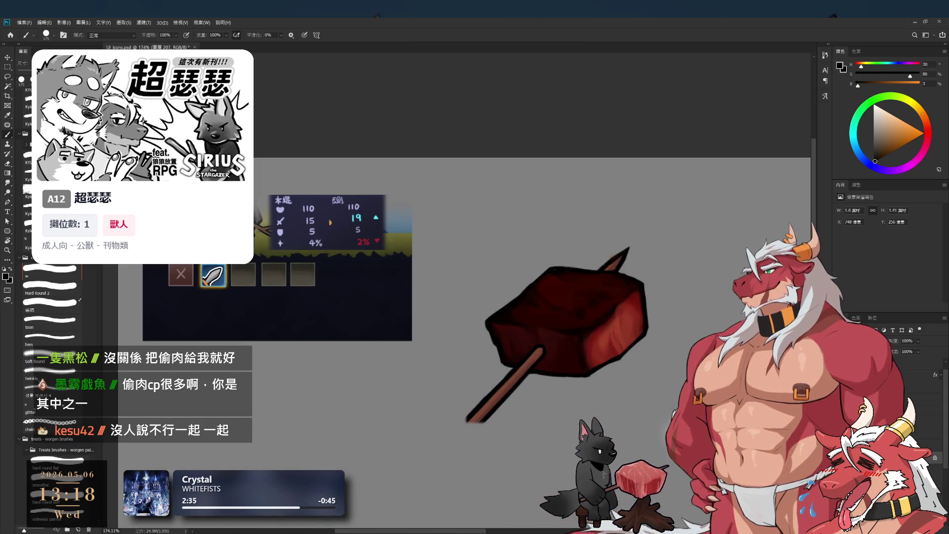
{"action": "mouse_move", "coordinate": [615, 338]}
{"action": "left_mouse_down"}
{"action": "mouse_move", "coordinate": [632, 336]}
{"action": "mouse_move", "coordinate": [619, 336]}
{"action": "left_mouse_up"}
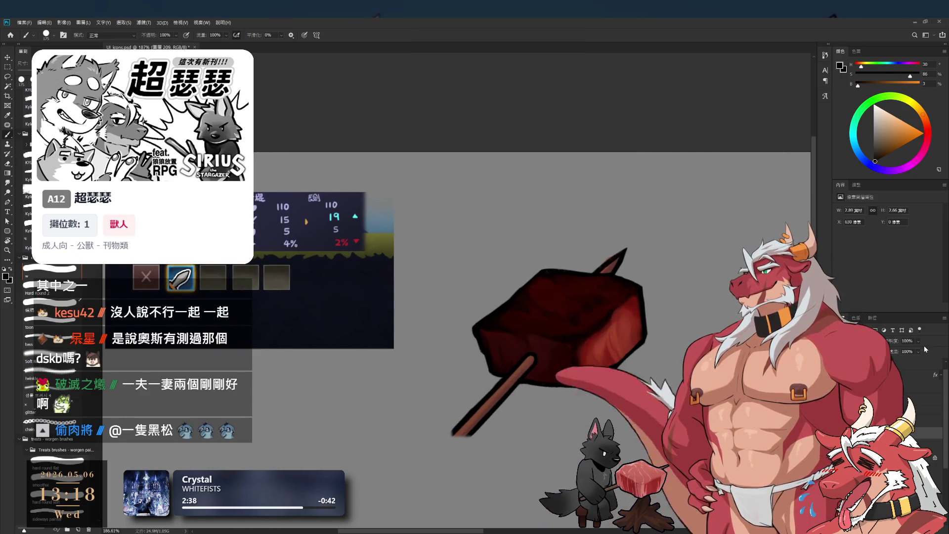
Reduce the painting layer's Fill to 68% and pick a pale tan colour.
{"action": "left_click_drag", "start_coordinate": [918, 351], "coordinate": [923, 359]}
{"action": "mouse_move", "coordinate": [553, 320]}
{"action": "left_mouse_down"}
{"action": "mouse_move", "coordinate": [539, 335]}
{"action": "mouse_move", "coordinate": [558, 336]}
{"action": "left_mouse_up"}
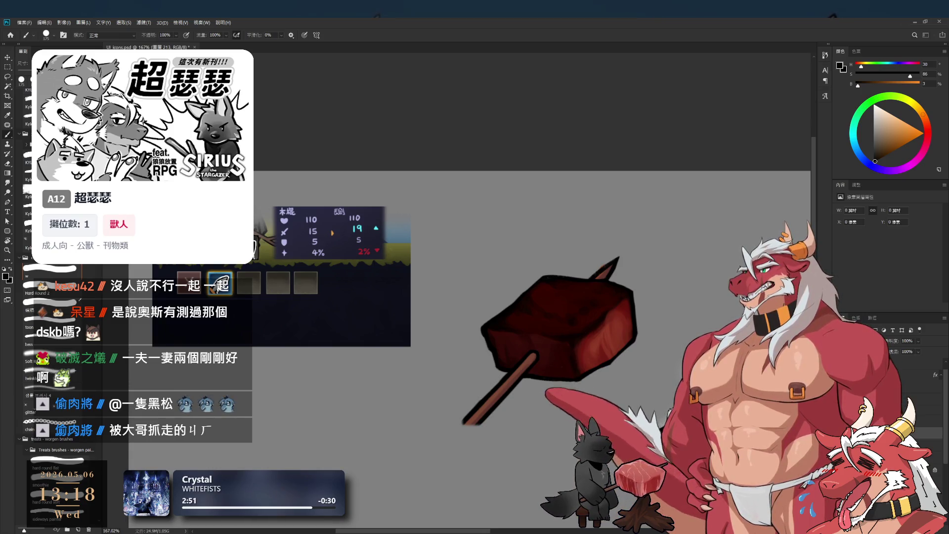
{"action": "left_click", "coordinate": [881, 121]}
{"action": "left_click", "coordinate": [916, 108]}
{"action": "key", "text": "bracketleft"}
{"action": "key", "text": "bracketleft"}
{"action": "key", "text": "bracketleft"}
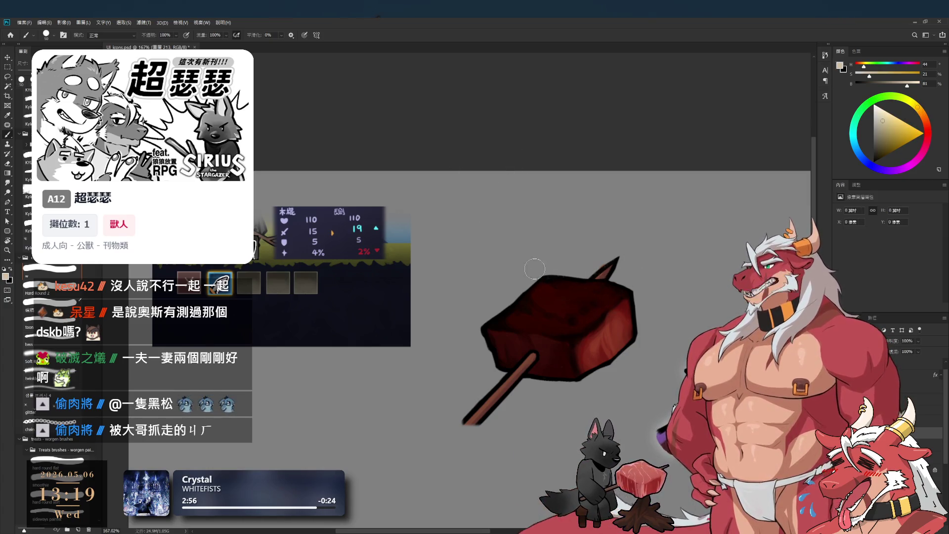
Mix a purple colour and paint rim light on the meat's lower-left edge.
{"action": "left_click", "coordinate": [925, 123]}
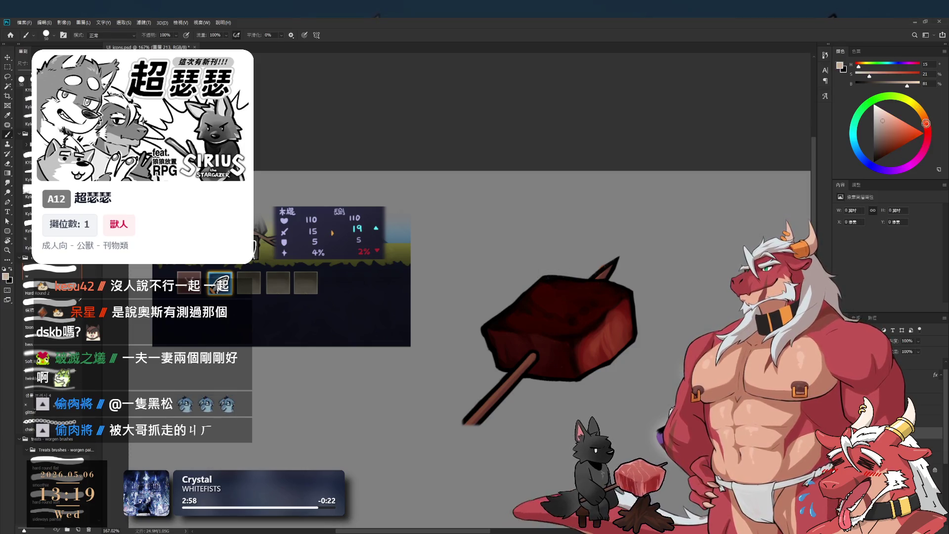
{"action": "left_click", "coordinate": [879, 138]}
{"action": "left_click", "coordinate": [866, 161]}
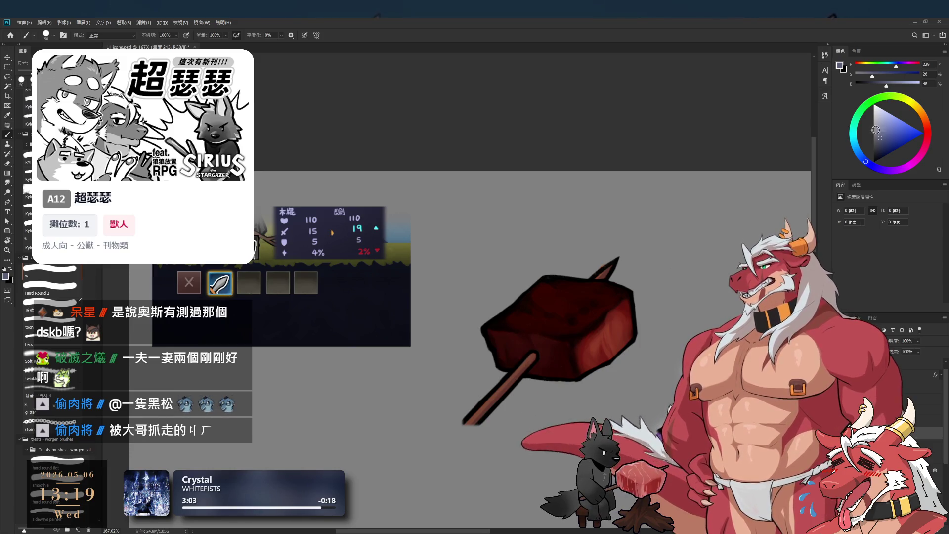
{"action": "left_click", "coordinate": [884, 125]}
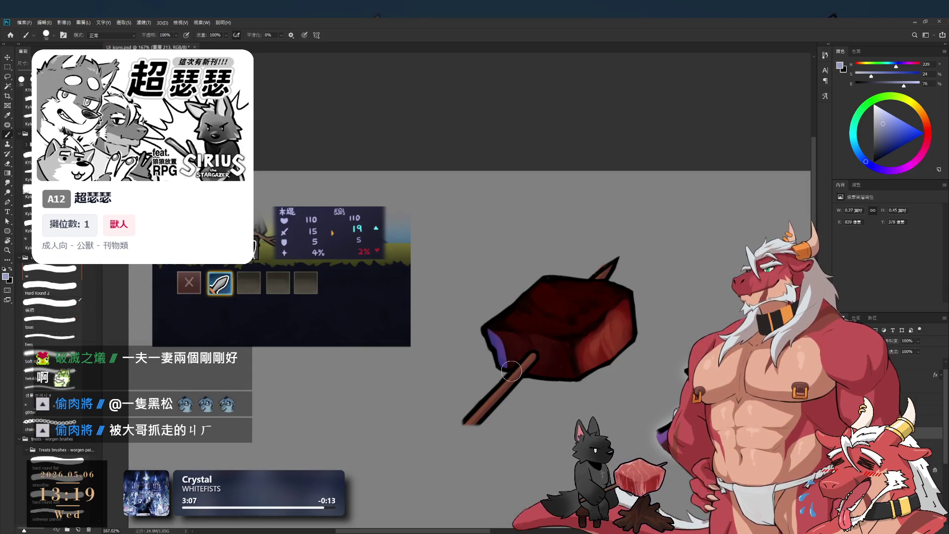
{"action": "left_click", "coordinate": [874, 167]}
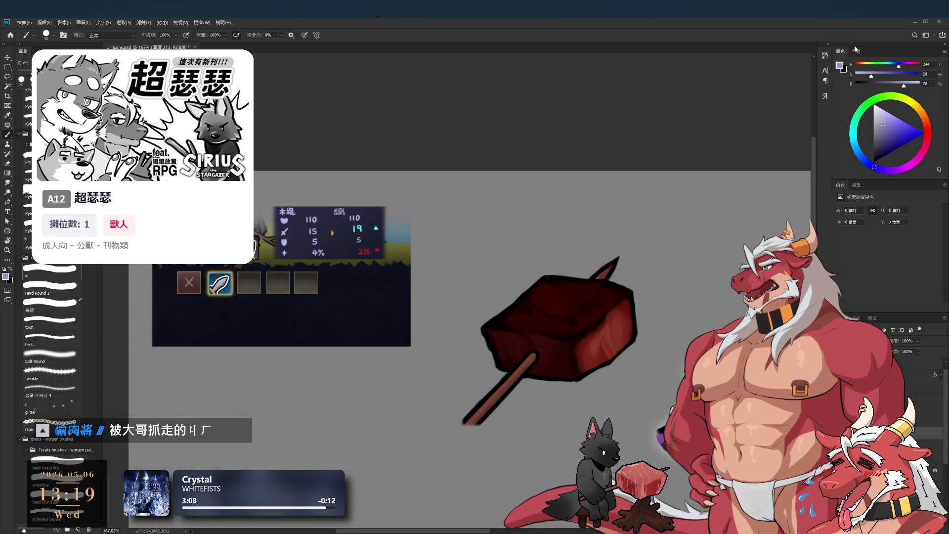
{"action": "left_click_drag", "start_coordinate": [489, 336], "coordinate": [506, 356]}
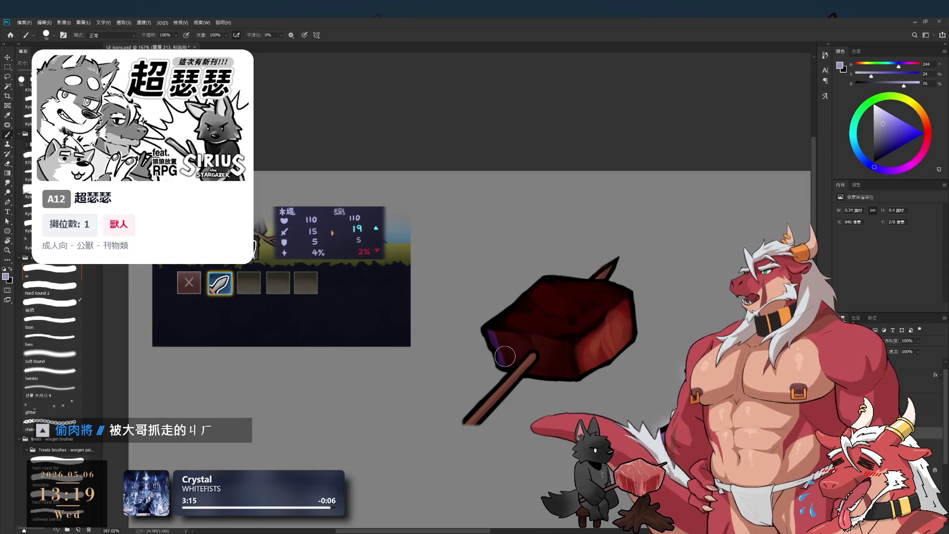
Extend the purple shading along the meat's whole bottom edge with a larger brush.
{"action": "key", "text": "e"}
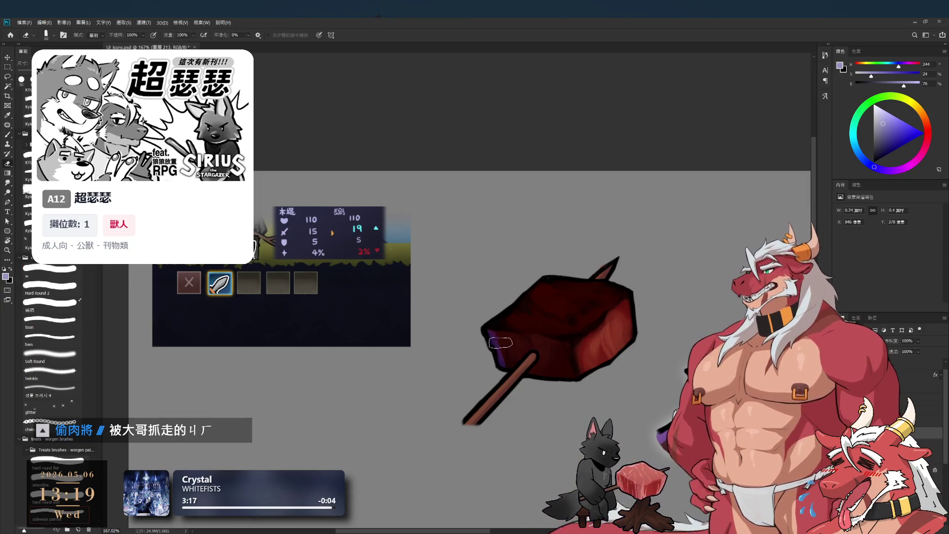
{"action": "key", "text": "b"}
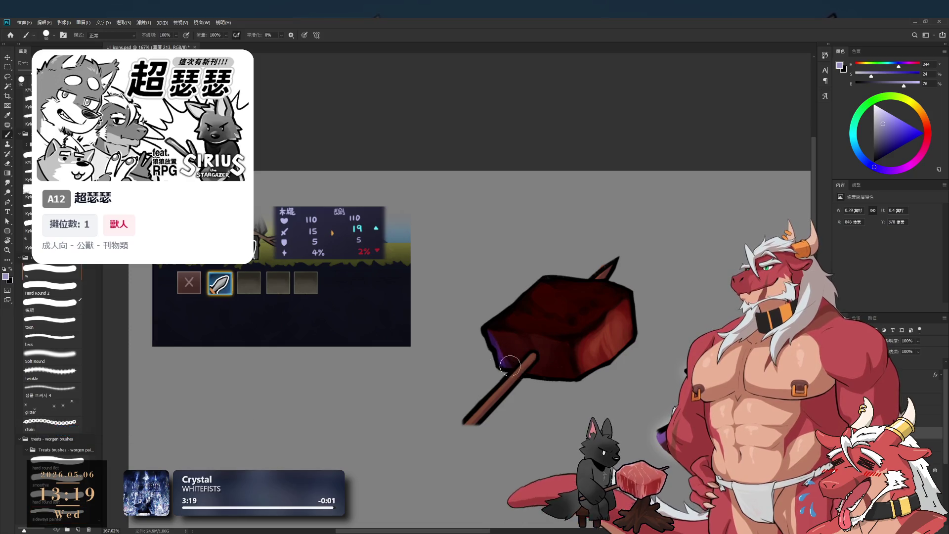
{"action": "key", "text": "bracketright"}
{"action": "key", "text": "bracketright"}
{"action": "left_click_drag", "start_coordinate": [632, 354], "coordinate": [548, 378]}
{"action": "key", "text": "bracketleft"}
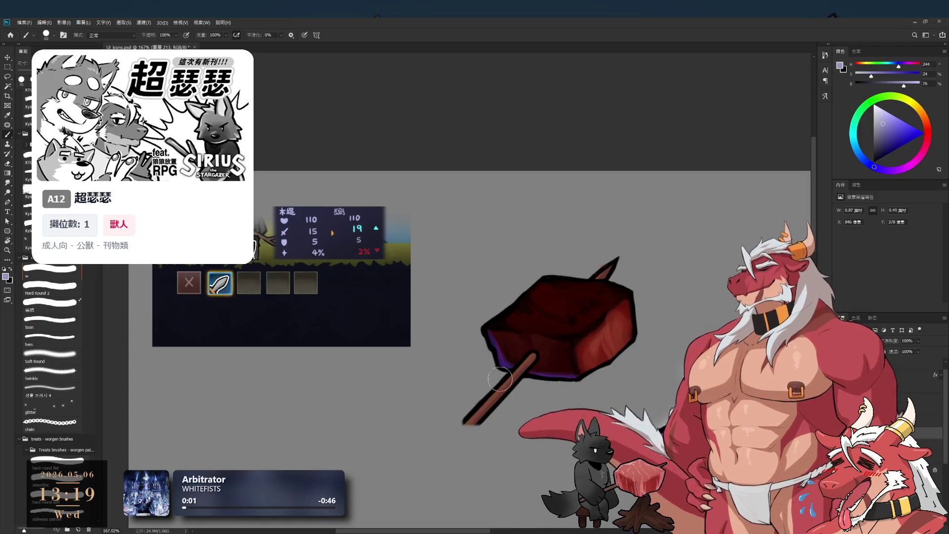
{"action": "scroll", "coordinate": [533, 339], "scroll_direction": "down", "scroll_amount": 5}
{"action": "scroll", "coordinate": [532, 339], "scroll_direction": "up", "scroll_amount": 5}
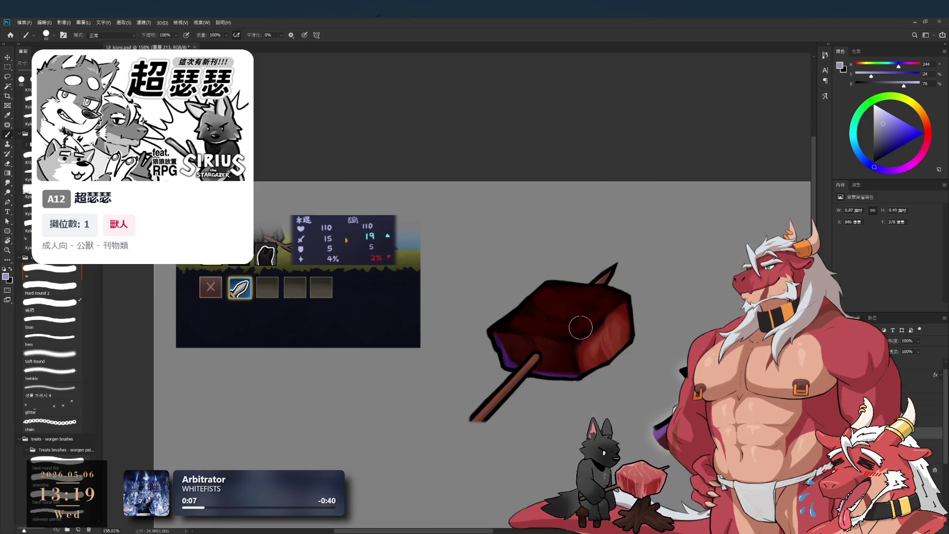
Load a pale reddish highlight colour and paint a fine highlight along the meat's top edge.
{"action": "key", "text": "x"}
{"action": "key", "text": "bracketleft"}
{"action": "key", "text": "bracketleft"}
{"action": "left_click", "coordinate": [876, 112]}
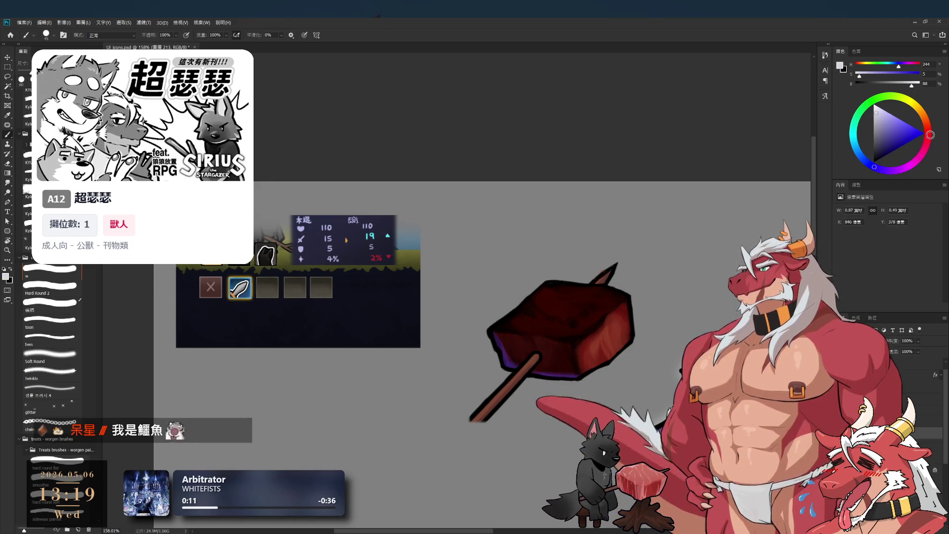
{"action": "left_click", "coordinate": [927, 134]}
{"action": "scroll", "coordinate": [617, 271], "scroll_direction": "up", "scroll_amount": 1}
{"action": "scroll", "coordinate": [618, 271], "scroll_direction": "up", "scroll_amount": 3}
{"action": "key", "text": "bracketleft"}
{"action": "key", "text": "bracketleft"}
{"action": "key", "text": "bracketleft"}
{"action": "mouse_move", "coordinate": [483, 272]}
{"action": "left_mouse_down"}
{"action": "mouse_move", "coordinate": [580, 292]}
{"action": "mouse_move", "coordinate": [582, 301]}
{"action": "left_mouse_up"}
Paint a thin highlight down the meat's right edge and clean it up with a smaller eraser.
{"action": "key", "text": "bracketleft"}
{"action": "key", "text": "bracketleft"}
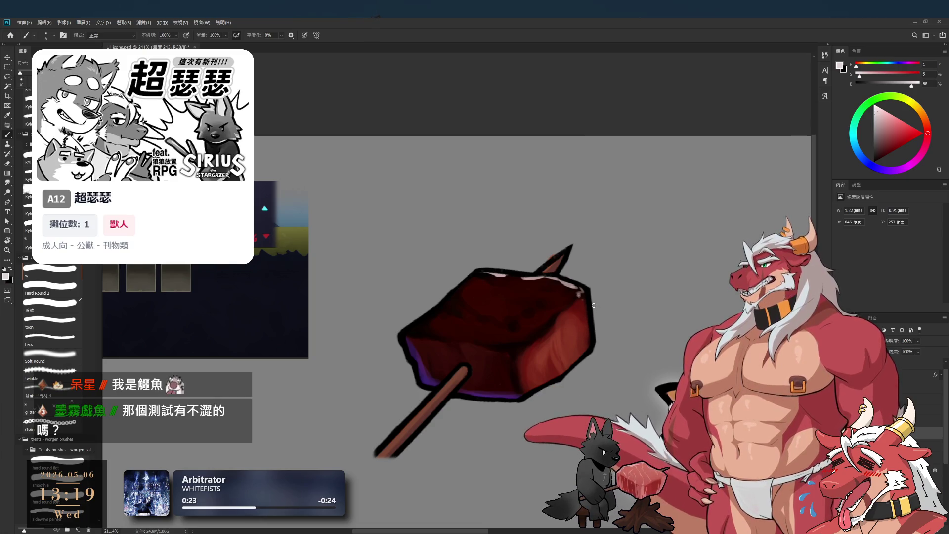
{"action": "left_click_drag", "start_coordinate": [587, 289], "coordinate": [587, 304]}
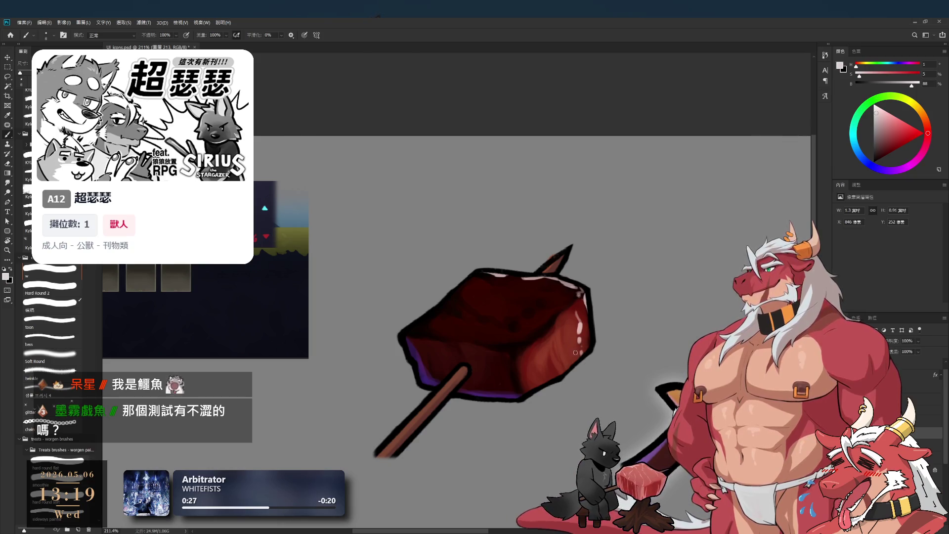
{"action": "key", "text": "e"}
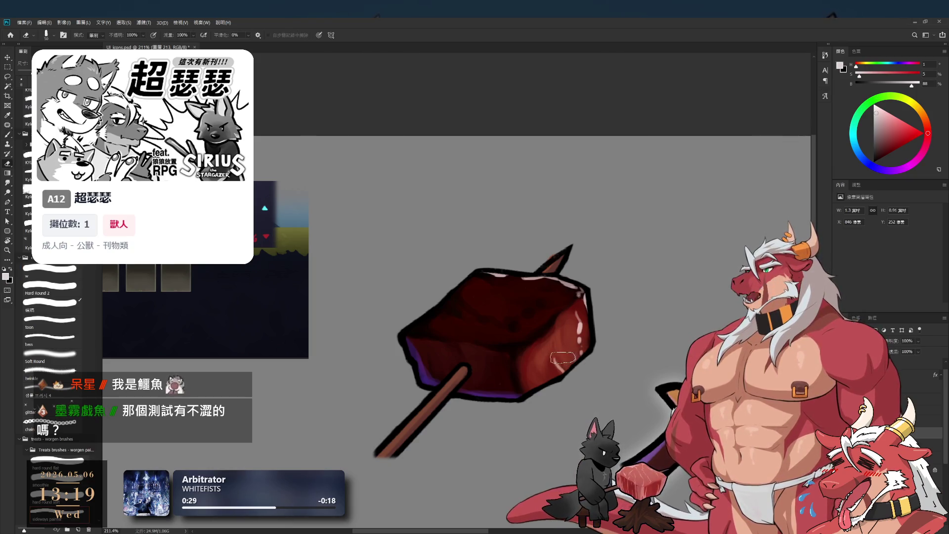
{"action": "key", "text": "bracketleft"}
{"action": "key", "text": "bracketleft"}
{"action": "key", "text": "bracketleft"}
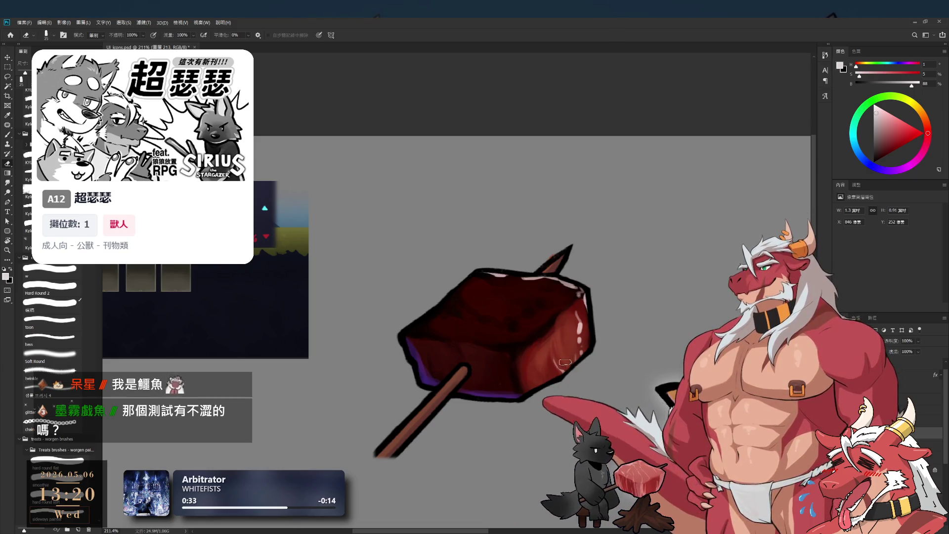
{"action": "key", "text": "b"}
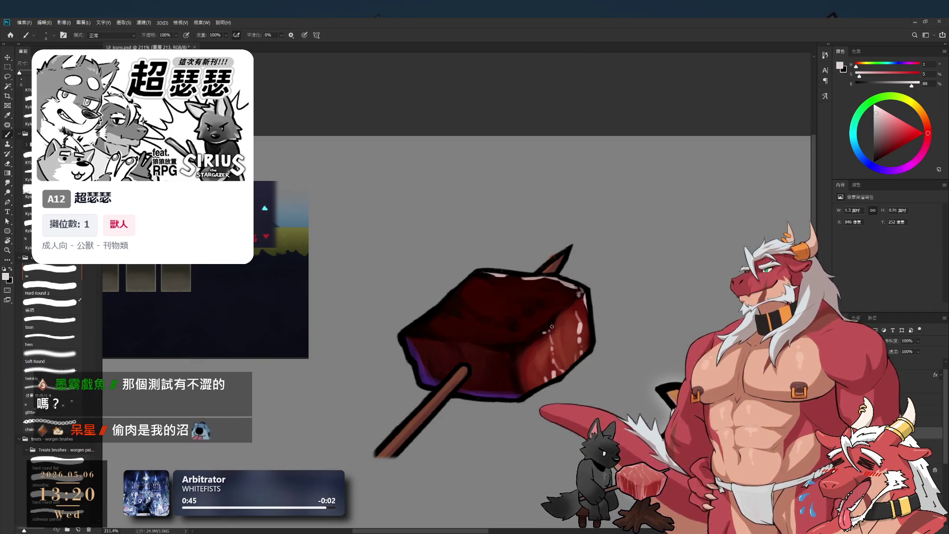
Trim and repaint the white glossy flecks, alternating eraser and brush.
{"action": "key", "text": "e"}
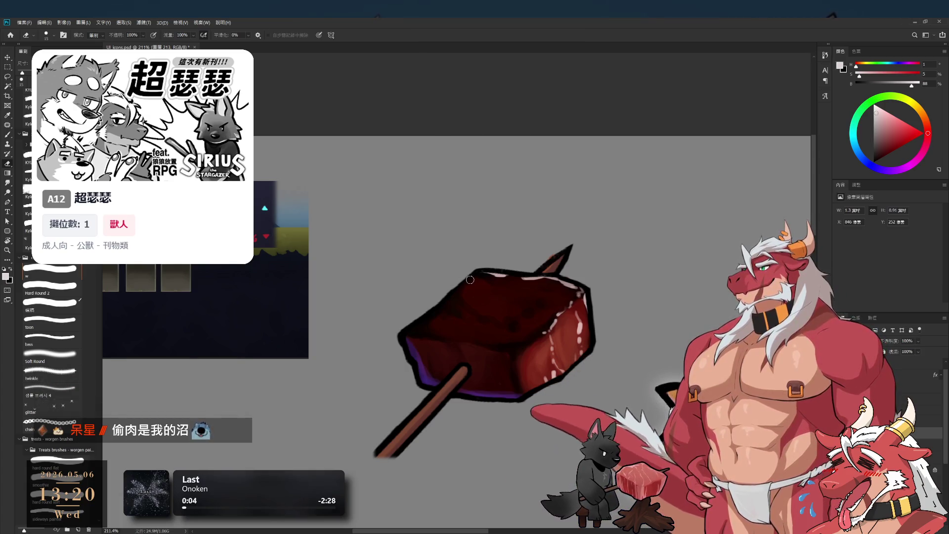
{"action": "key", "text": "b"}
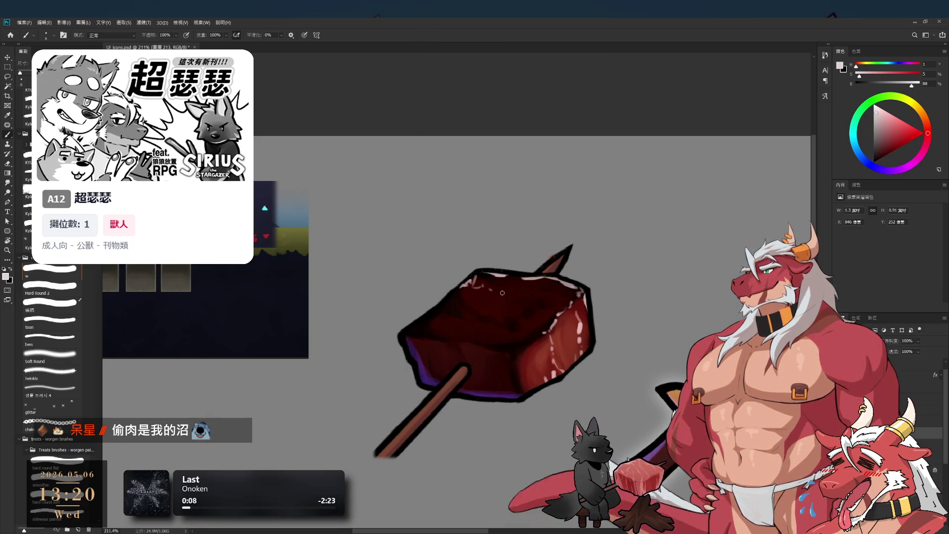
{"action": "key", "text": "e"}
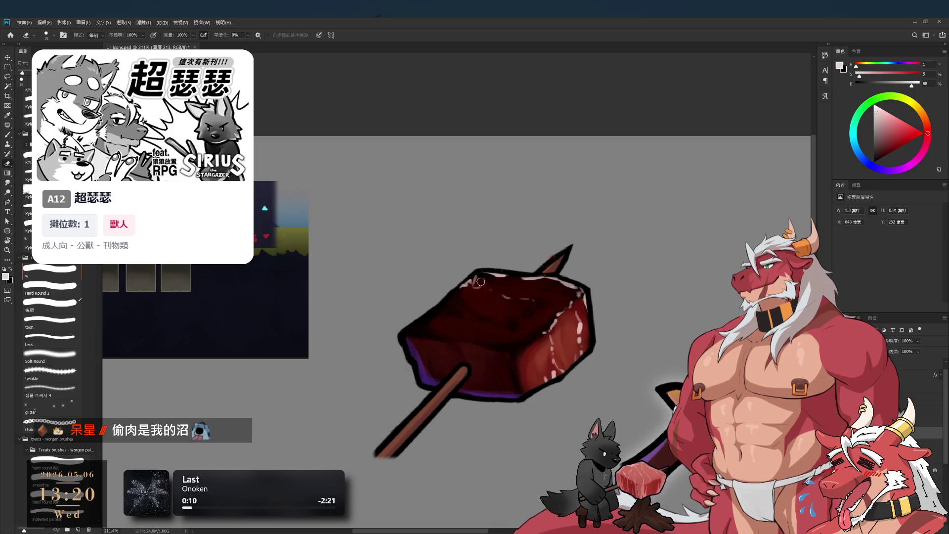
{"action": "key", "text": "b"}
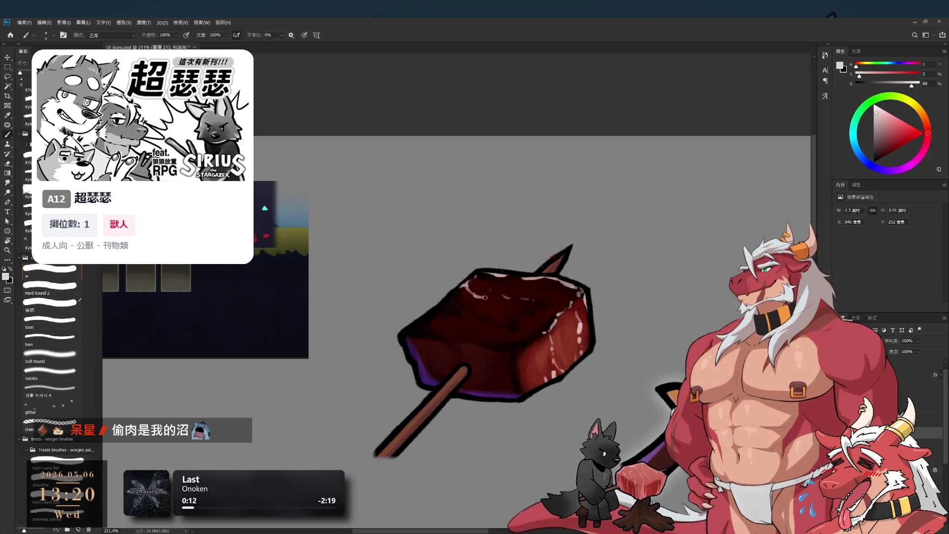
{"action": "key", "text": "e"}
{"action": "key", "text": "b"}
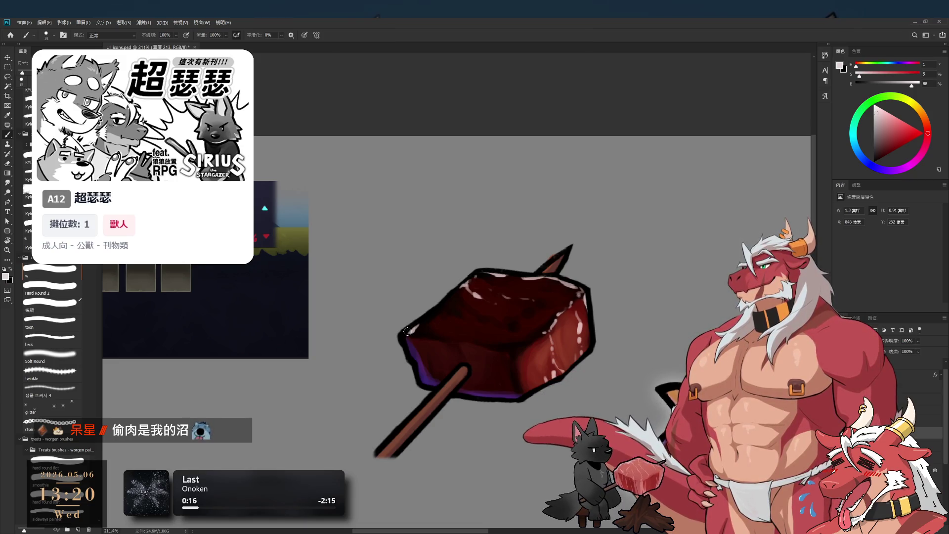
{"action": "scroll", "coordinate": [437, 326], "scroll_direction": "down", "scroll_amount": 5}
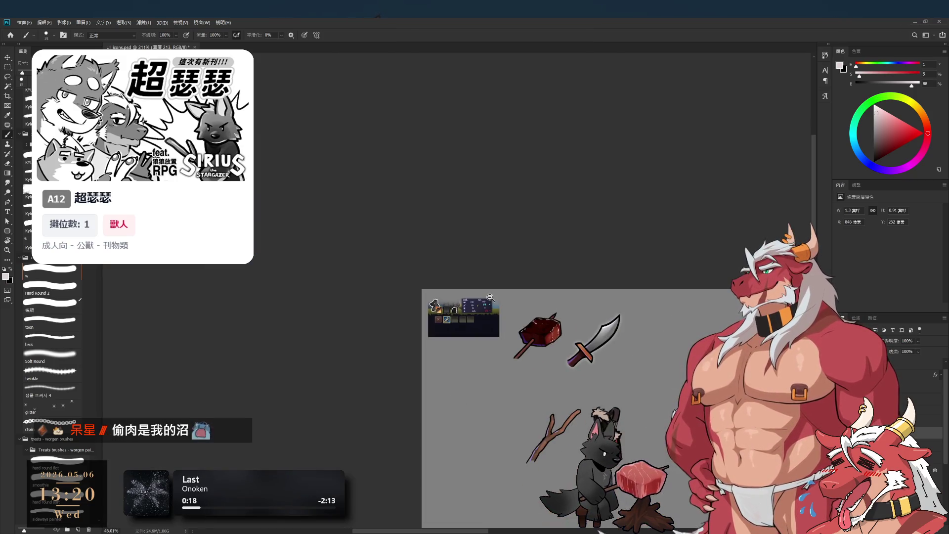
Shrink the brush and erase and repaint small white glints on the meat's front and right faces.
{"action": "scroll", "coordinate": [518, 292], "scroll_direction": "up", "scroll_amount": 5}
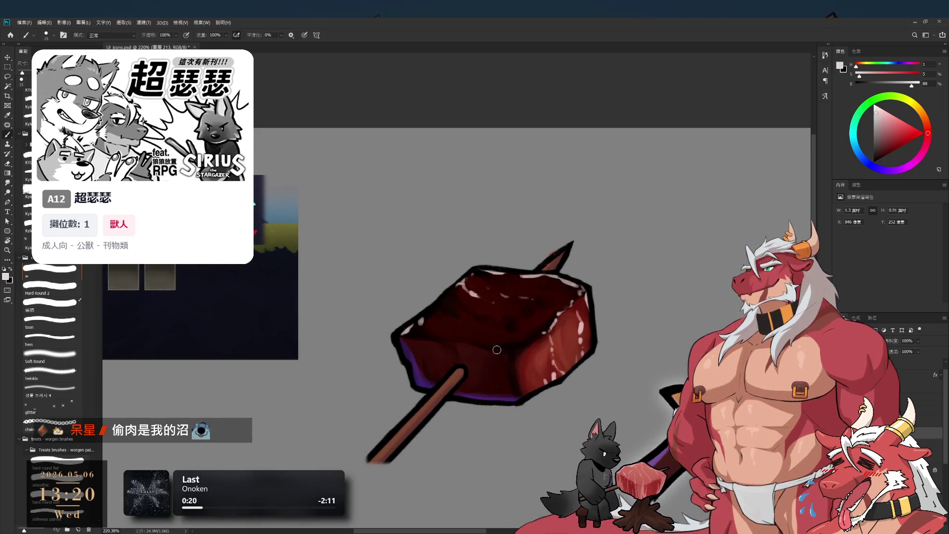
{"action": "key", "text": "bracketleft"}
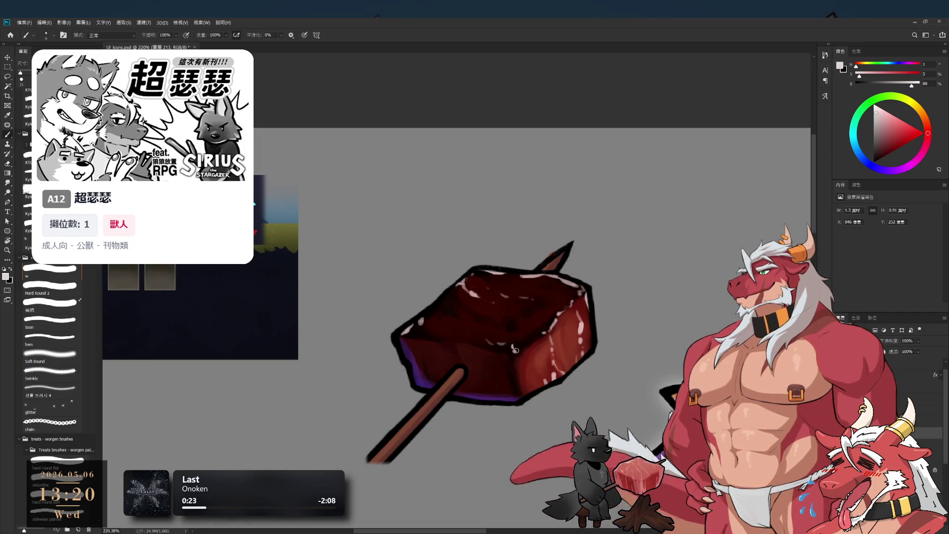
{"action": "key", "text": "e"}
{"action": "key", "text": "b"}
{"action": "key", "text": "b"}
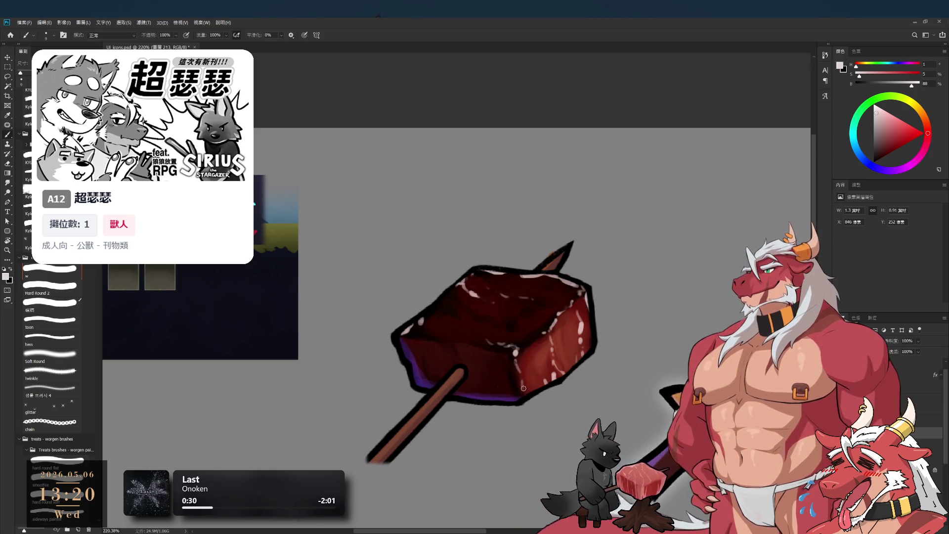
{"action": "key", "text": "e"}
{"action": "key", "text": "b"}
{"action": "key", "text": "e"}
{"action": "key", "text": "b"}
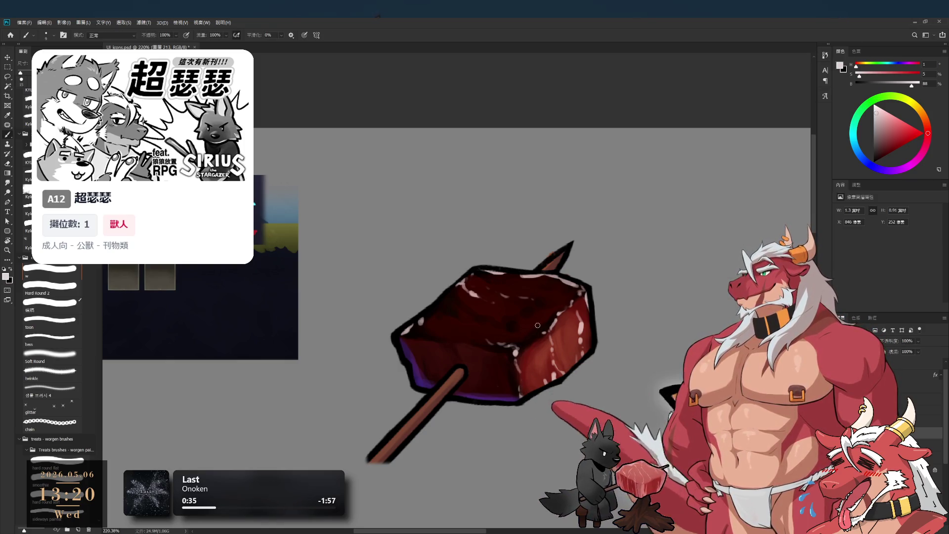
{"action": "key", "text": "bracketleft"}
{"action": "key", "text": "bracketleft"}
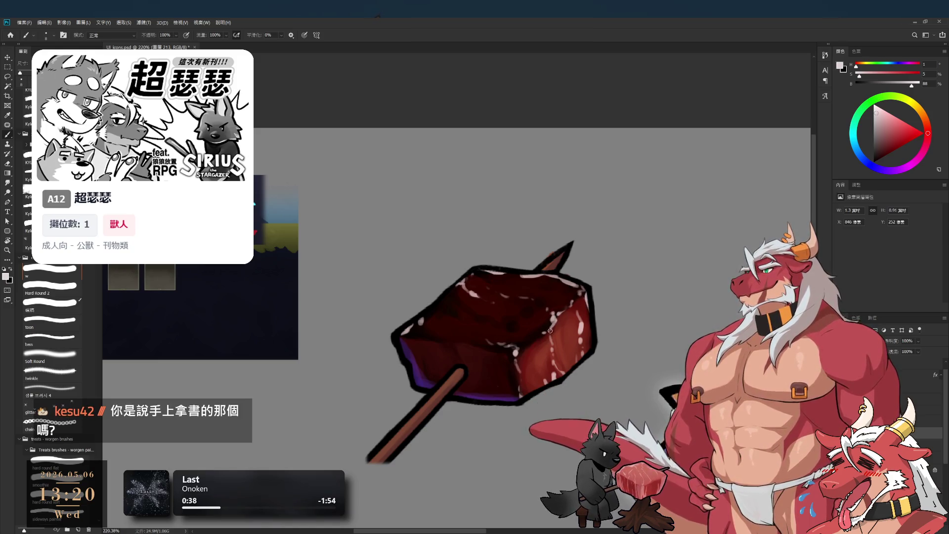
{"action": "scroll", "coordinate": [541, 336], "scroll_direction": "down", "scroll_amount": 2}
{"action": "left_click_drag", "start_coordinate": [582, 345], "coordinate": [547, 309]}
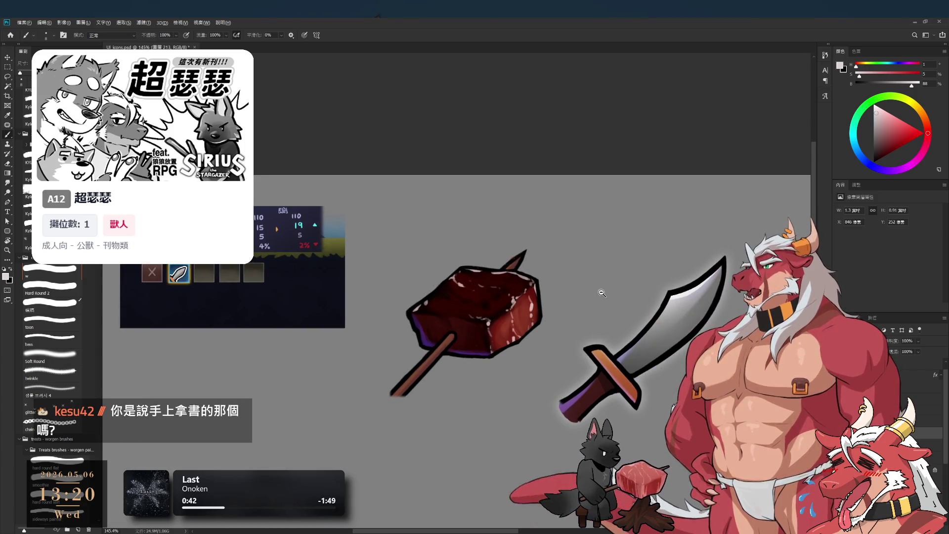
Frame the meat and sword icons together and select group 群組 37, then layer 圖層 212.
{"action": "scroll", "coordinate": [569, 317], "scroll_direction": "down", "scroll_amount": 1}
{"action": "left_click_drag", "start_coordinate": [578, 318], "coordinate": [612, 328]}
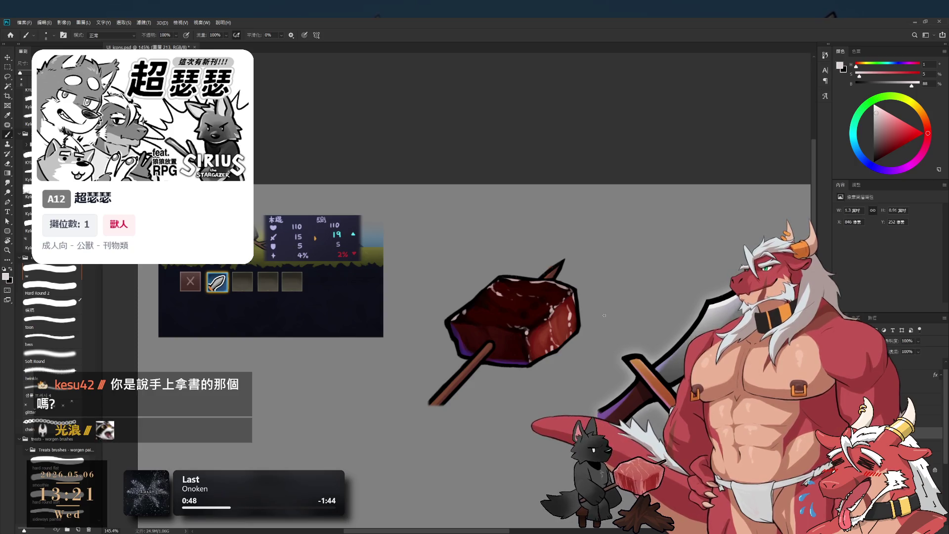
{"action": "scroll", "coordinate": [526, 312], "scroll_direction": "down", "scroll_amount": 2}
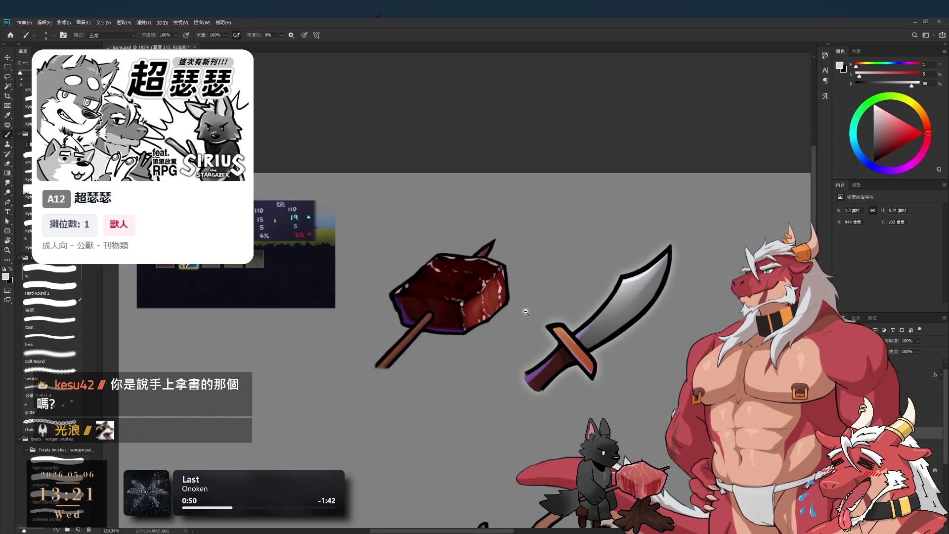
{"action": "left_click_drag", "start_coordinate": [527, 312], "coordinate": [550, 324]}
{"action": "left_click", "coordinate": [929, 410]}
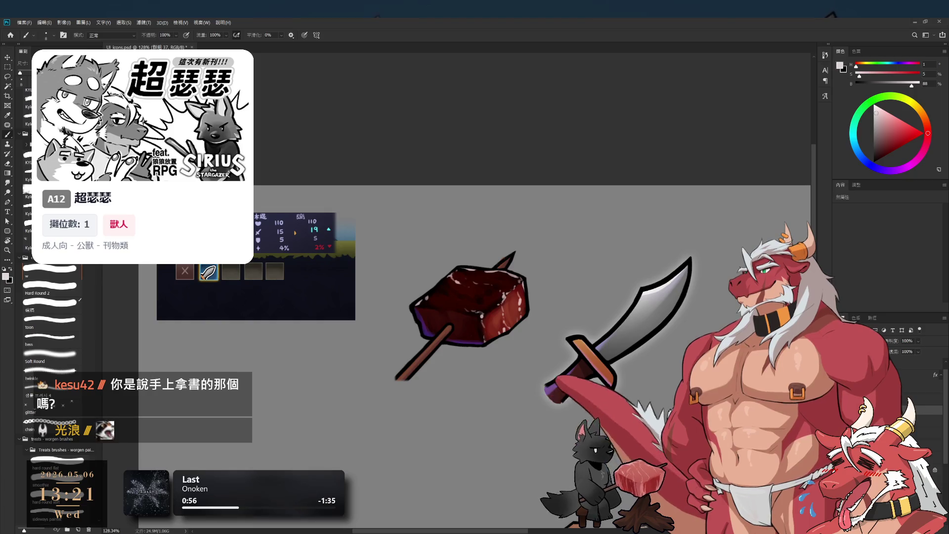
{"action": "left_click", "coordinate": [919, 419]}
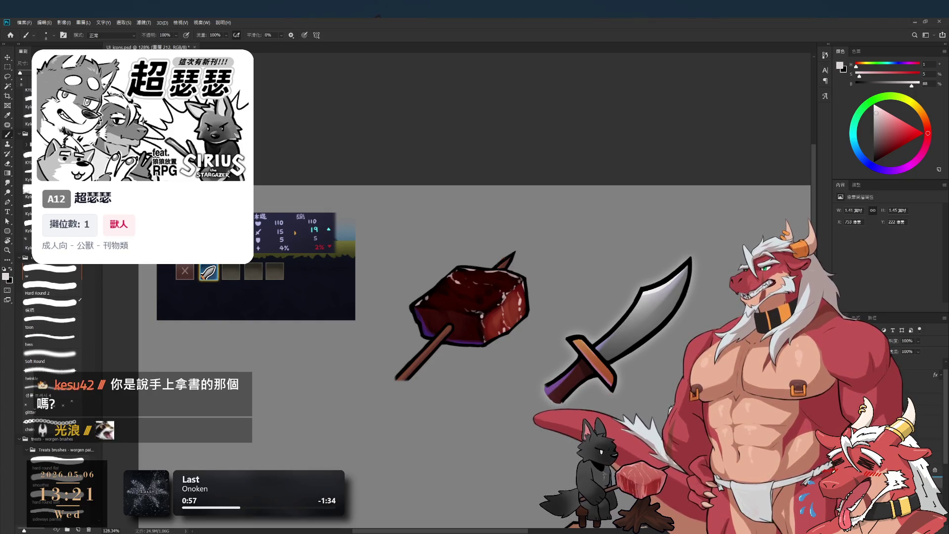
Click through the meat icon's layers, including 圖層 213, and zoom out to about 60%.
{"action": "key", "text": "ctrl+z"}
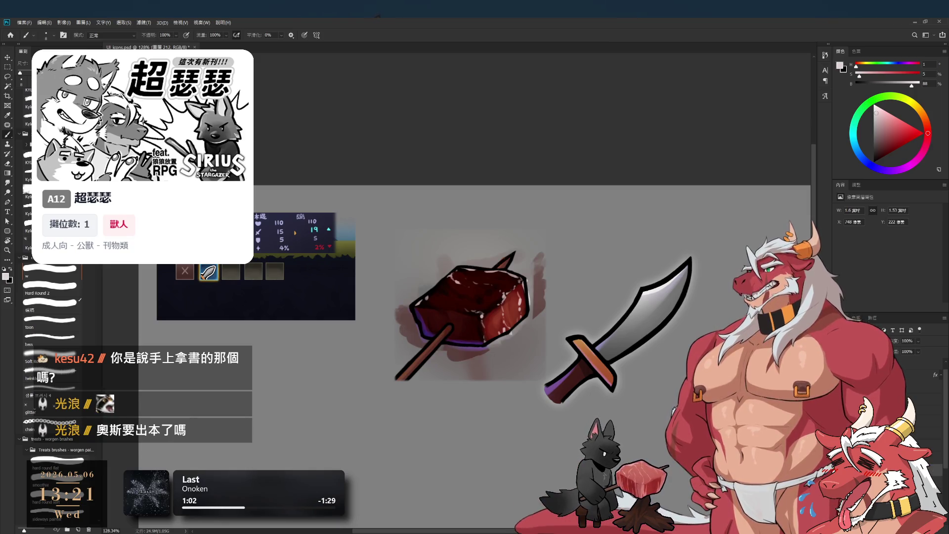
{"action": "left_click", "coordinate": [926, 439]}
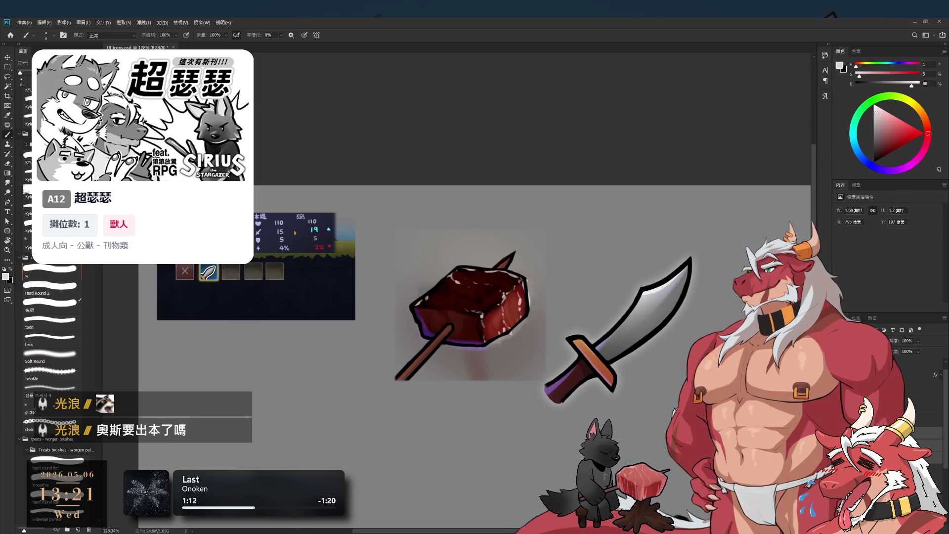
{"action": "left_click", "coordinate": [862, 296]}
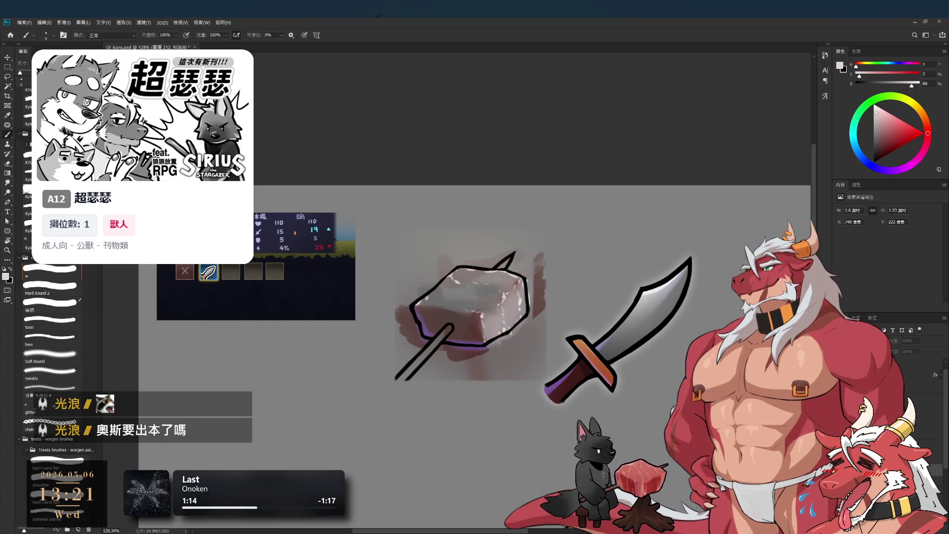
{"action": "left_click", "coordinate": [863, 326]}
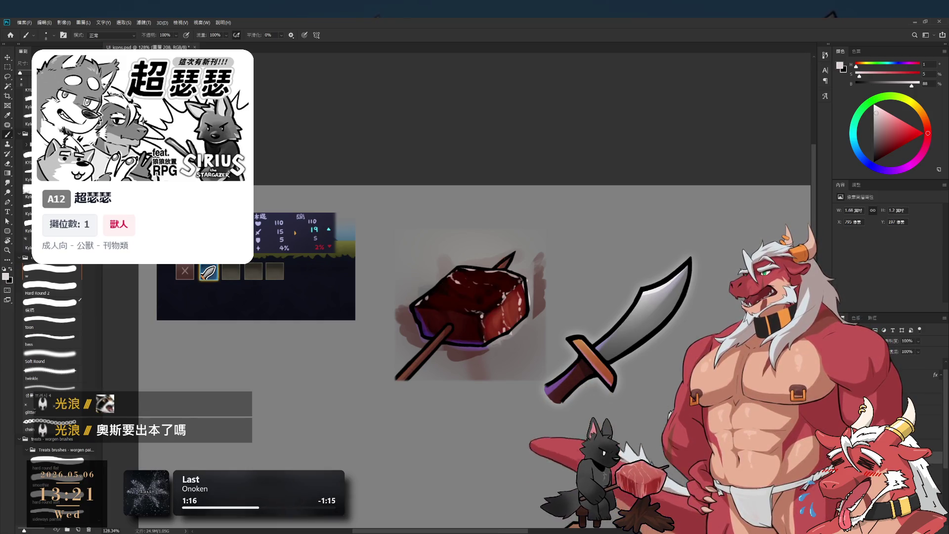
{"action": "left_click", "coordinate": [862, 326]}
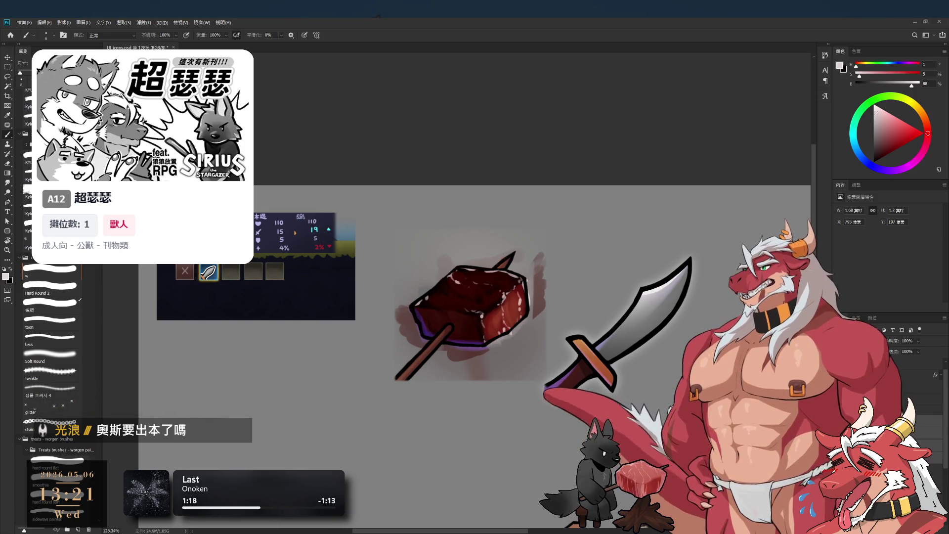
{"action": "left_click", "coordinate": [902, 381]}
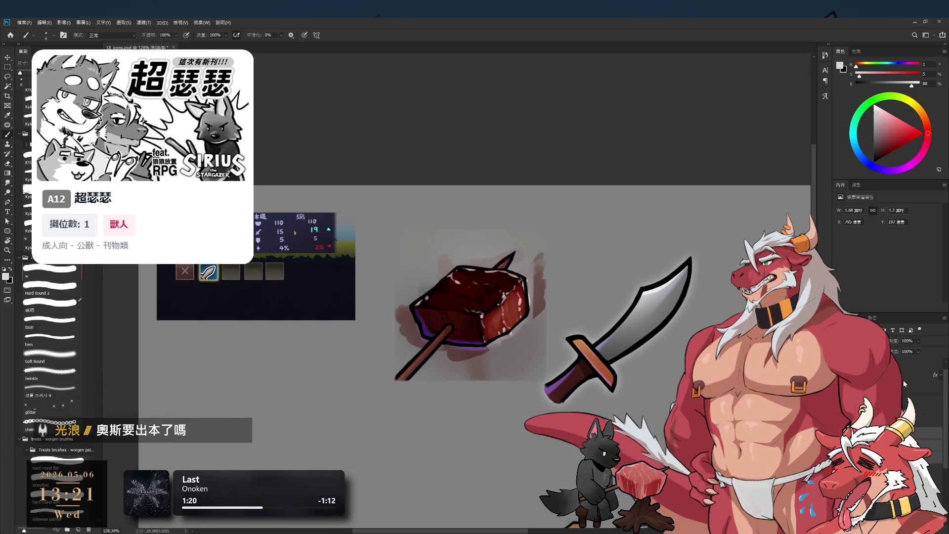
{"action": "mouse_move", "coordinate": [594, 363]}
{"action": "left_mouse_down"}
{"action": "mouse_move", "coordinate": [542, 366]}
{"action": "mouse_move", "coordinate": [588, 364]}
{"action": "left_mouse_up"}
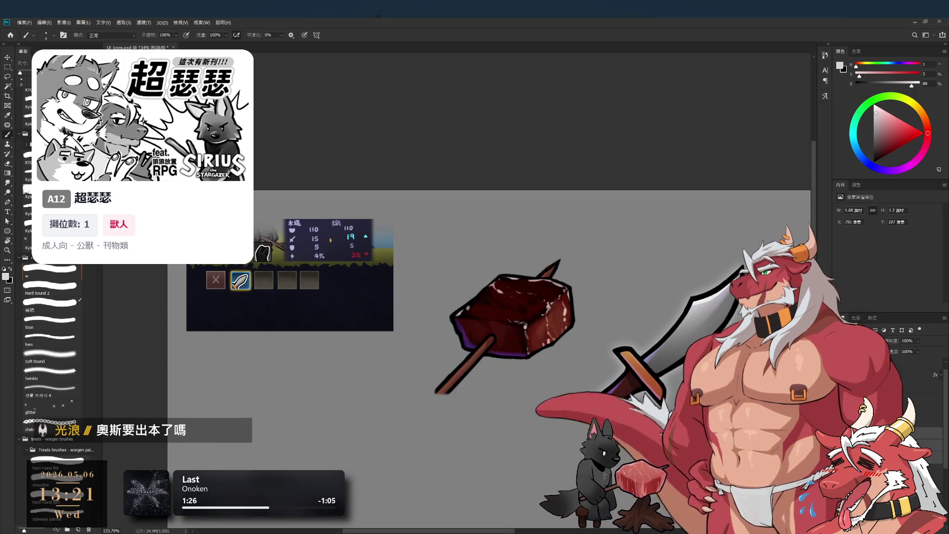
On layer 圖層 209, load a large Soft Round brush with a deep, saturated dark red.
{"action": "left_click", "coordinate": [926, 441]}
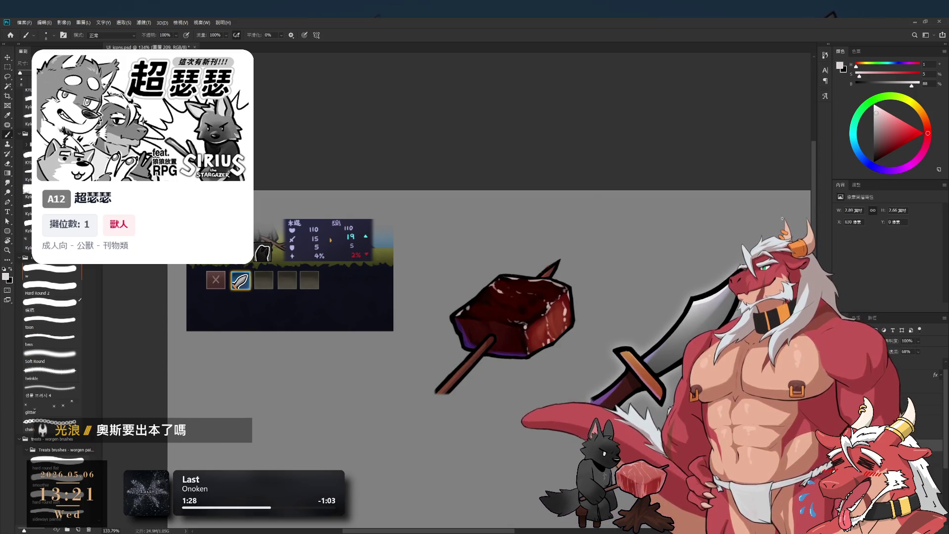
{"action": "left_click", "coordinate": [870, 115]}
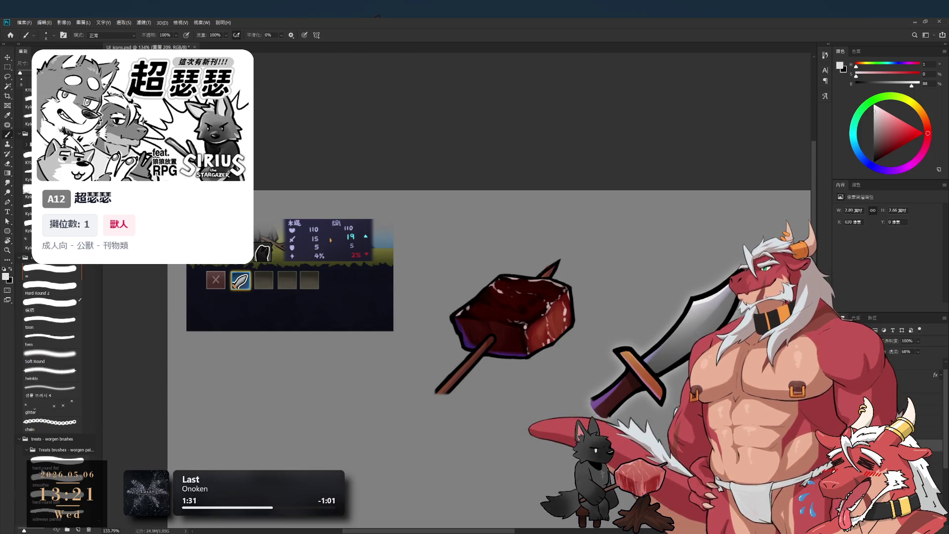
{"action": "left_click", "coordinate": [49, 354]}
{"action": "left_click", "coordinate": [464, 306], "text": "alt"}
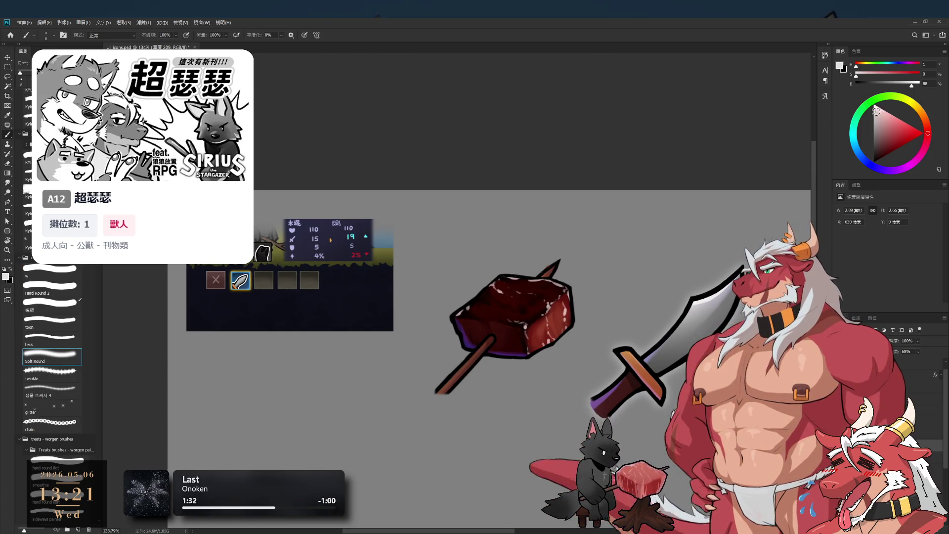
{"action": "key", "text": "bracketright"}
{"action": "key", "text": "bracketright"}
{"action": "key", "text": "bracketright"}
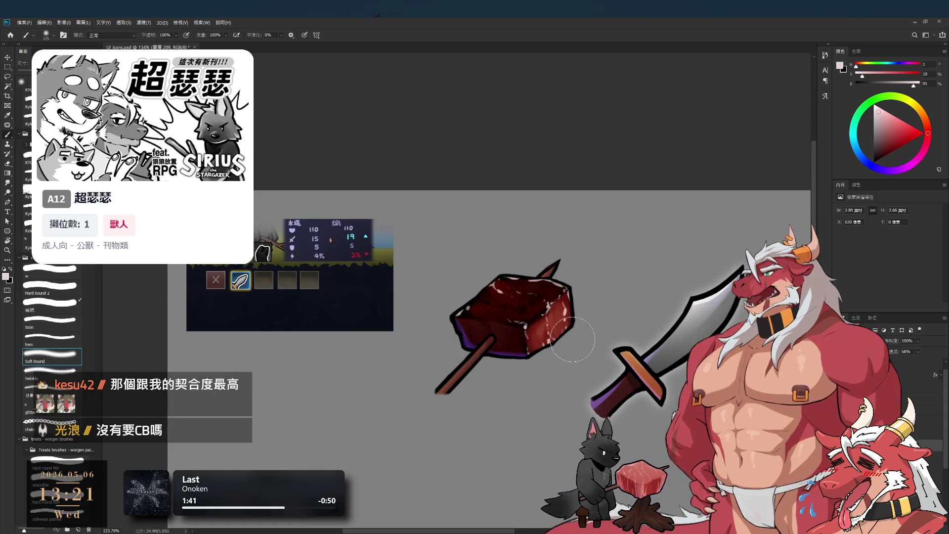
{"action": "left_click_drag", "start_coordinate": [882, 104], "coordinate": [877, 138]}
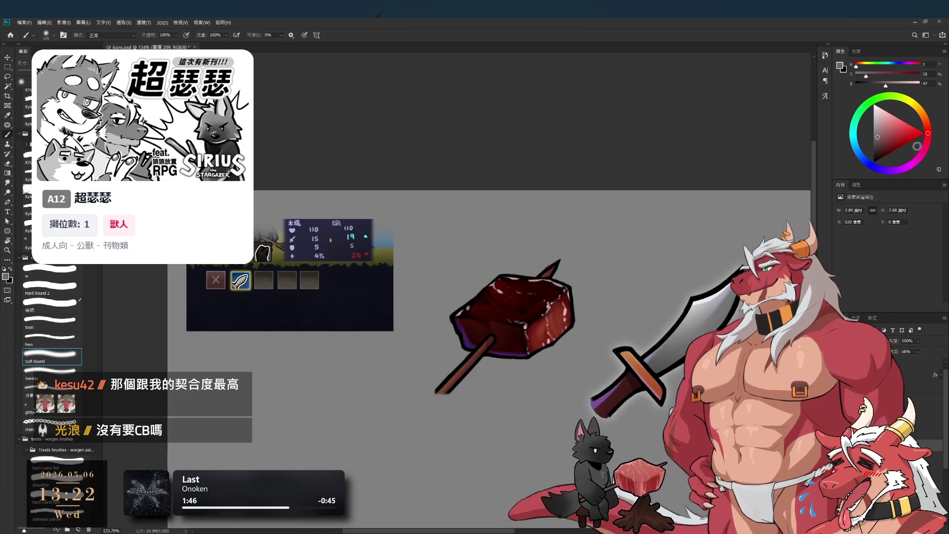
{"action": "left_click", "coordinate": [884, 142]}
{"action": "key", "text": "bracketright"}
{"action": "key", "text": "bracketright"}
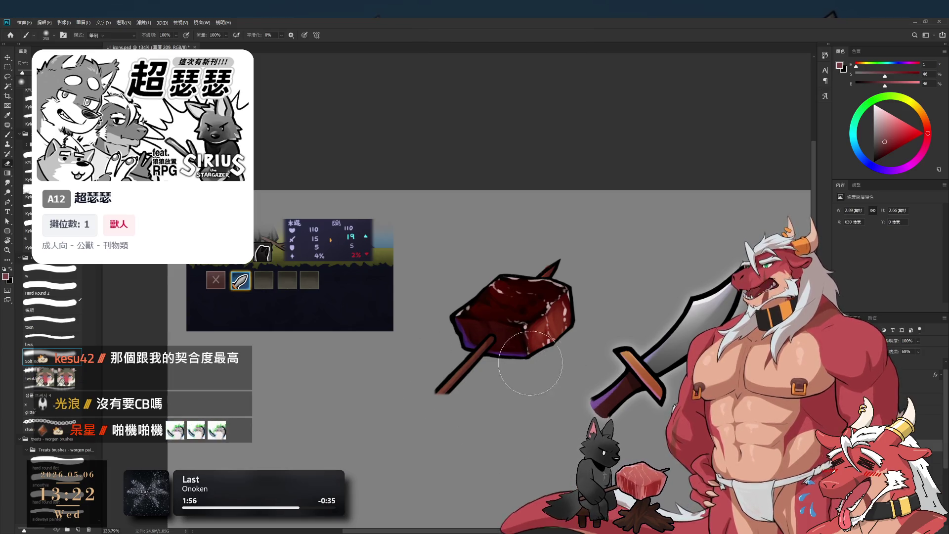
{"action": "scroll", "coordinate": [469, 352], "scroll_direction": "up", "scroll_amount": 5}
{"action": "key", "text": "e"}
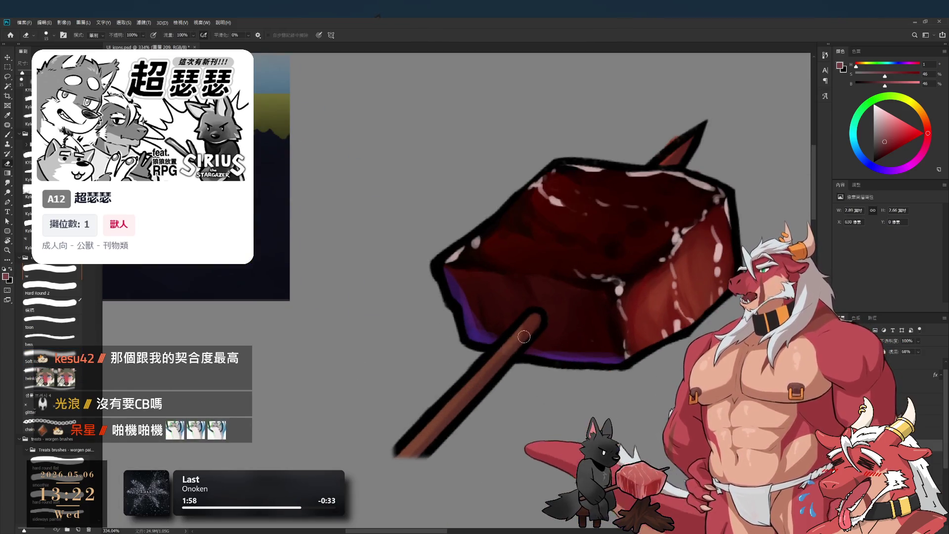
{"action": "scroll", "coordinate": [491, 333], "scroll_direction": "down", "scroll_amount": 3}
{"action": "key", "text": "b"}
{"action": "scroll", "coordinate": [514, 393], "scroll_direction": "up", "scroll_amount": 1}
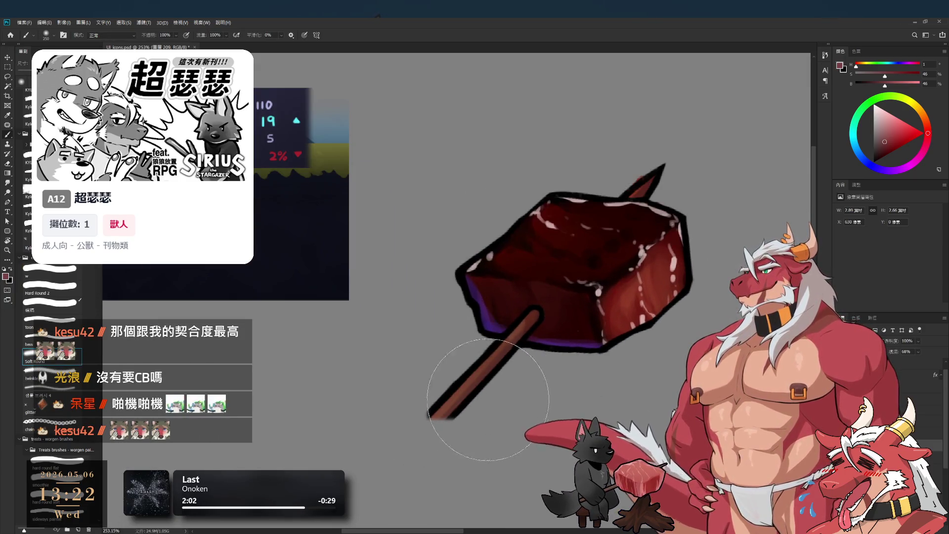
{"action": "scroll", "coordinate": [509, 378], "scroll_direction": "down", "scroll_amount": 2}
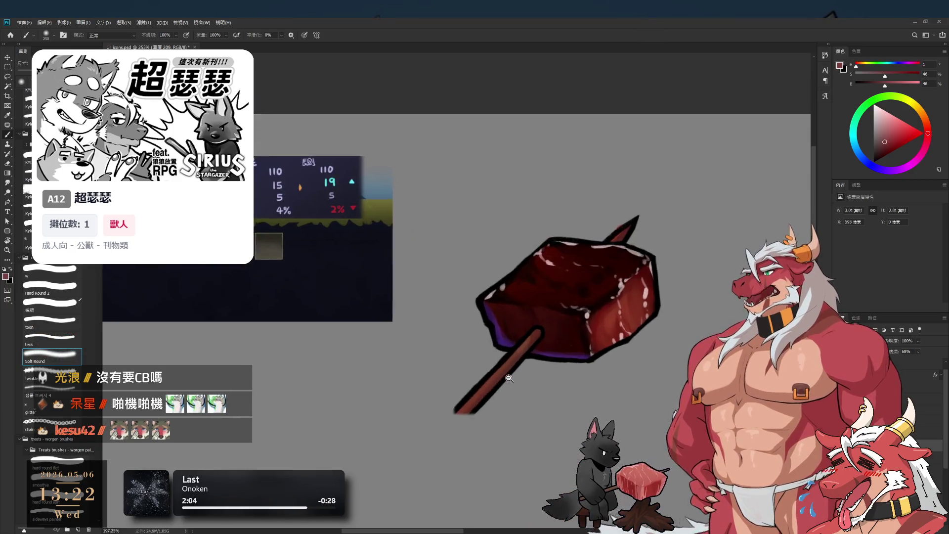
{"action": "scroll", "coordinate": [509, 378], "scroll_direction": "down", "scroll_amount": 2}
{"action": "left_click_drag", "start_coordinate": [513, 295], "coordinate": [465, 313]}
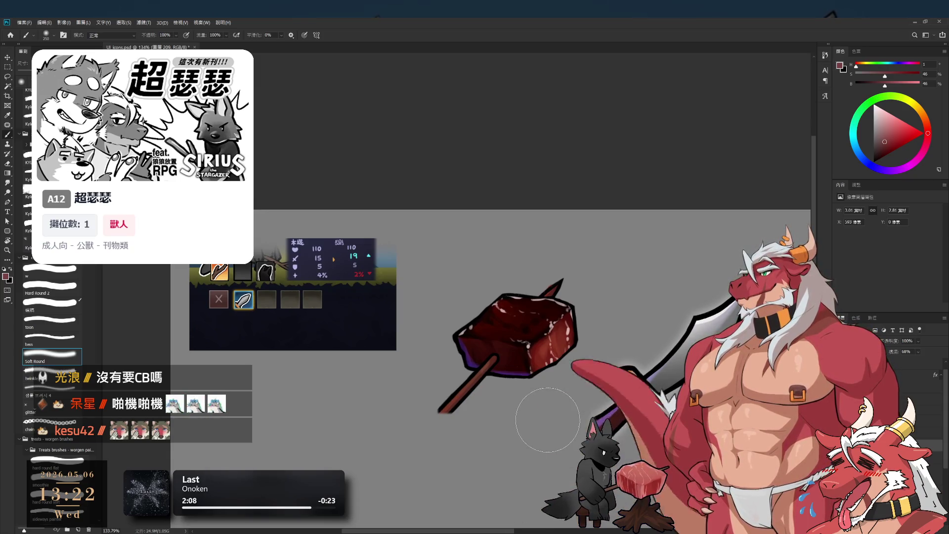
{"action": "left_click", "coordinate": [889, 470]}
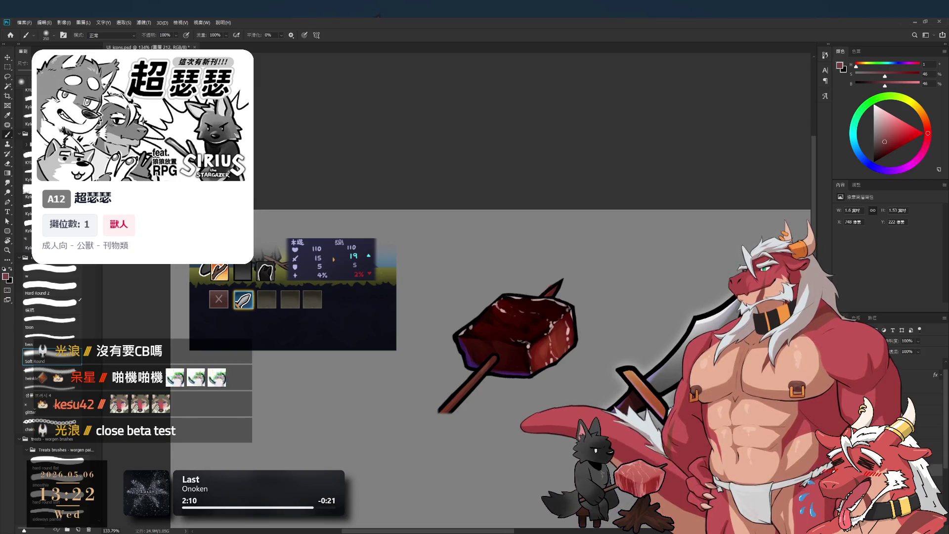
{"action": "left_click_drag", "start_coordinate": [608, 274], "coordinate": [616, 275]}
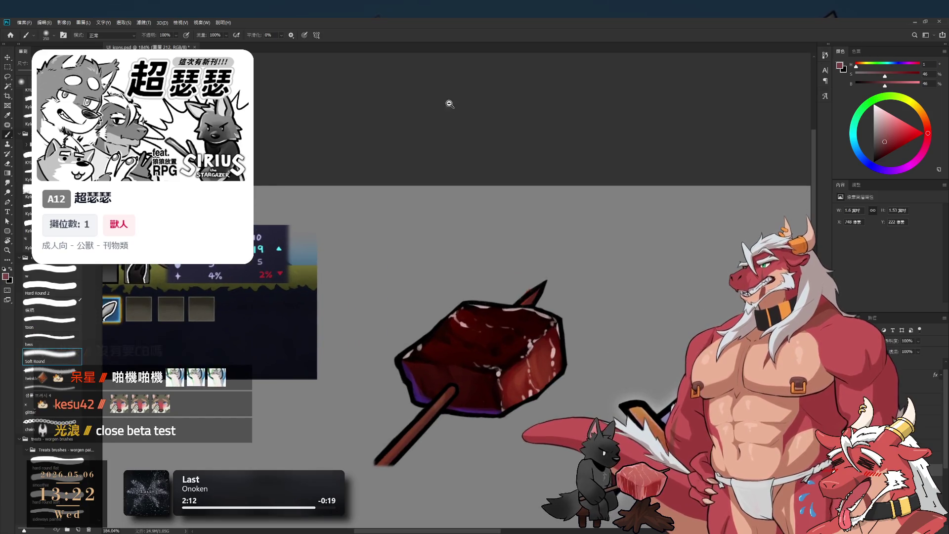
{"action": "left_click_drag", "start_coordinate": [511, 305], "coordinate": [514, 306]}
{"action": "key", "text": "e"}
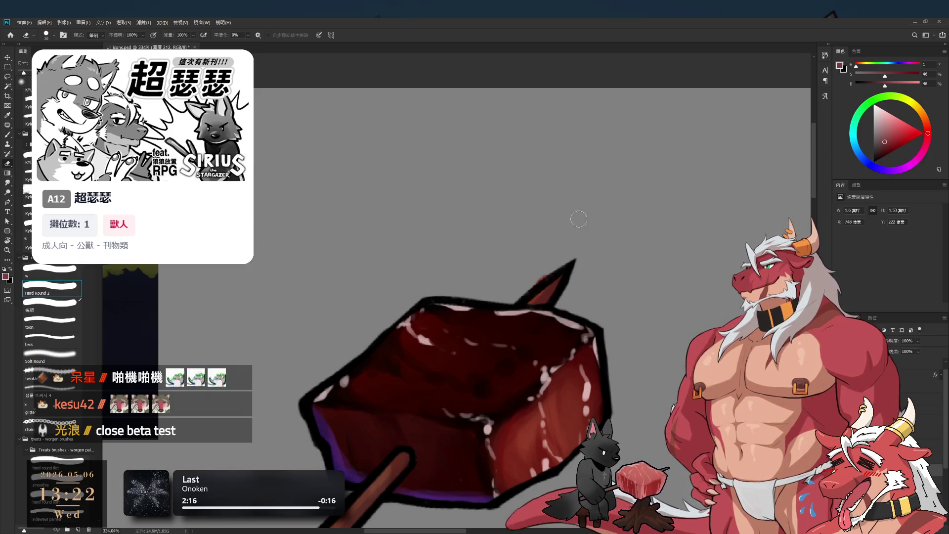
{"action": "mouse_move", "coordinate": [574, 251]}
{"action": "left_mouse_down"}
{"action": "mouse_move", "coordinate": [544, 251]}
{"action": "mouse_move", "coordinate": [560, 256]}
{"action": "left_mouse_up"}
{"action": "left_click", "coordinate": [880, 395]}
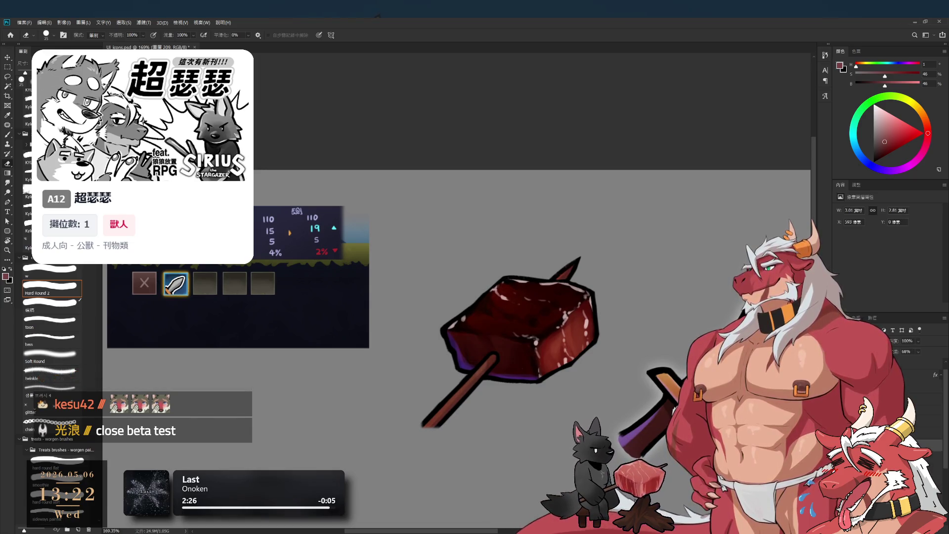
Select layer 圖層 213, pick a light lavender brush colour, and rotate the canvas upright.
{"action": "left_click", "coordinate": [880, 432]}
{"action": "key", "text": "b"}
{"action": "left_click", "coordinate": [877, 167]}
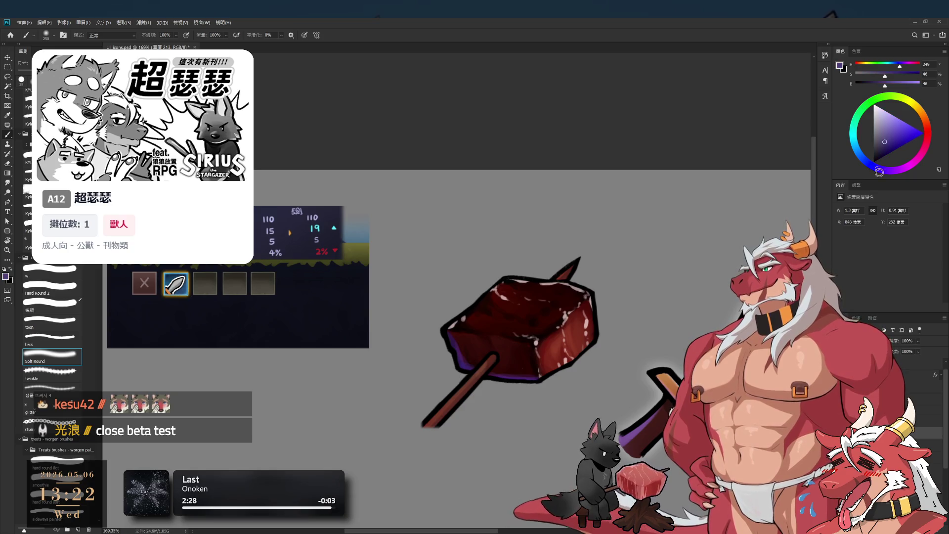
{"action": "left_click", "coordinate": [880, 125]}
{"action": "key", "text": "r"}
{"action": "mouse_move", "coordinate": [699, 269]}
{"action": "left_mouse_down"}
{"action": "mouse_move", "coordinate": [657, 151]}
{"action": "mouse_move", "coordinate": [186, 399]}
{"action": "left_mouse_up"}
Choose the Hard Round 2 brush at size 20 and reset the canvas rotation.
{"action": "left_click", "coordinate": [68, 285]}
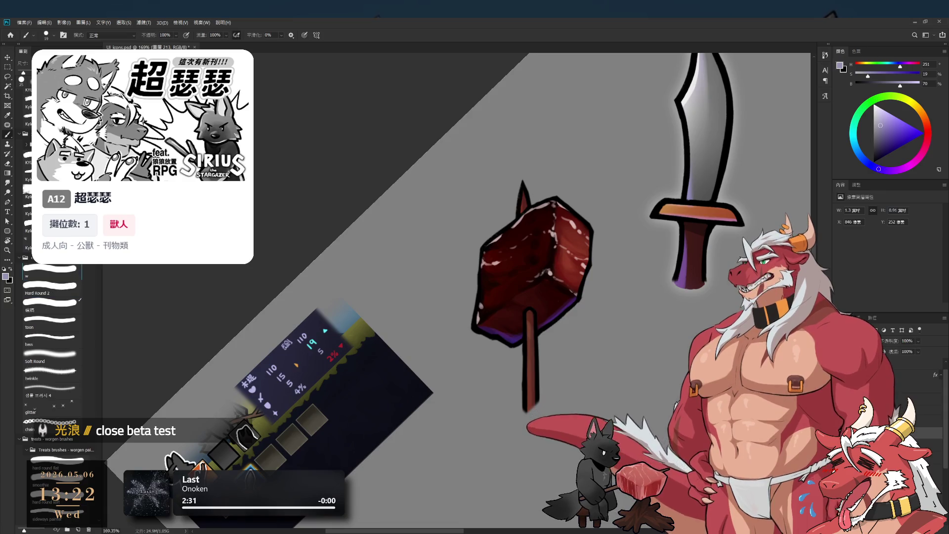
{"action": "scroll", "coordinate": [570, 402], "scroll_direction": "up", "scroll_amount": 3}
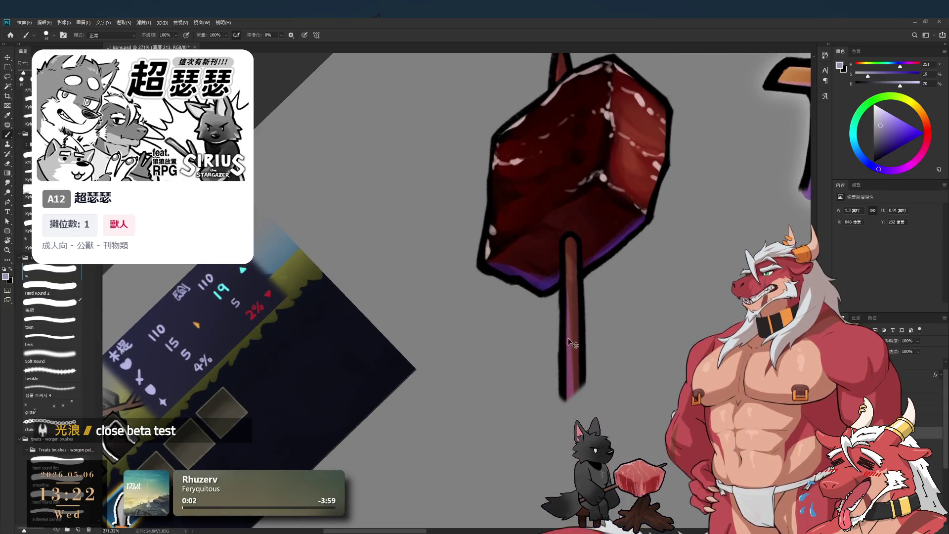
{"action": "key", "text": "e"}
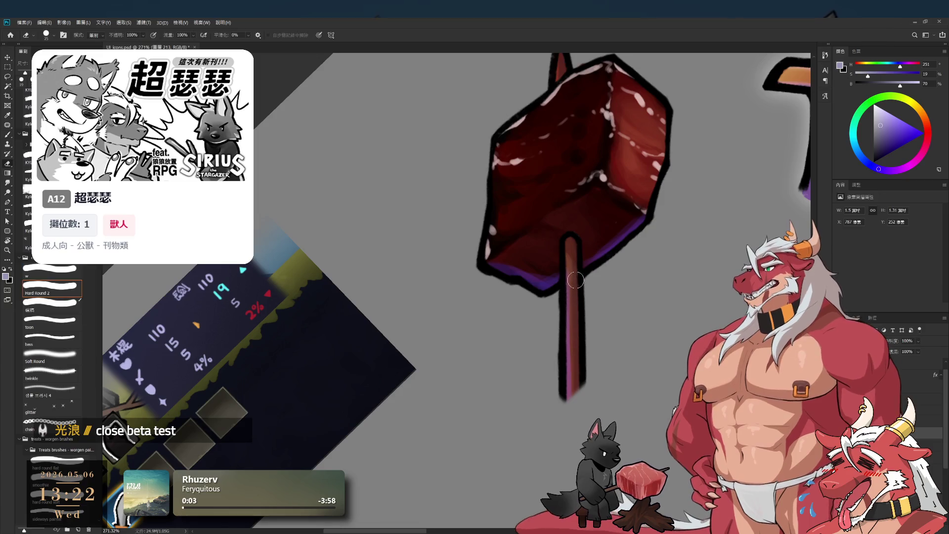
{"action": "scroll", "coordinate": [575, 344], "scroll_direction": "down", "scroll_amount": 5}
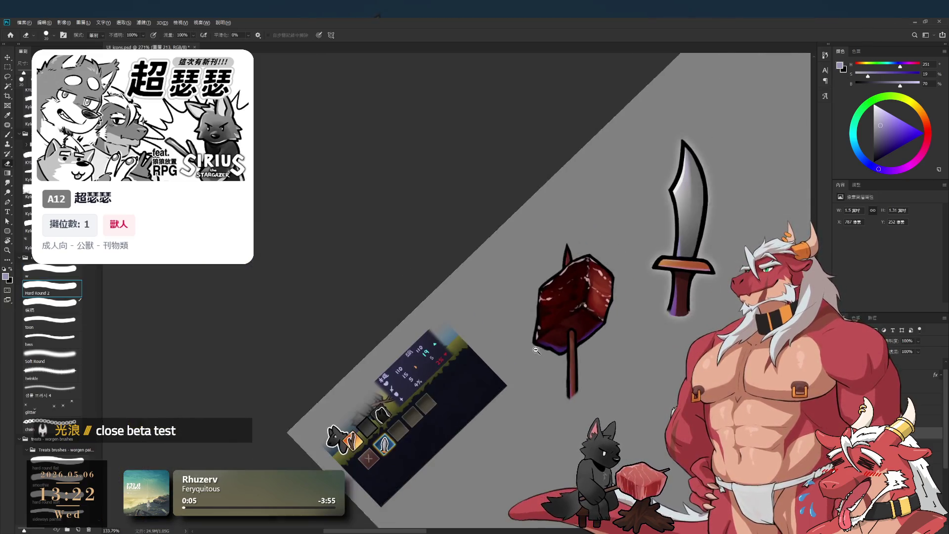
{"action": "key", "text": "r"}
{"action": "key", "text": "Escape"}
{"action": "scroll", "coordinate": [598, 296], "scroll_direction": "up", "scroll_amount": 3}
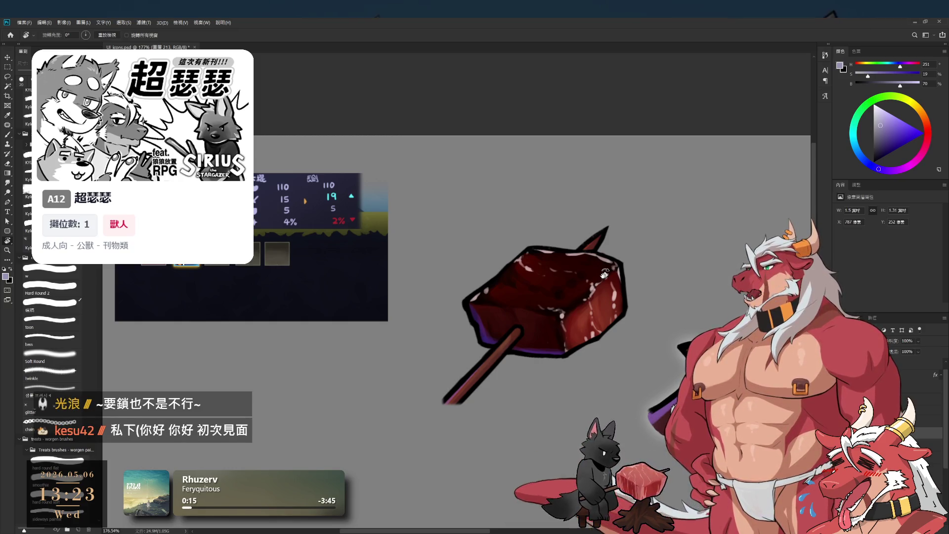
{"action": "scroll", "coordinate": [575, 262], "scroll_direction": "down", "scroll_amount": 3}
{"action": "scroll", "coordinate": [568, 255], "scroll_direction": "up", "scroll_amount": 8}
{"action": "scroll", "coordinate": [564, 251], "scroll_direction": "down", "scroll_amount": 5}
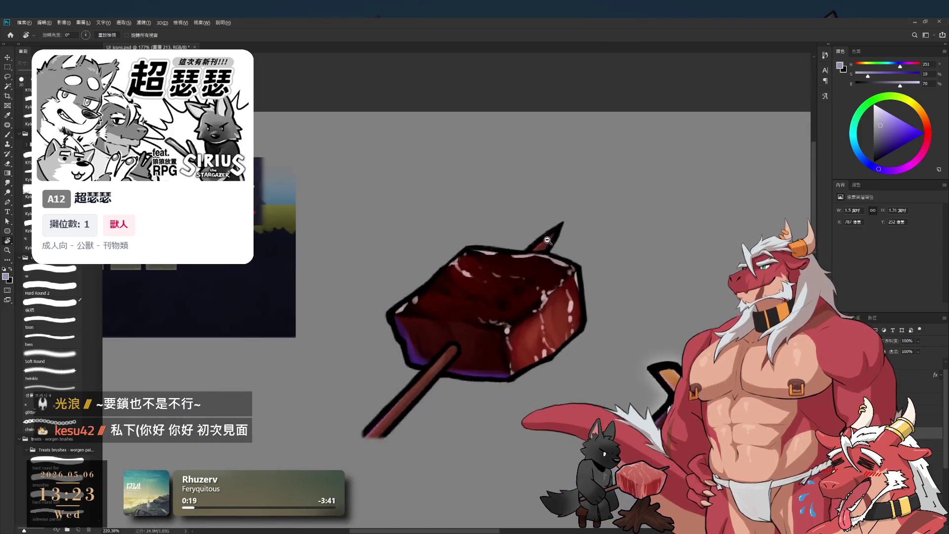
{"action": "scroll", "coordinate": [625, 236], "scroll_direction": "up", "scroll_amount": 2}
{"action": "scroll", "coordinate": [625, 235], "scroll_direction": "up", "scroll_amount": 4}
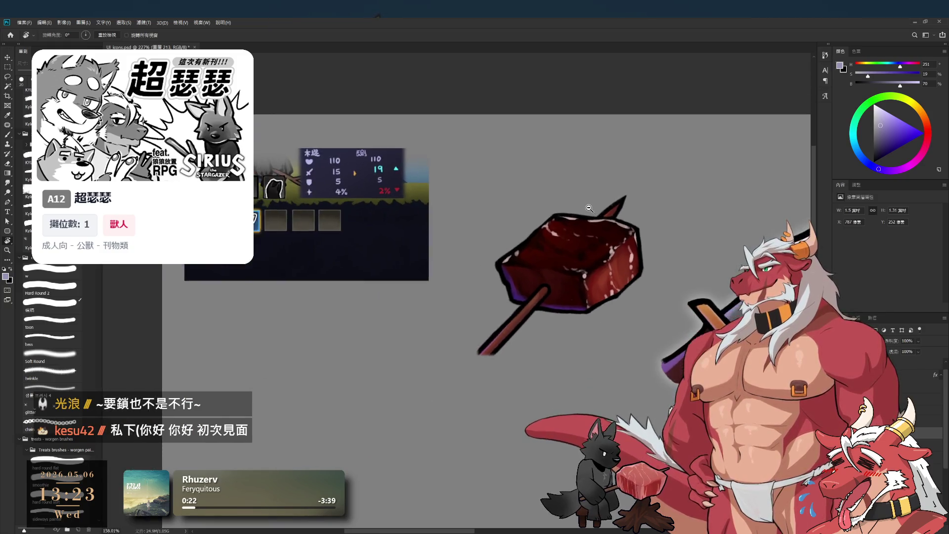